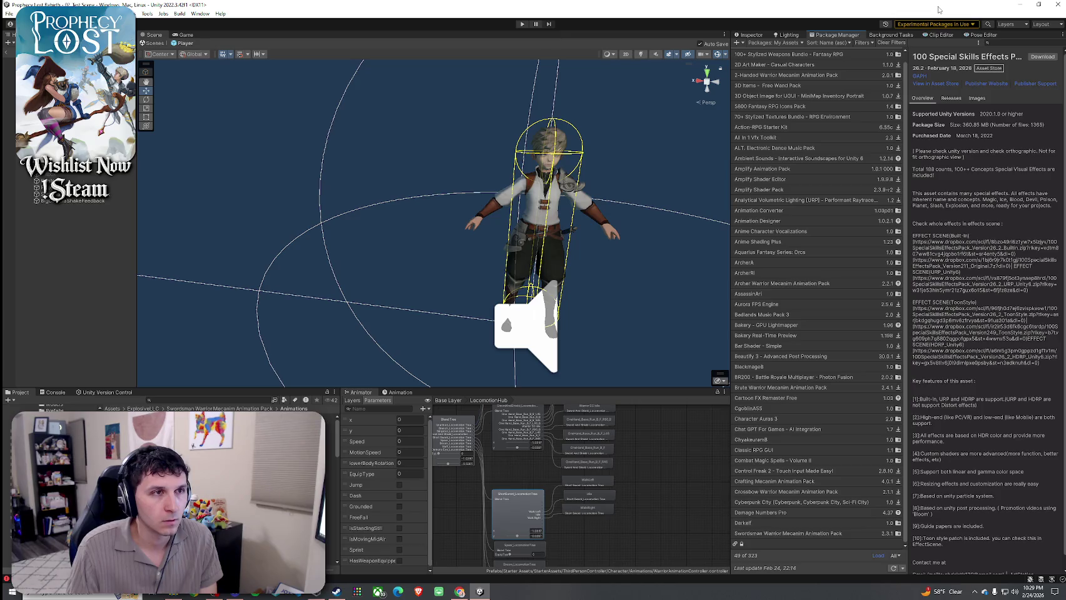
- Refresh My Assets, show 50 packages per page, and load more owned packages
click(893, 568)
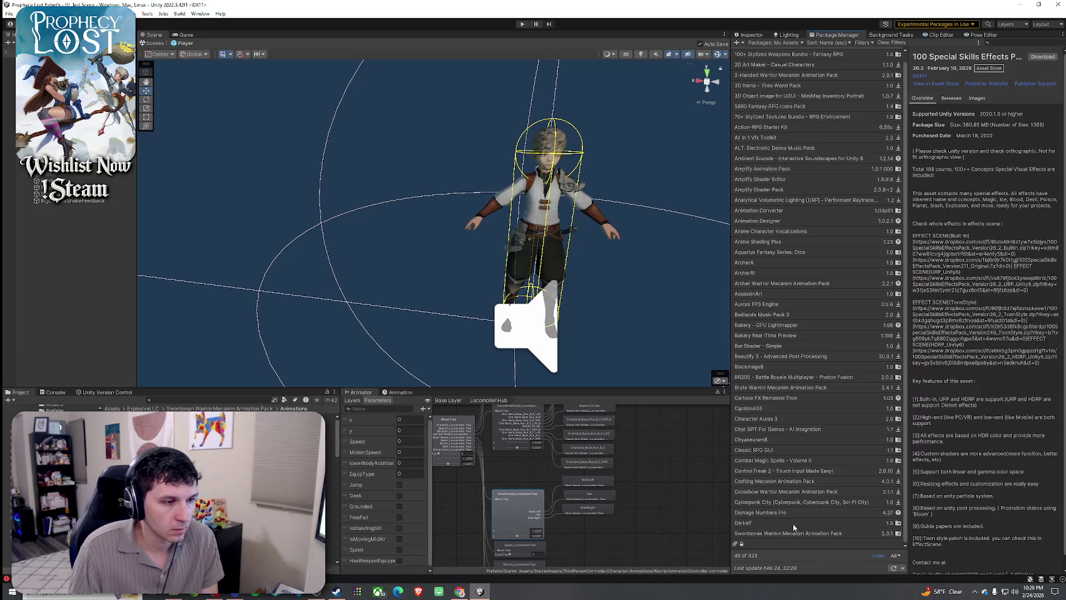
click(895, 556)
click(870, 560)
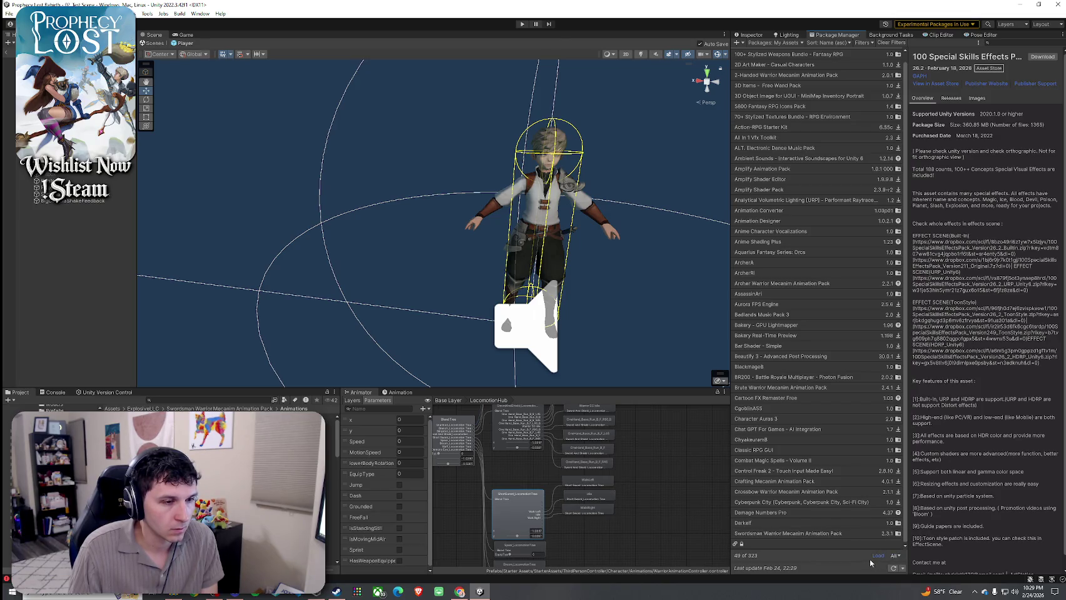
click(895, 556)
click(905, 544)
click(893, 568)
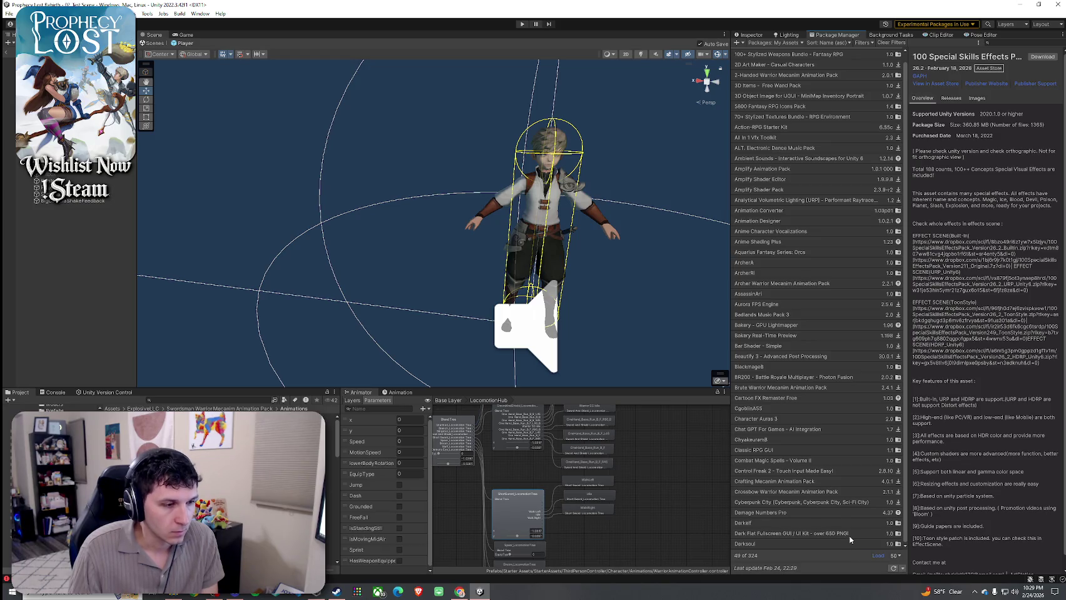
click(878, 555)
- Select the Dual Sword Animation Pack and download it
scroll(836, 540, down, 2)
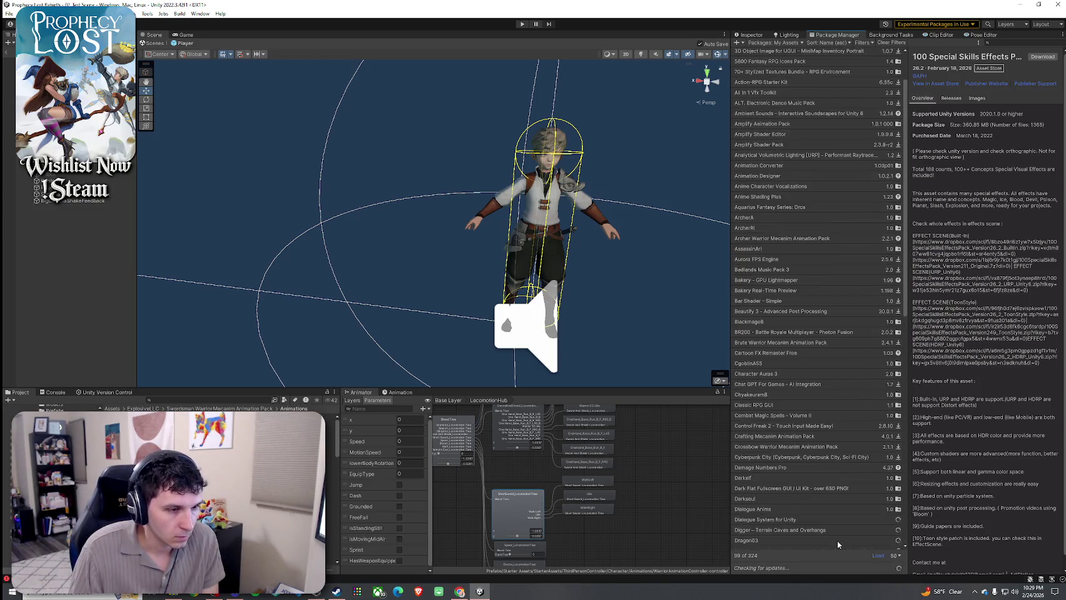
scroll(817, 538, down, 5)
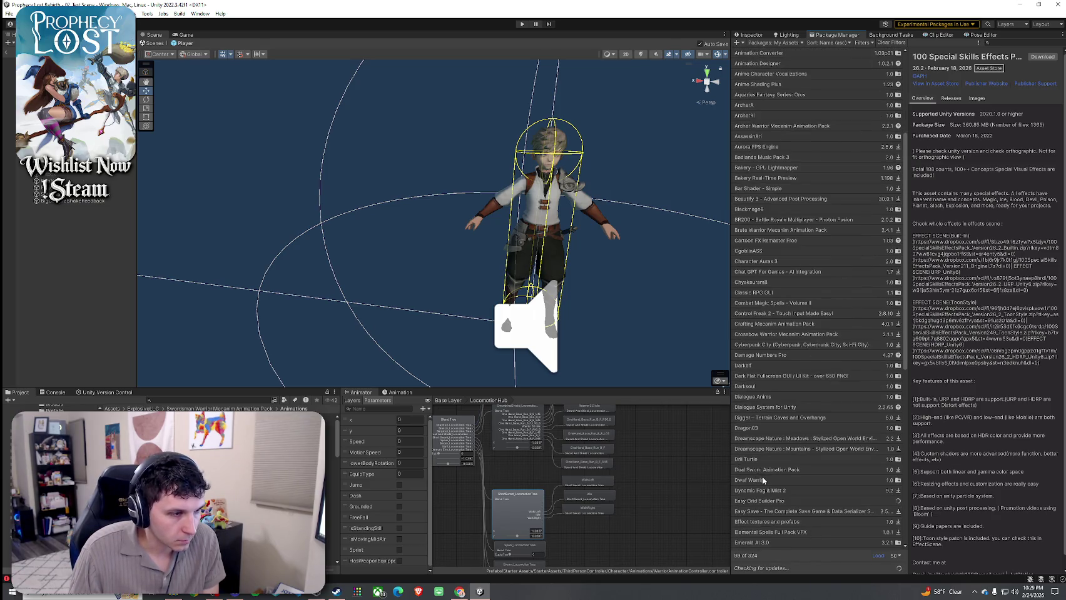
click(766, 470)
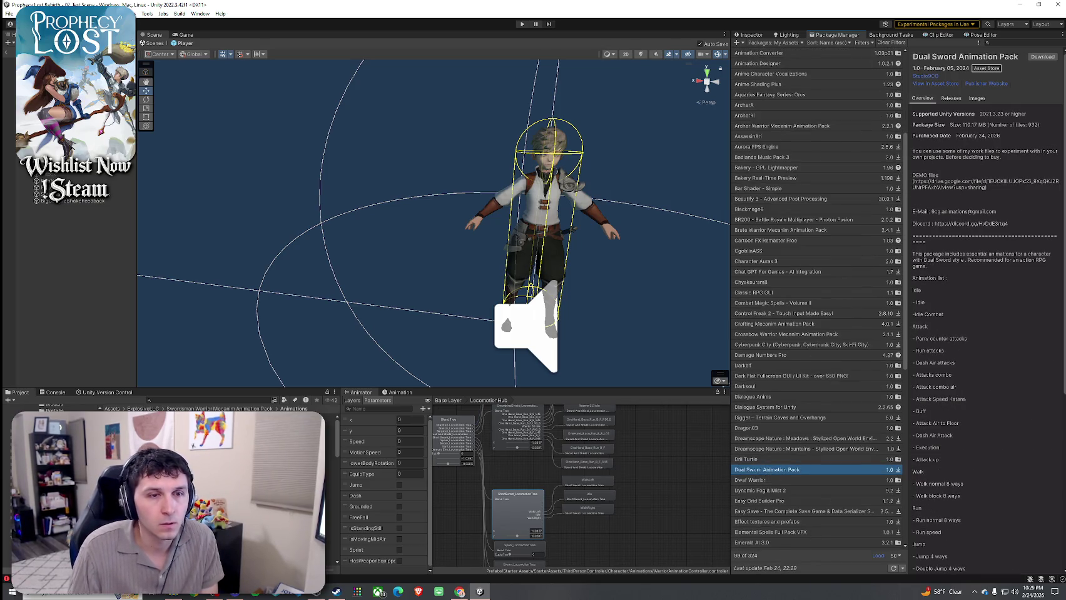
click(1044, 59)
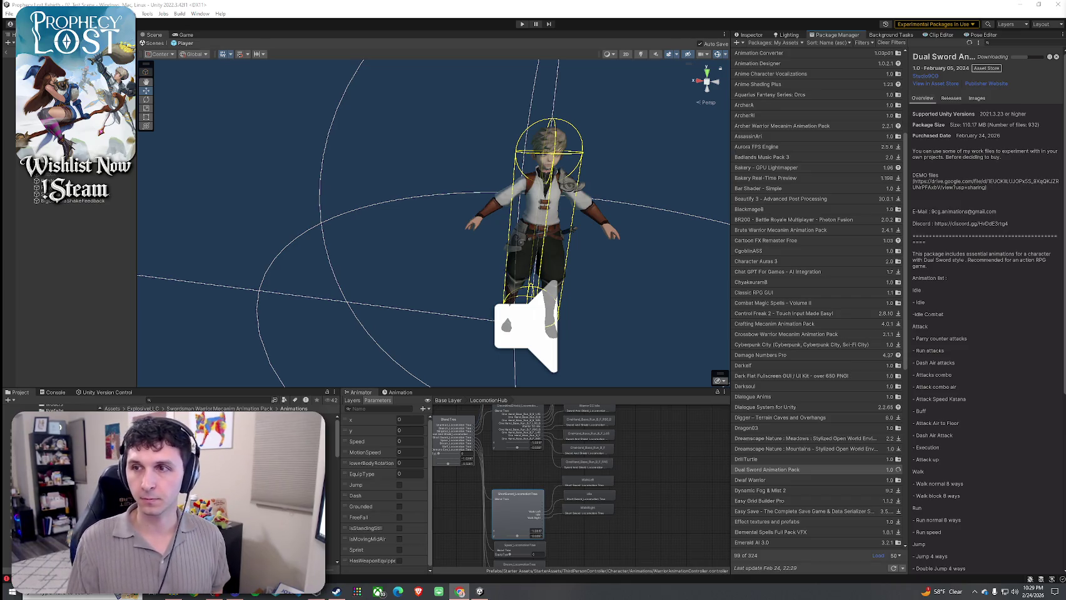
click(751, 35)
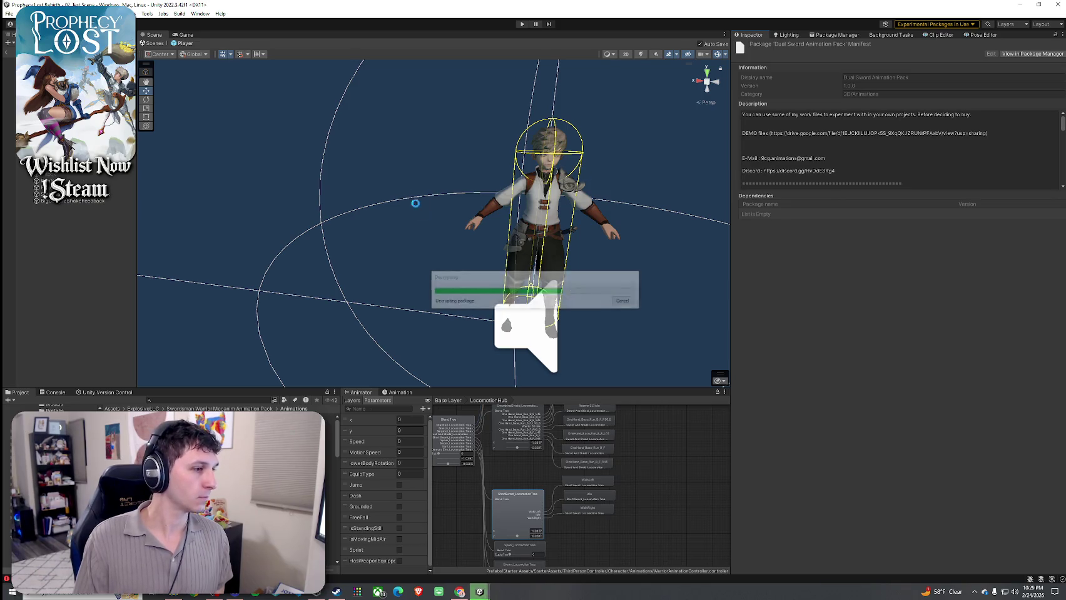
- Review the pack manifest and the ShortSword_LocomotionTree blend tree, then return to owned packages
scroll(526, 474, down, 5)
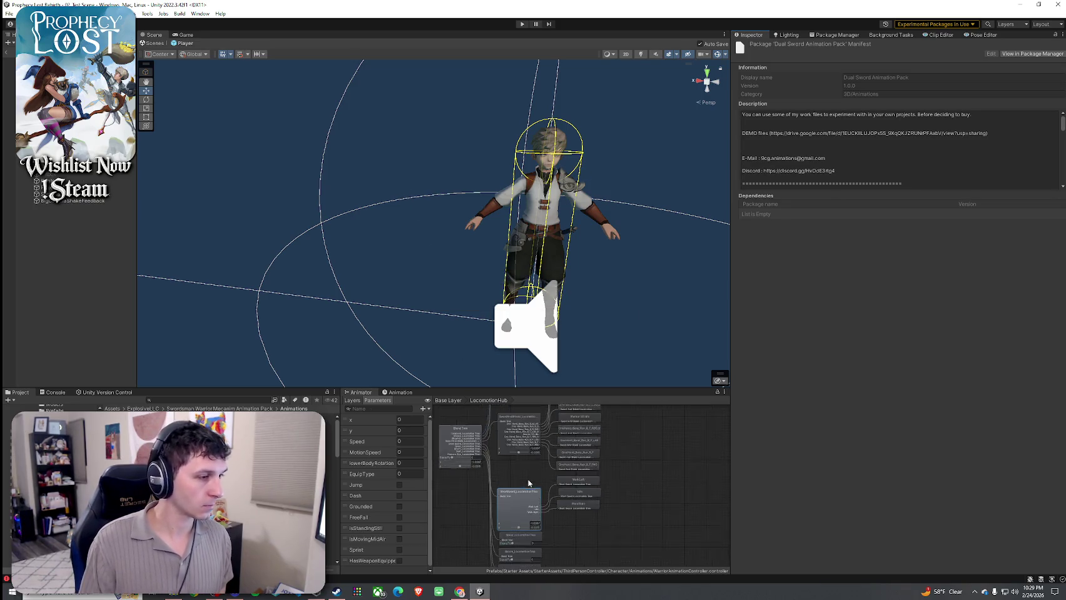
scroll(526, 473, up, 5)
click(521, 500)
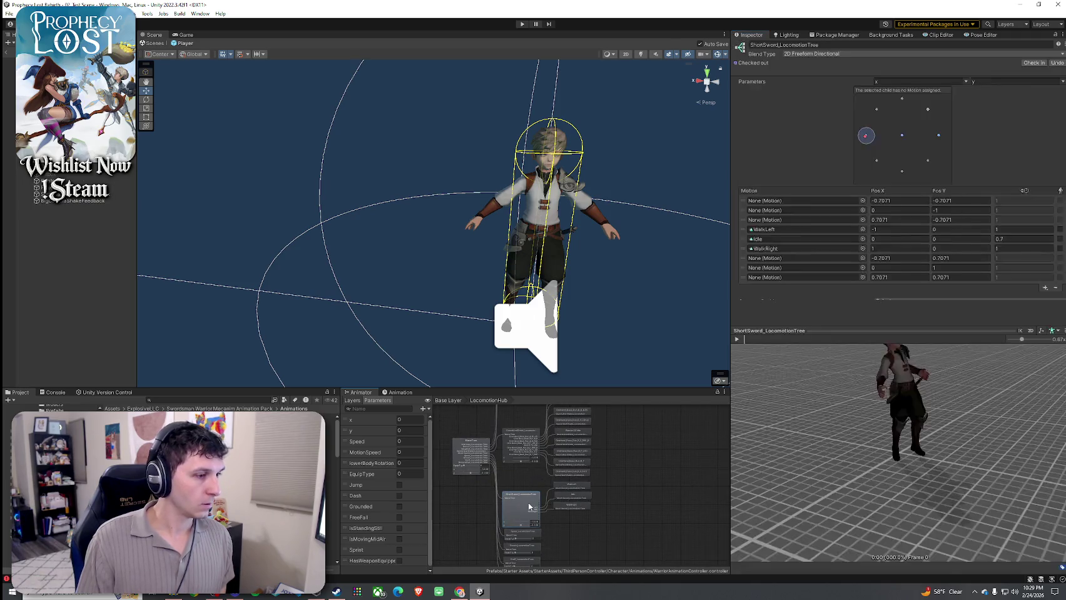
click(837, 35)
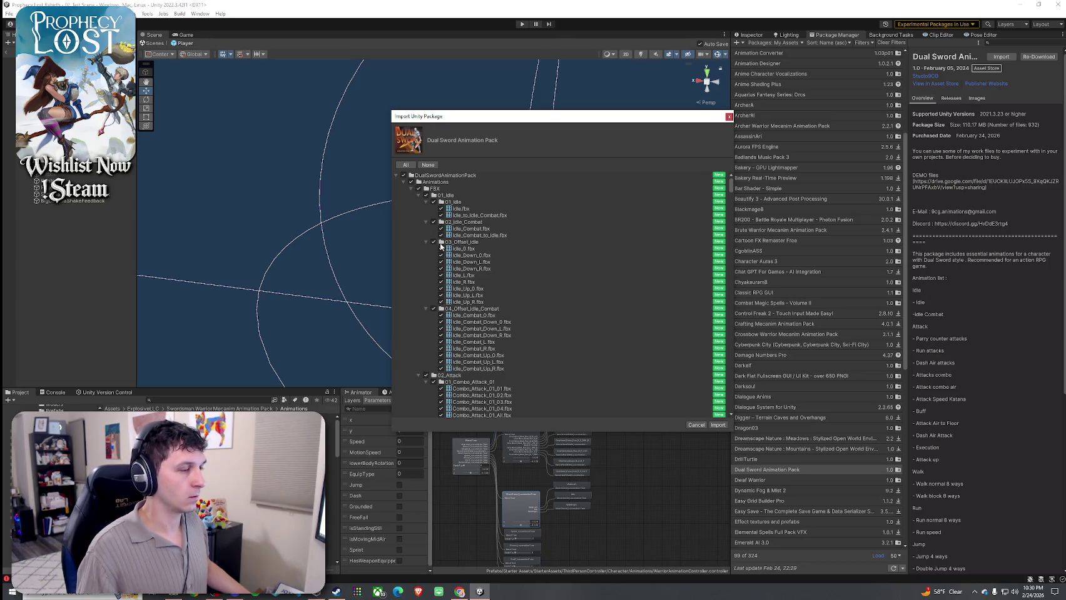
- Collapse the animation subfolders and the FBX and Humanoid folders in the import list
click(419, 195)
click(418, 202)
click(418, 208)
click(418, 215)
click(418, 222)
click(411, 189)
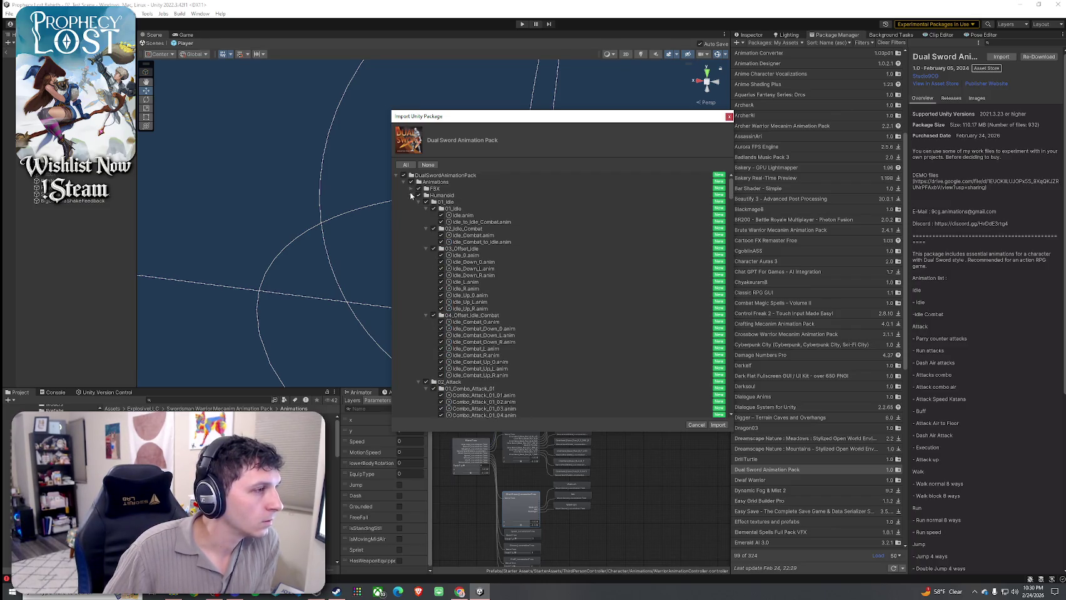
click(411, 196)
click(433, 189)
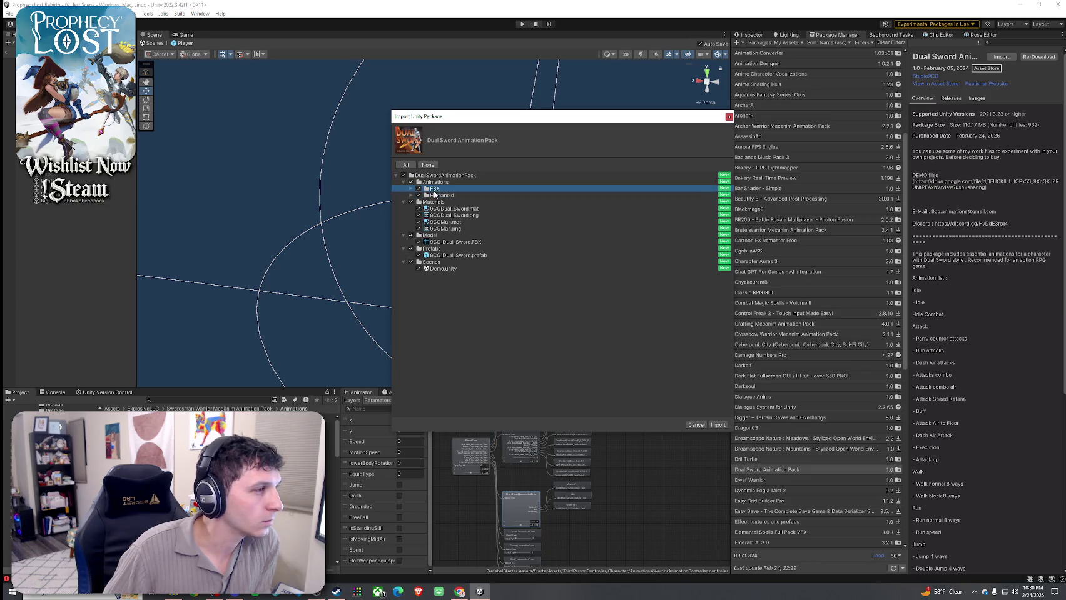
- Exclude Materials, Model, Prefabs and Scenes, then import the remaining animation files
click(411, 202)
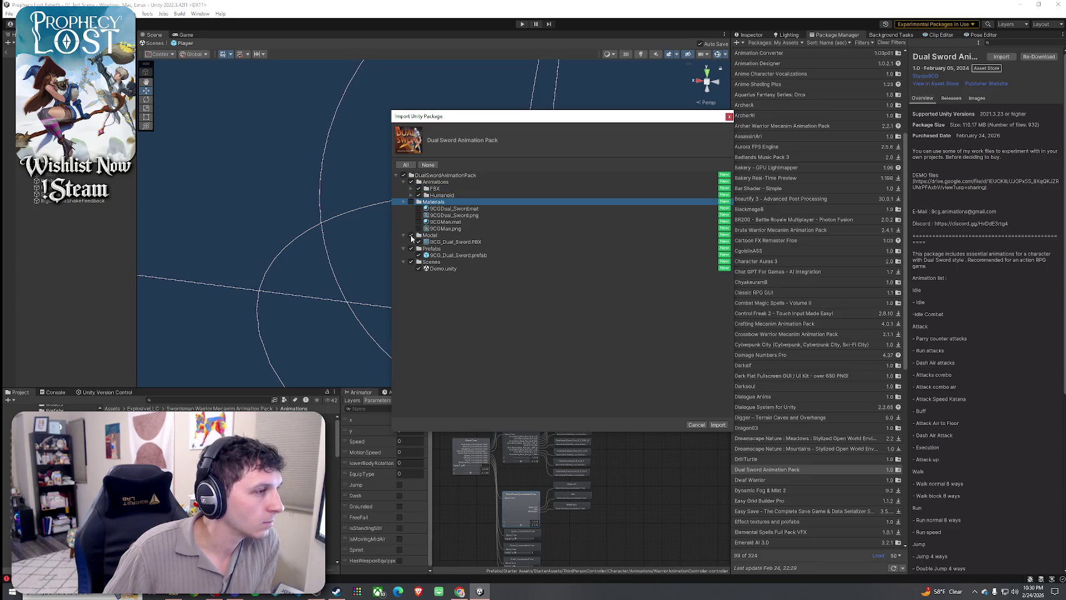
click(410, 235)
click(411, 248)
click(411, 262)
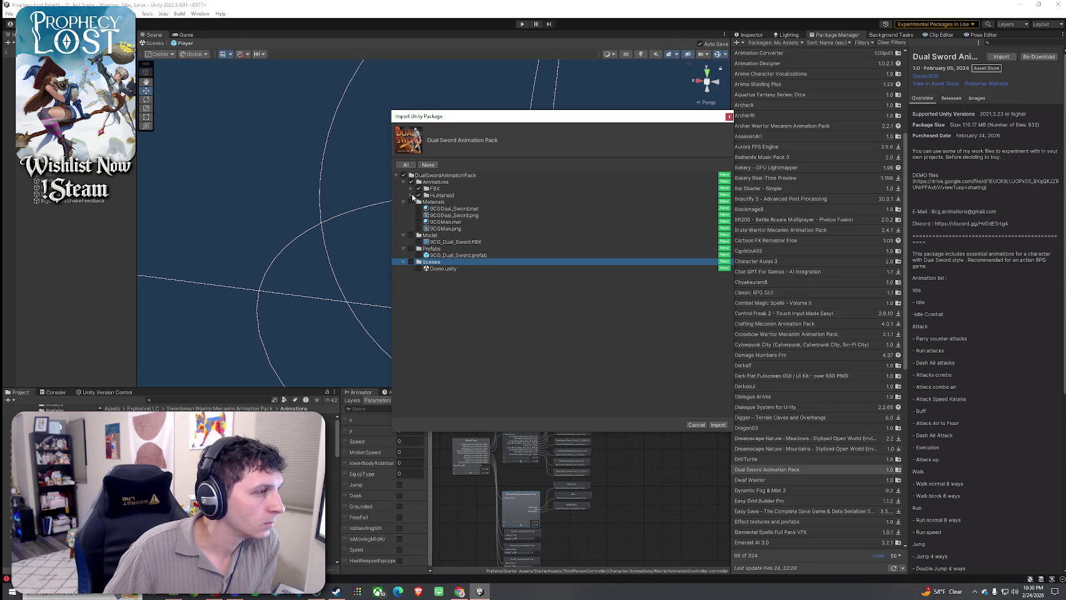
click(403, 202)
click(403, 209)
click(402, 216)
click(404, 228)
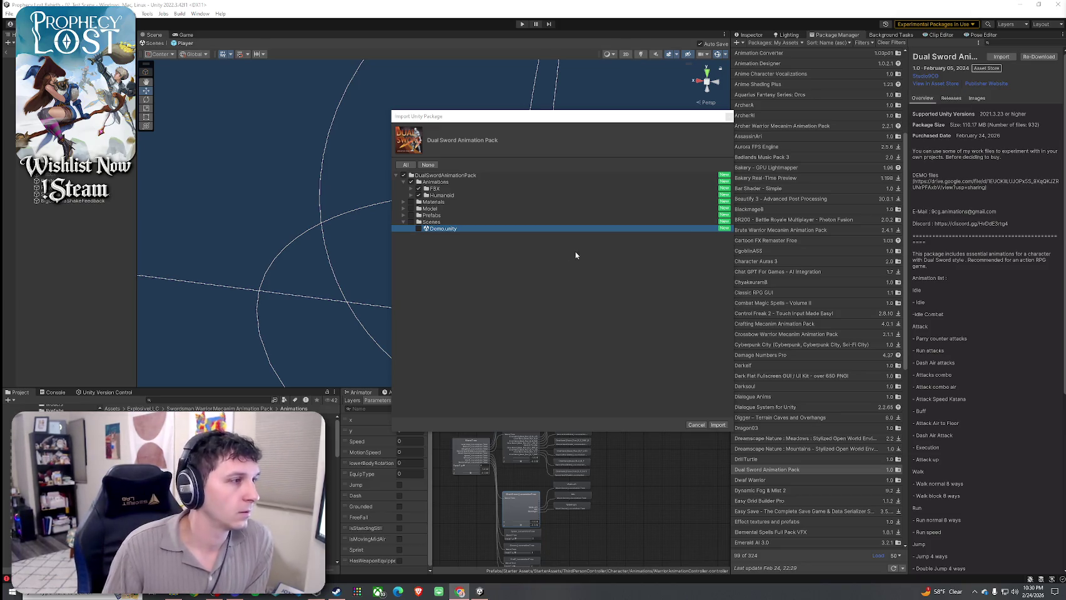
click(718, 425)
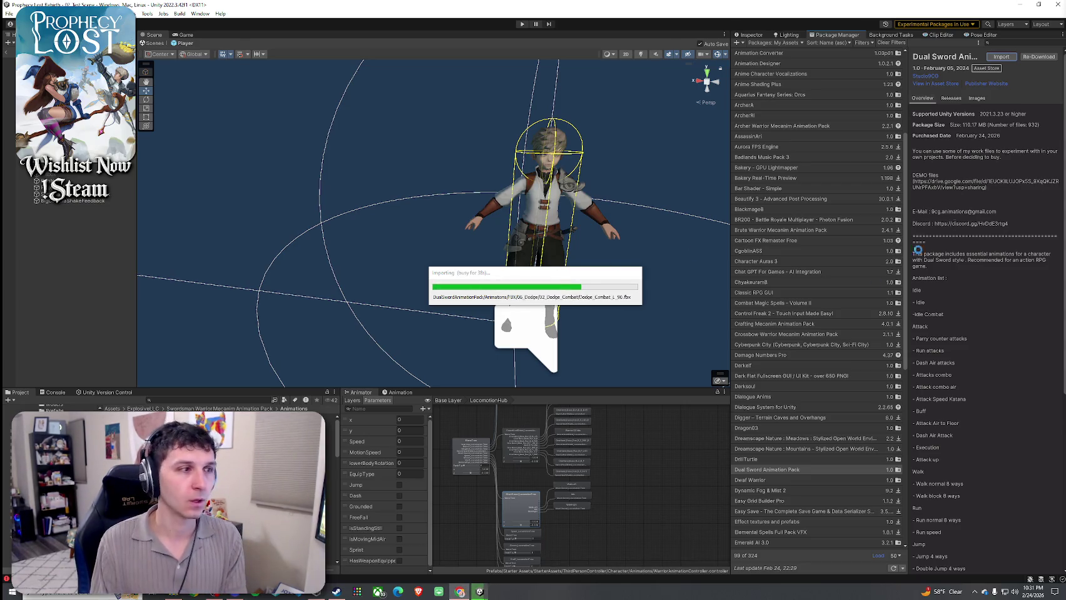
- Switch from Unity to Steam as the animation import nears completion
click(336, 592)
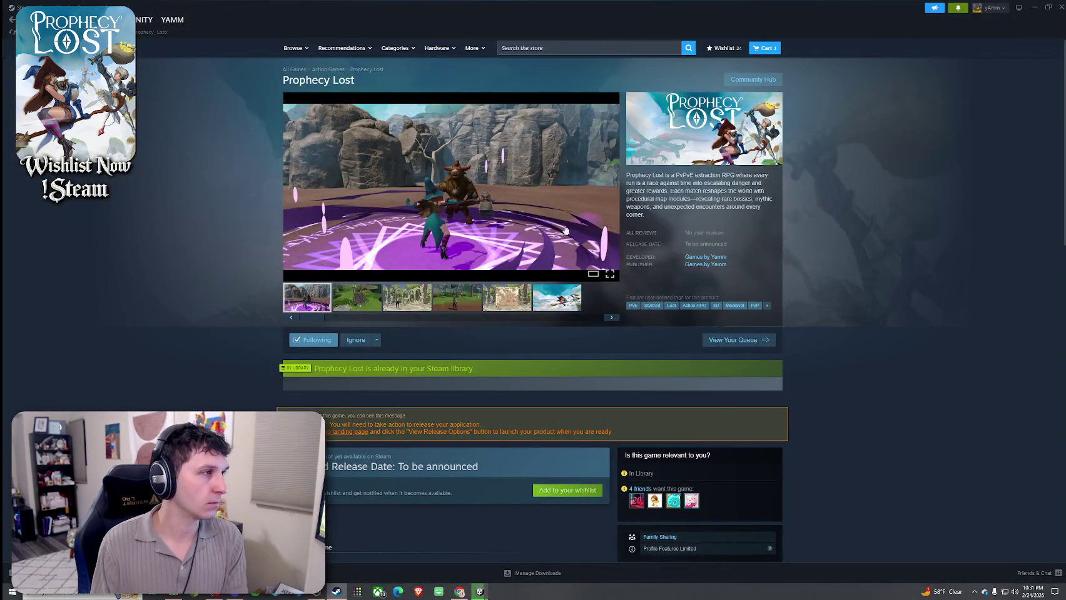
- Open the Next Fest event page and check which store preferences hide five titles
key(alt+Left)
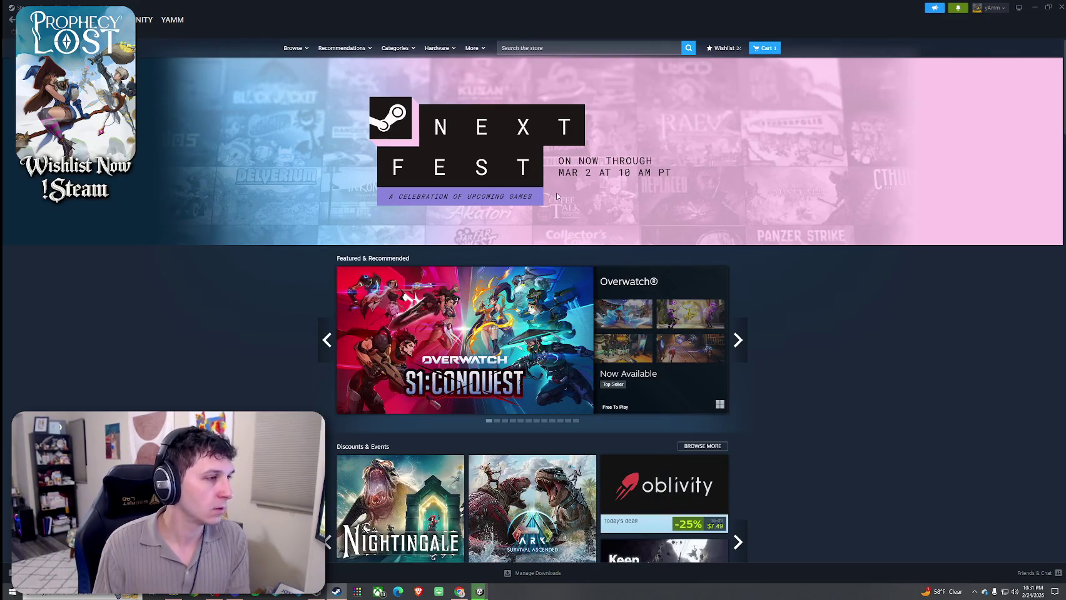
click(546, 194)
scroll(585, 278, down, 6)
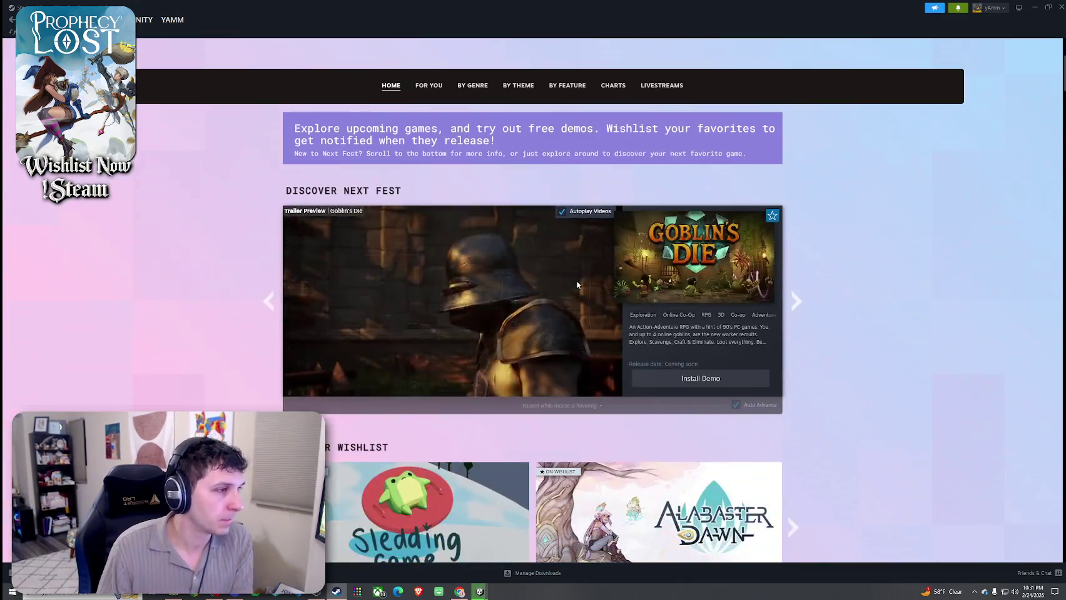
scroll(577, 284, down, 12)
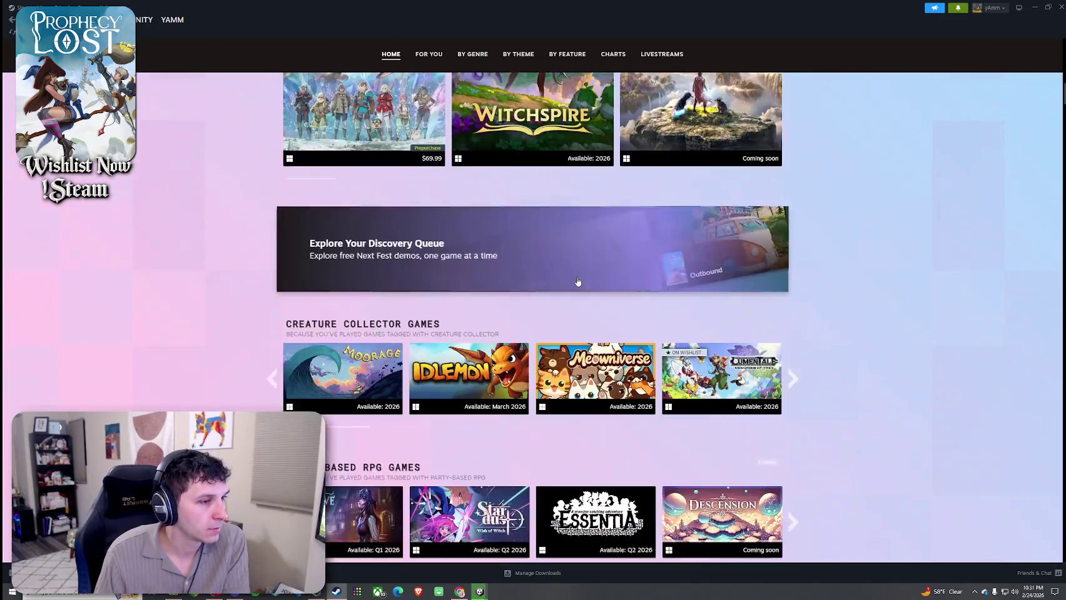
scroll(578, 281, down, 1)
scroll(745, 219, down, 1)
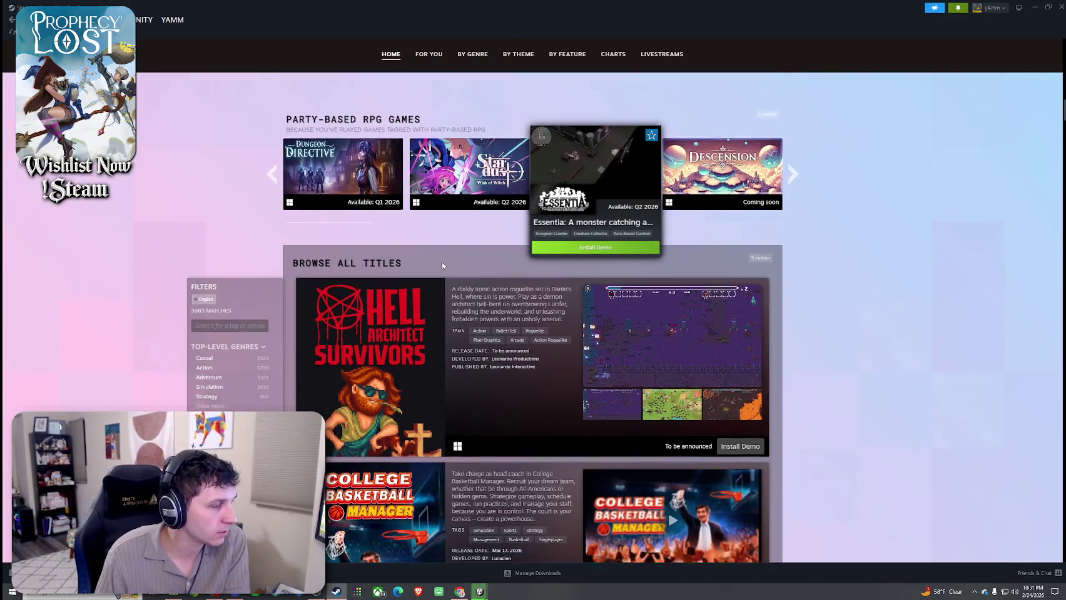
mouse_move(750, 231)
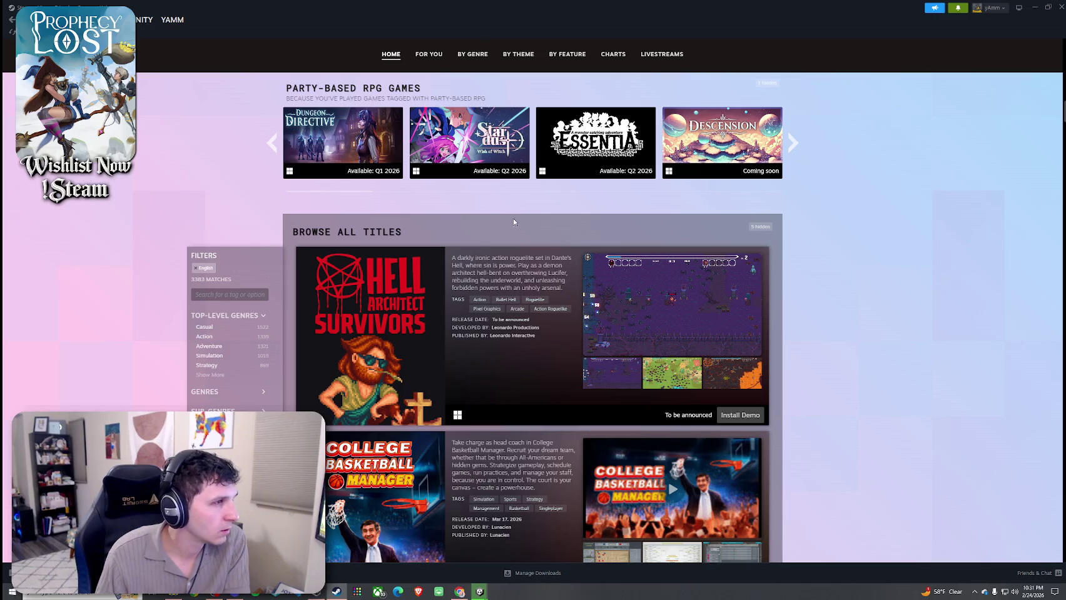
scroll(513, 221, up, 2)
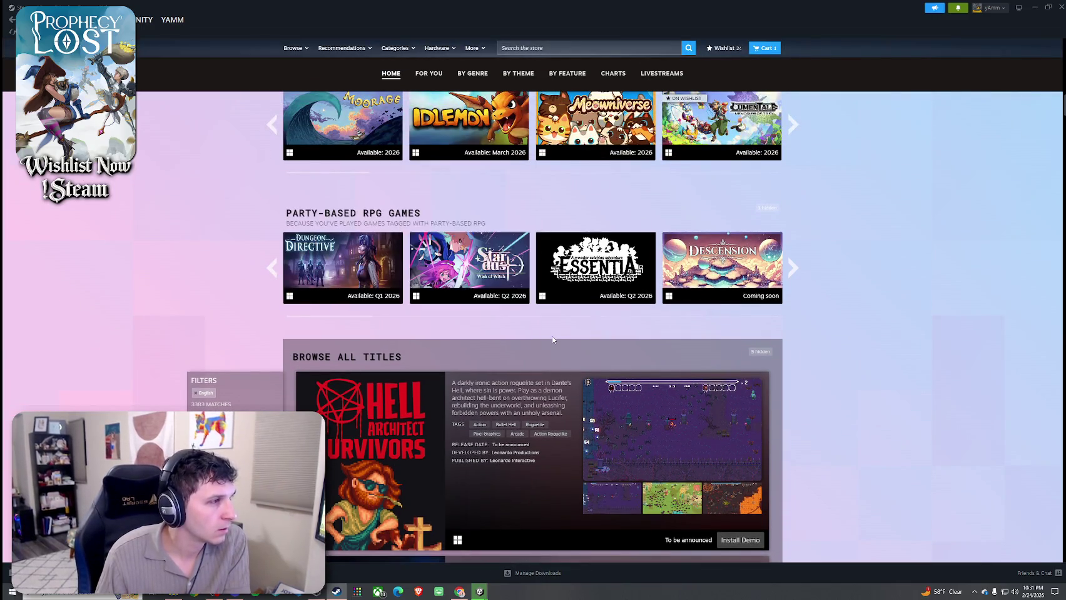
scroll(552, 340, down, 7)
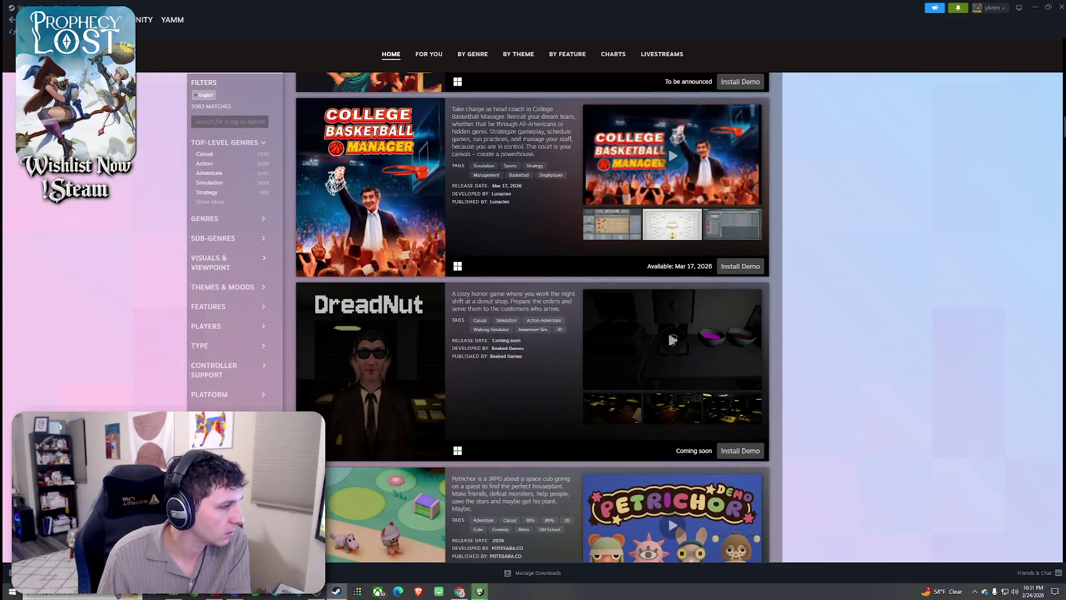
scroll(219, 326, up, 3)
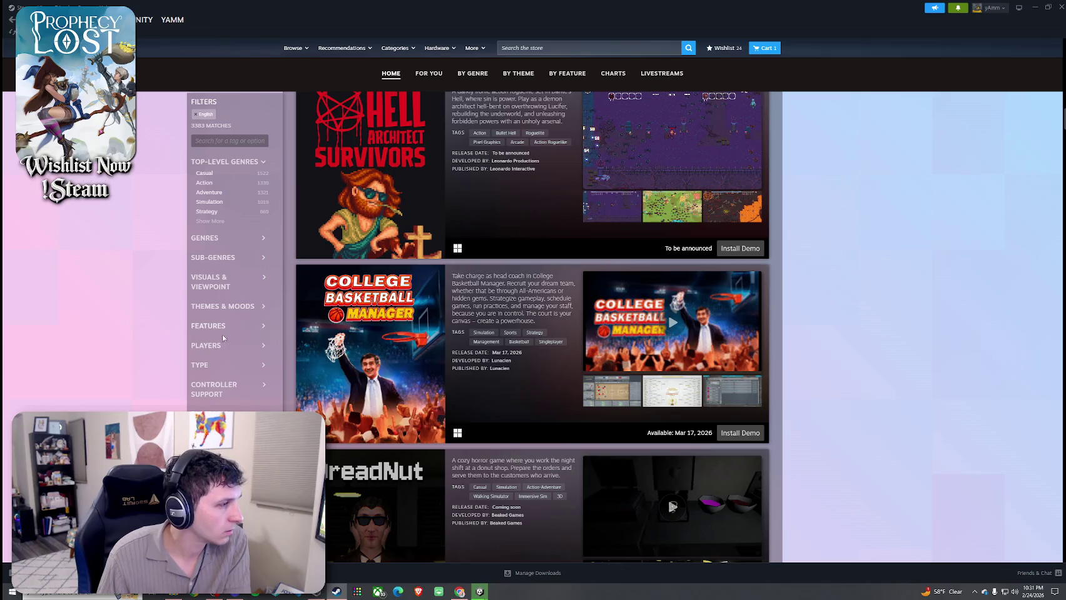
scroll(223, 338, up, 2)
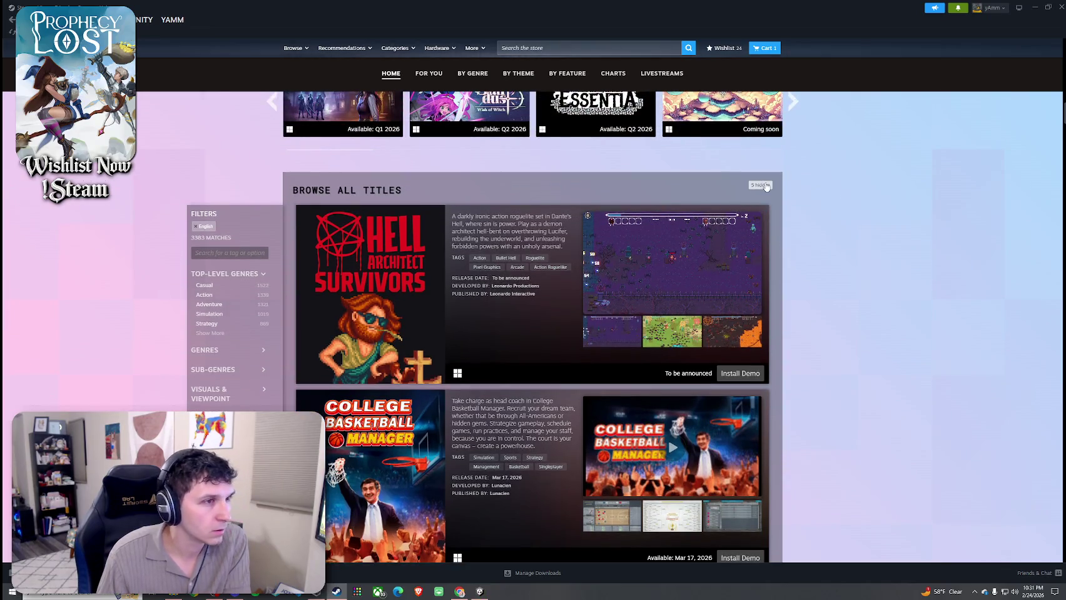
click(761, 185)
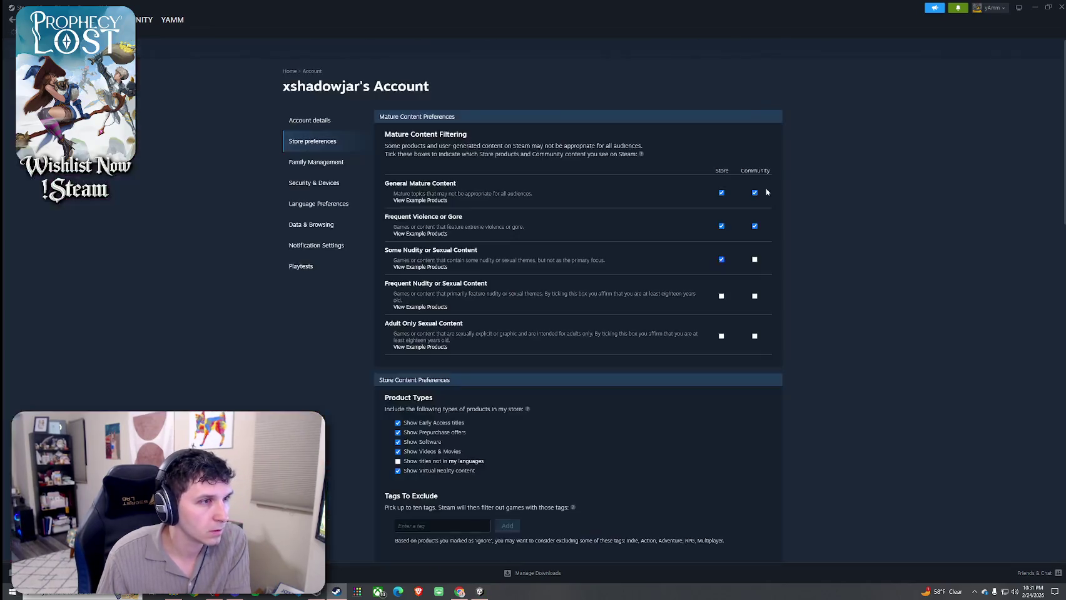
click(12, 20)
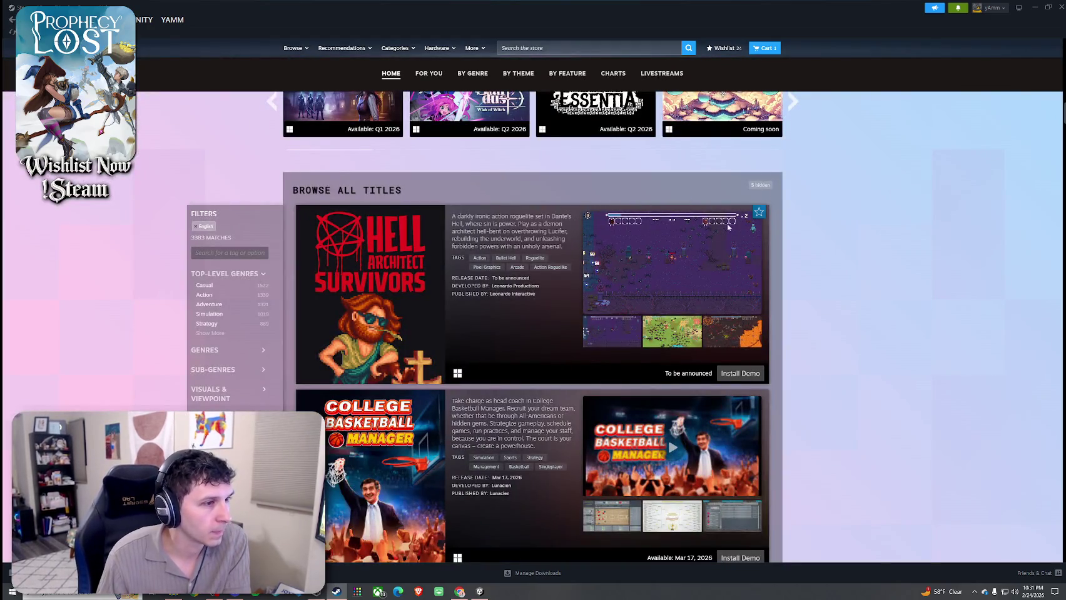
- View the Next Fest Trending Upcoming charts, led by Windrose
scroll(745, 351, up, 6)
scroll(744, 281, up, 8)
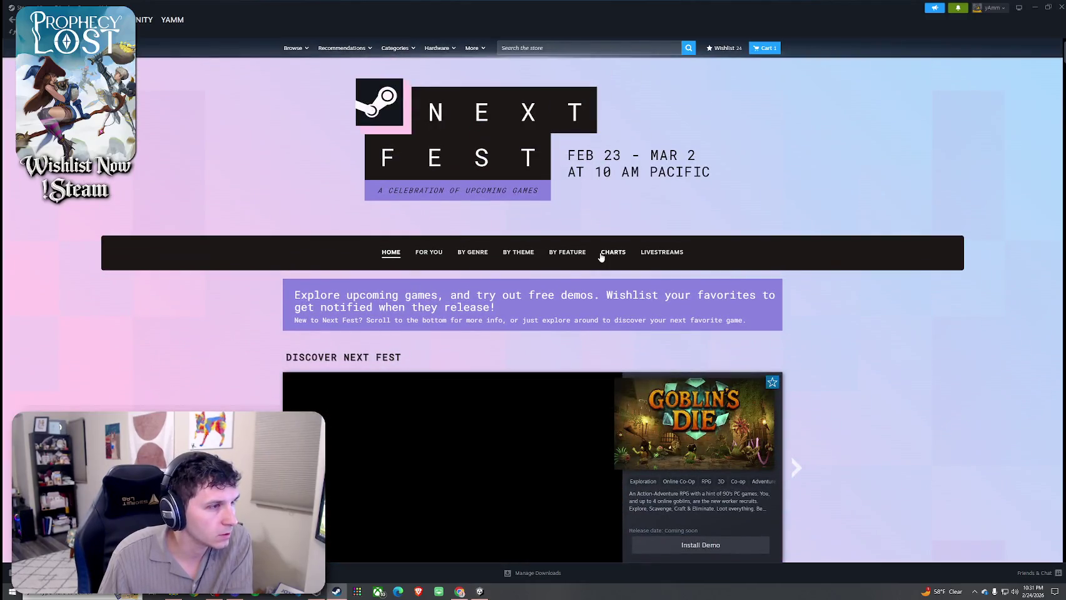
click(600, 254)
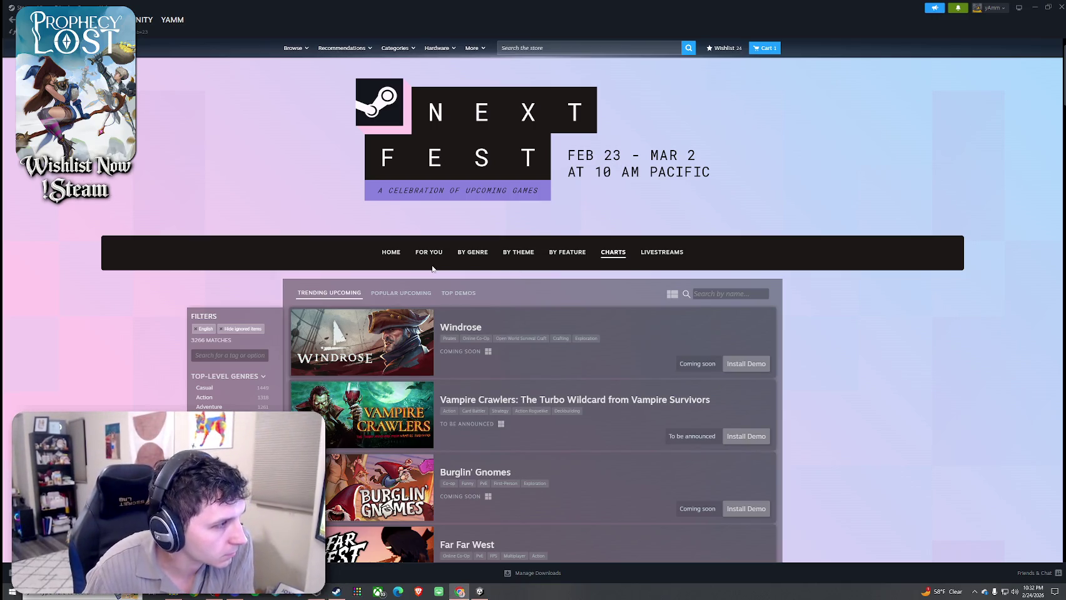
scroll(490, 314, down, 1)
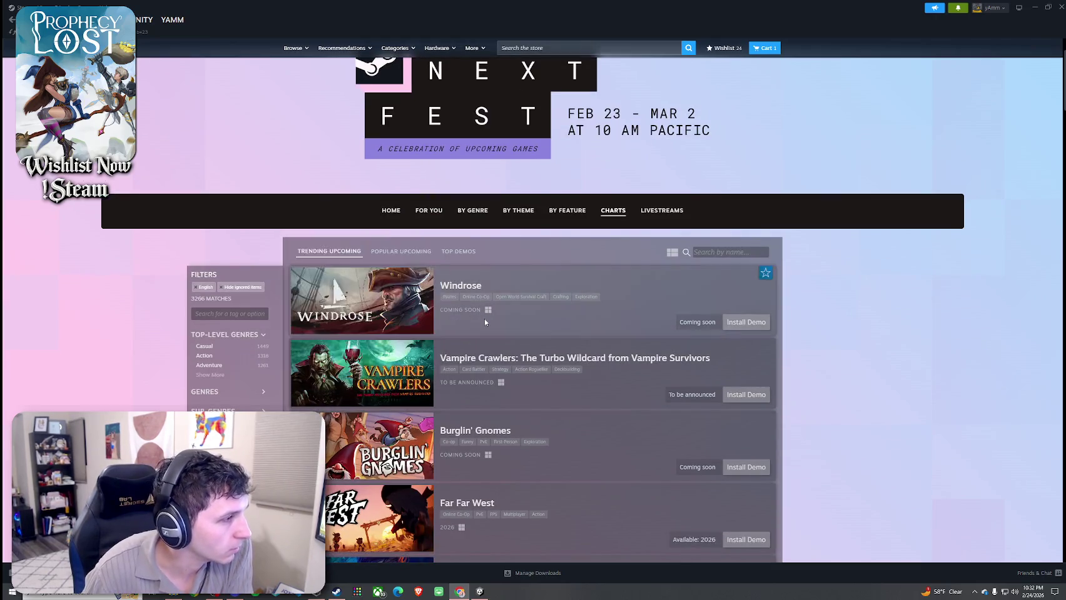
mouse_move(411, 310)
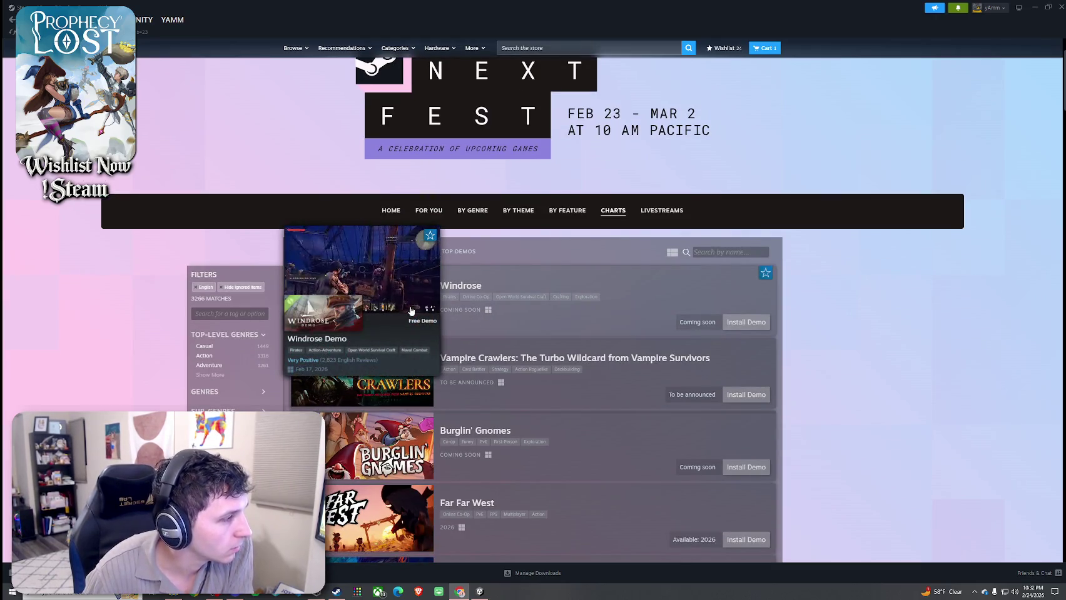
- Open the Windrose Demo store page and flip through its screenshots up to the inventory shot
click(410, 306)
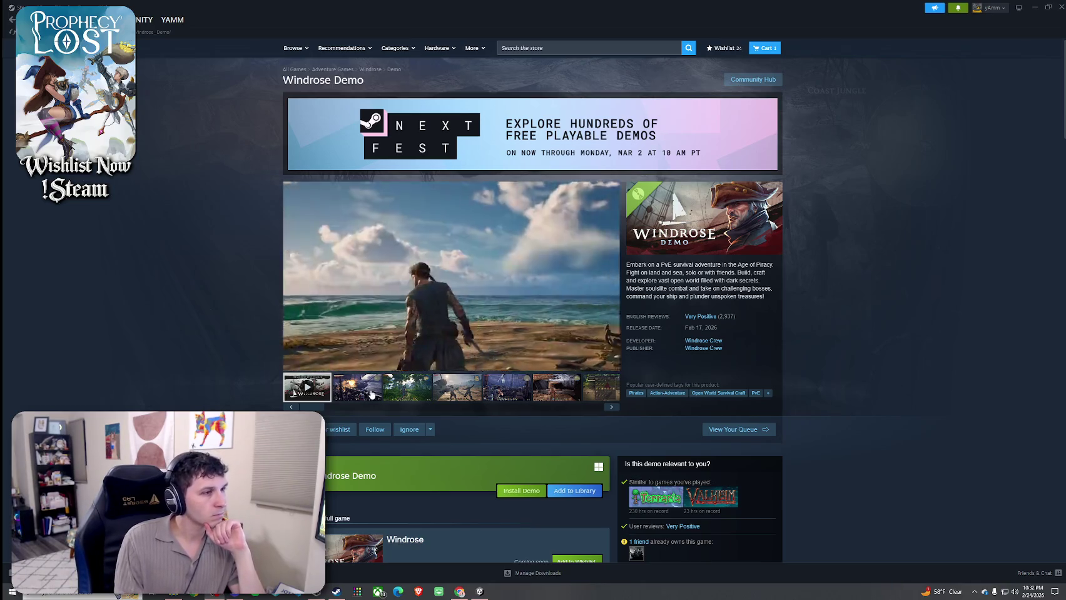
click(429, 393)
click(456, 393)
click(507, 393)
click(553, 393)
click(603, 388)
click(603, 388)
- Read the Windrose Demo user reviews, then return to the top and view more screenshots
scroll(522, 437, down, 10)
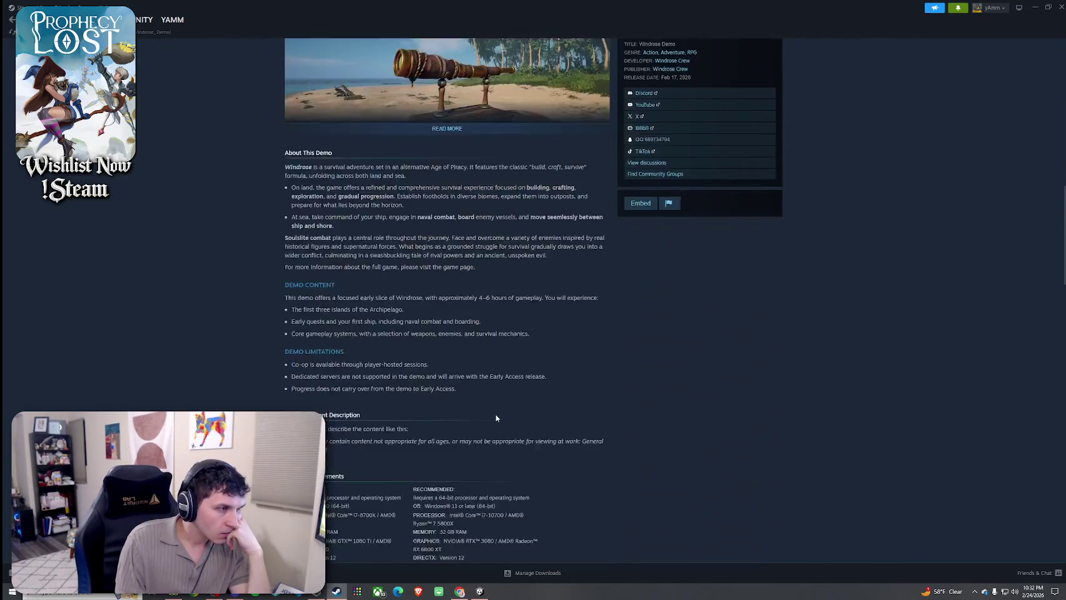
scroll(496, 419, down, 15)
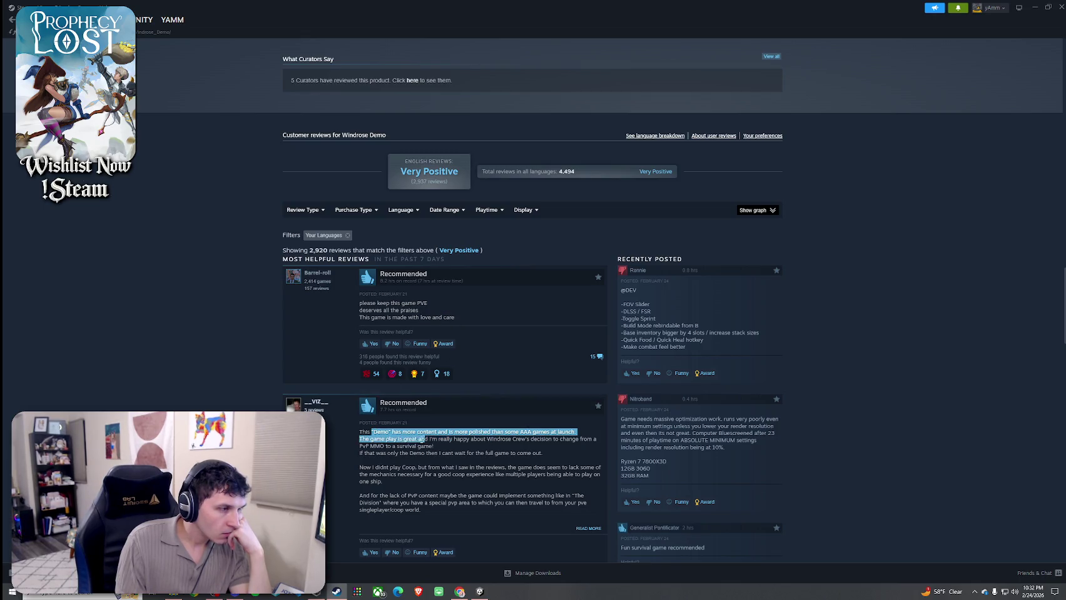
scroll(506, 440, down, 2)
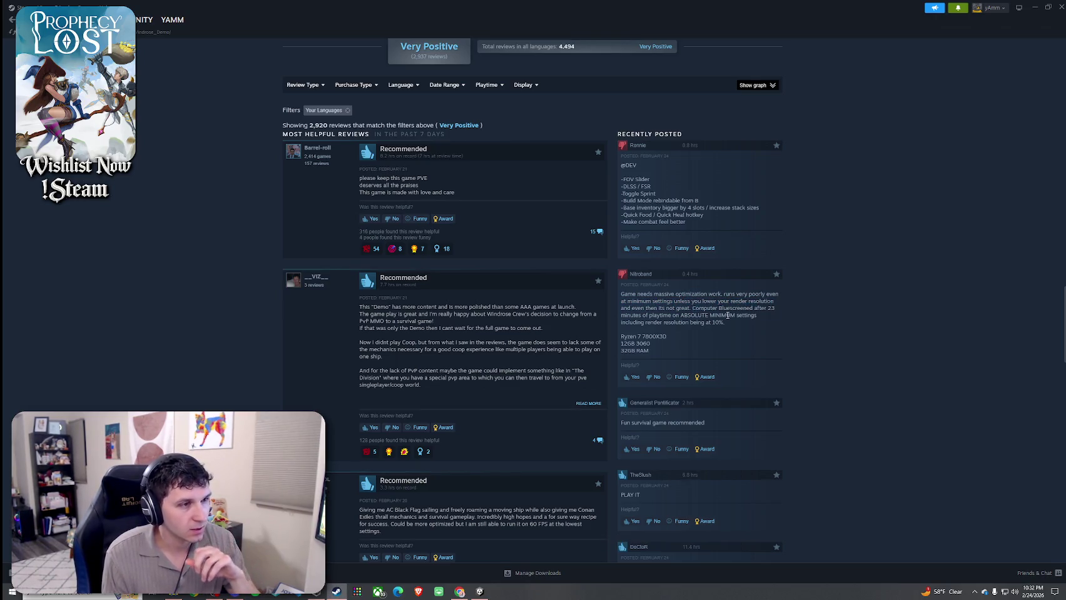
scroll(501, 342, down, 3)
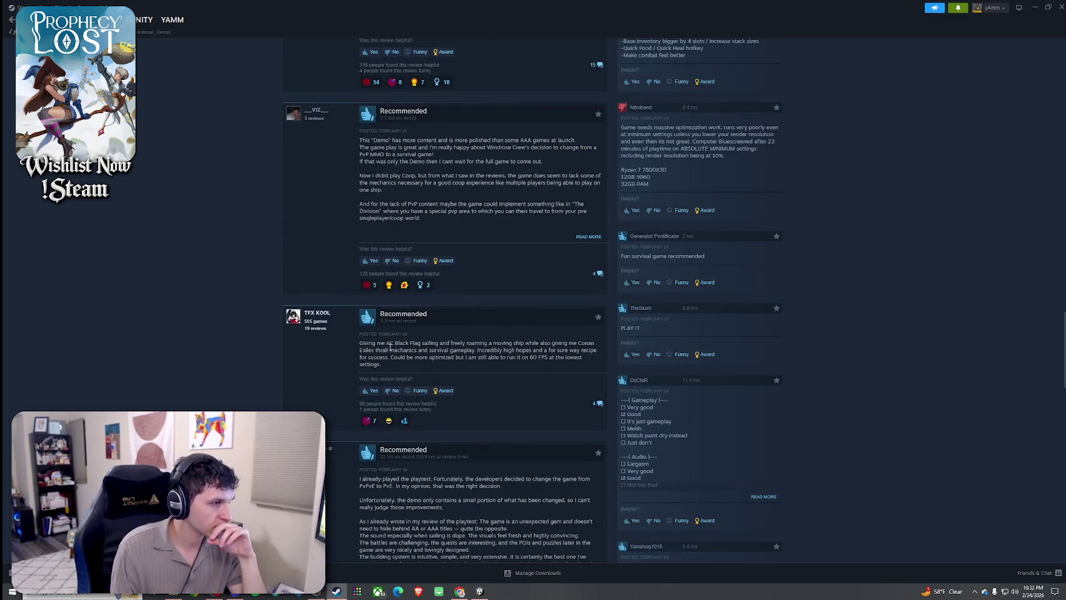
scroll(449, 346, down, 3)
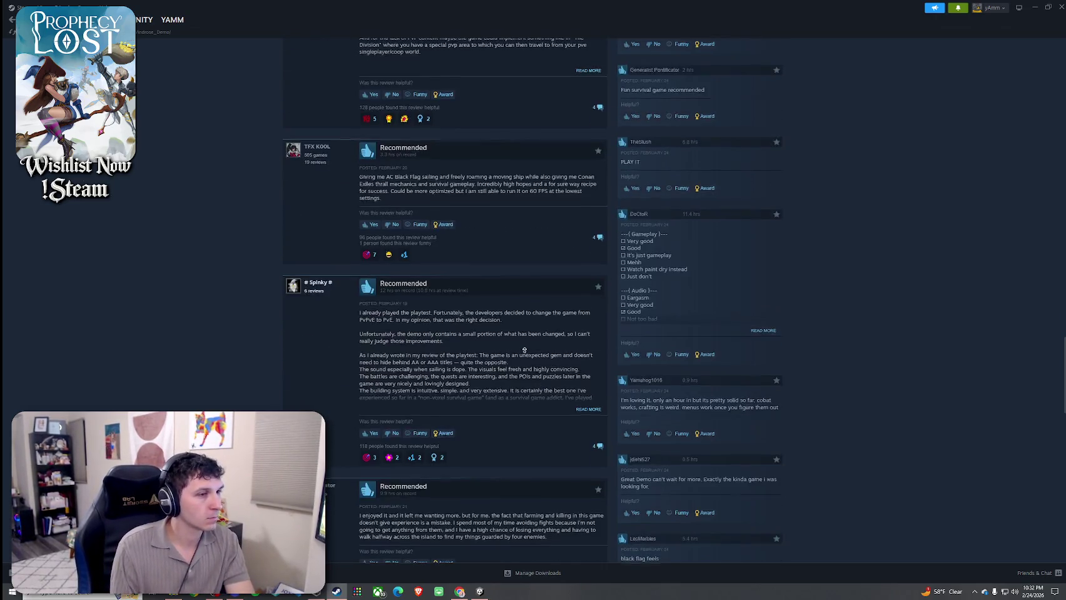
key(alt+Left)
click(448, 395)
click(407, 391)
click(359, 391)
click(410, 393)
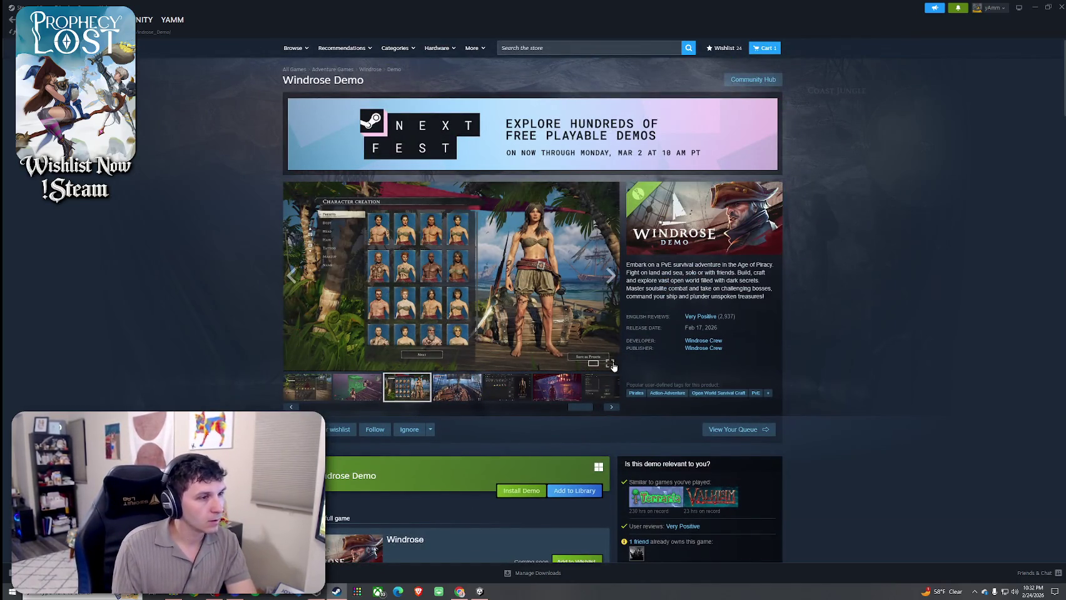
click(612, 364)
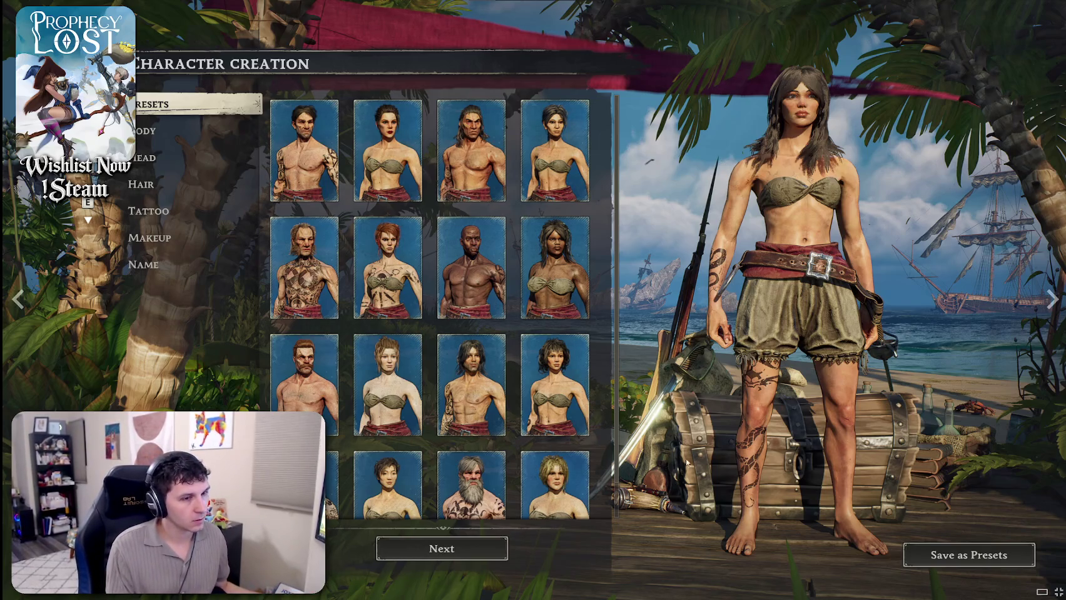
key(Escape)
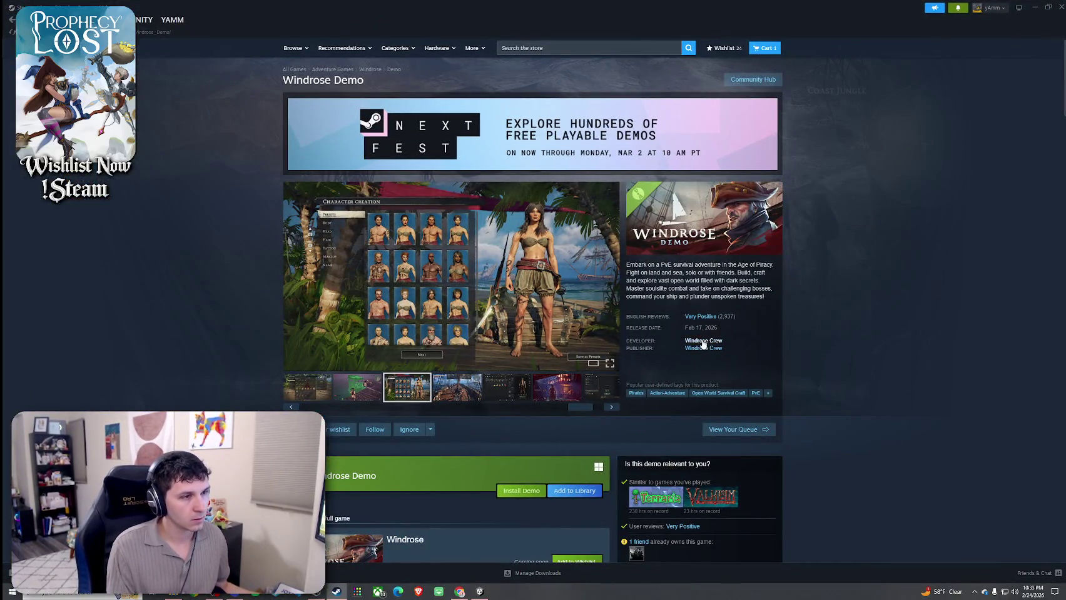
- Browse the Windrose ship, workbench and battle screenshots, then return to the Next Fest hub
click(469, 395)
click(508, 396)
click(563, 396)
click(590, 395)
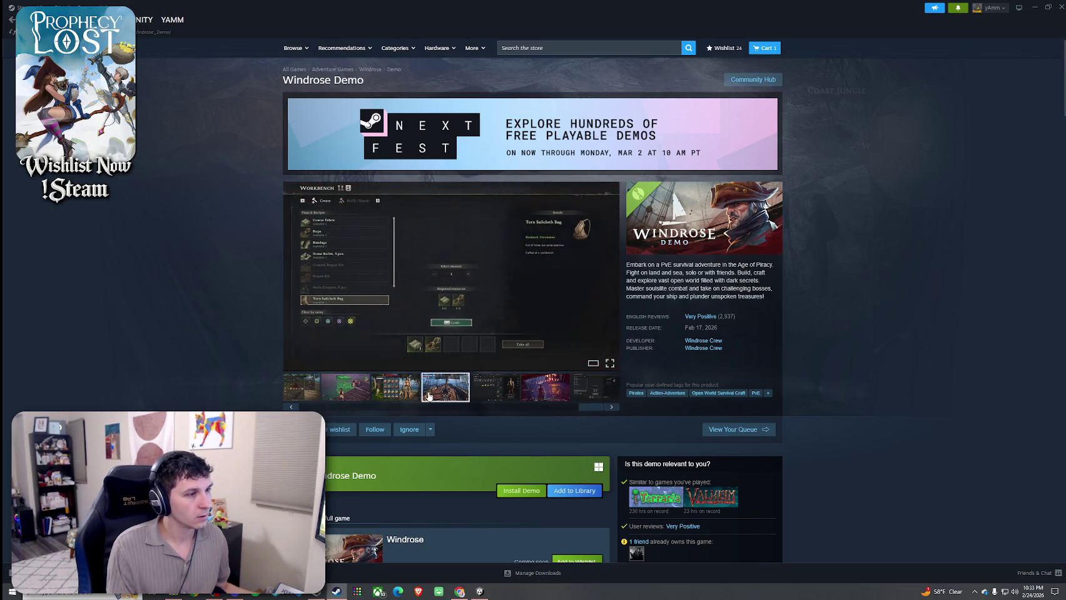
click(429, 395)
click(359, 395)
click(359, 403)
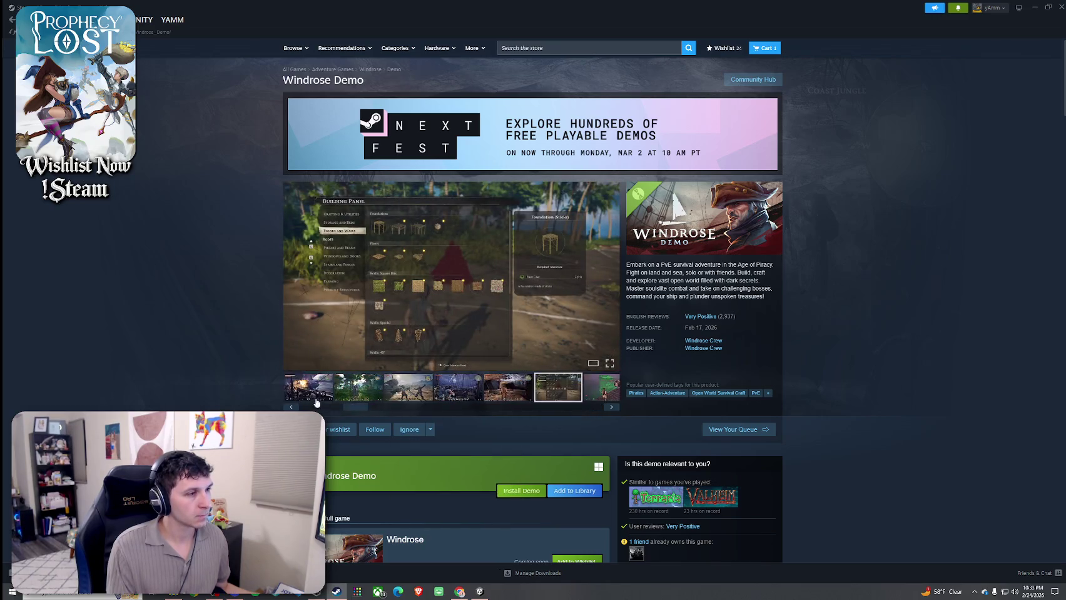
click(316, 398)
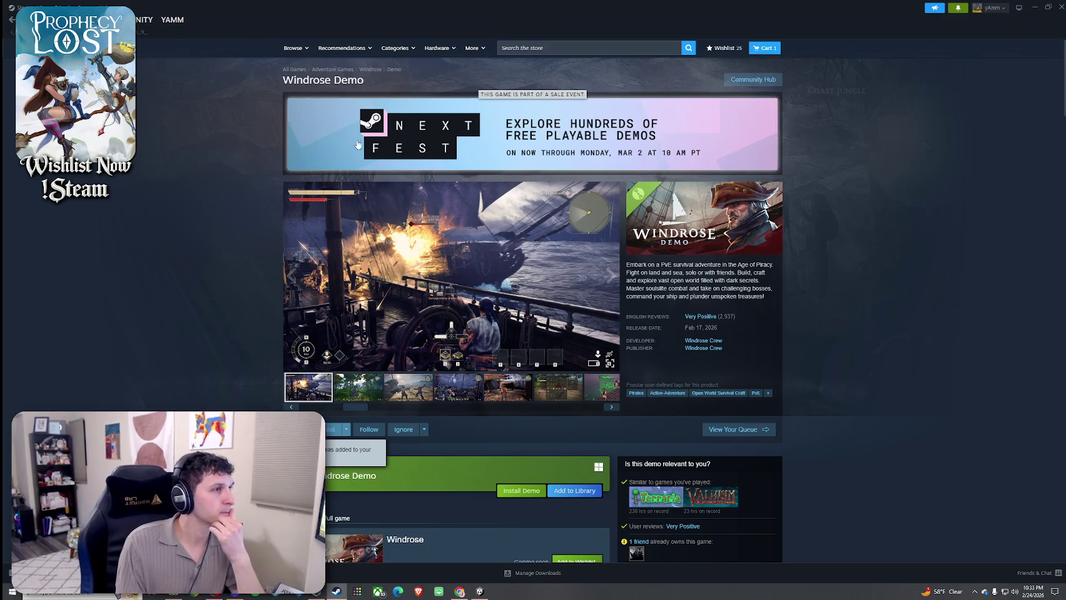
click(618, 130)
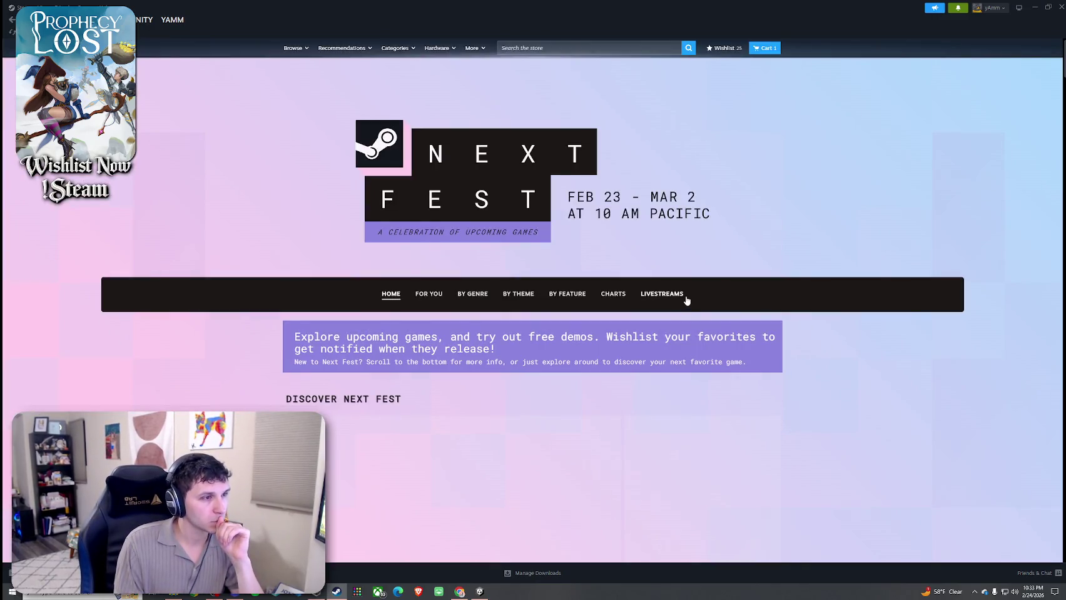
- Open Vampire Crawlers from the Next Fest charts and watch its trailer enlarged
click(613, 294)
scroll(563, 281, down, 2)
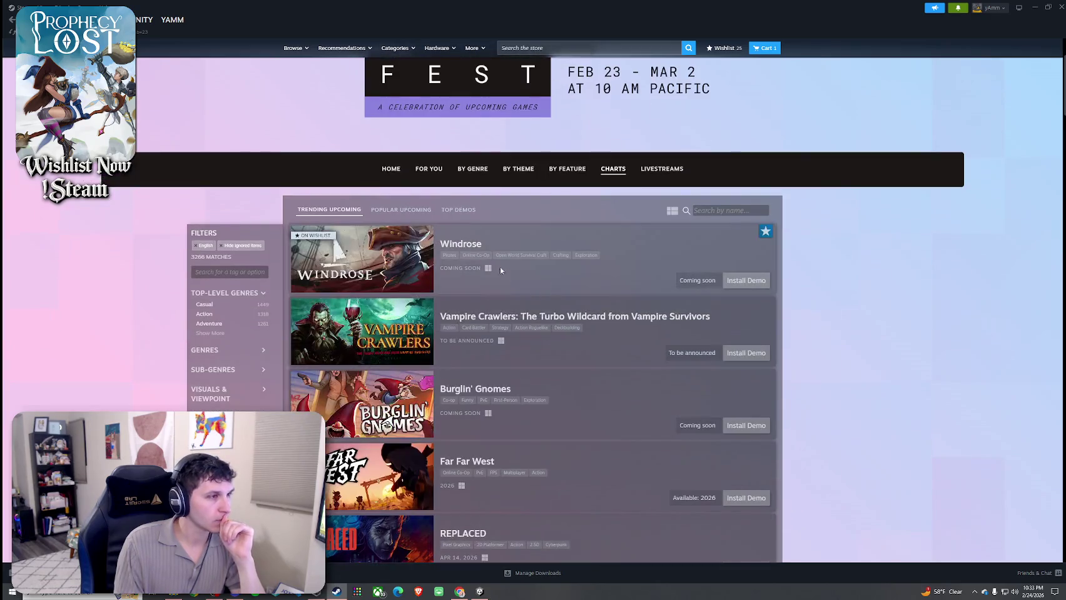
click(525, 319)
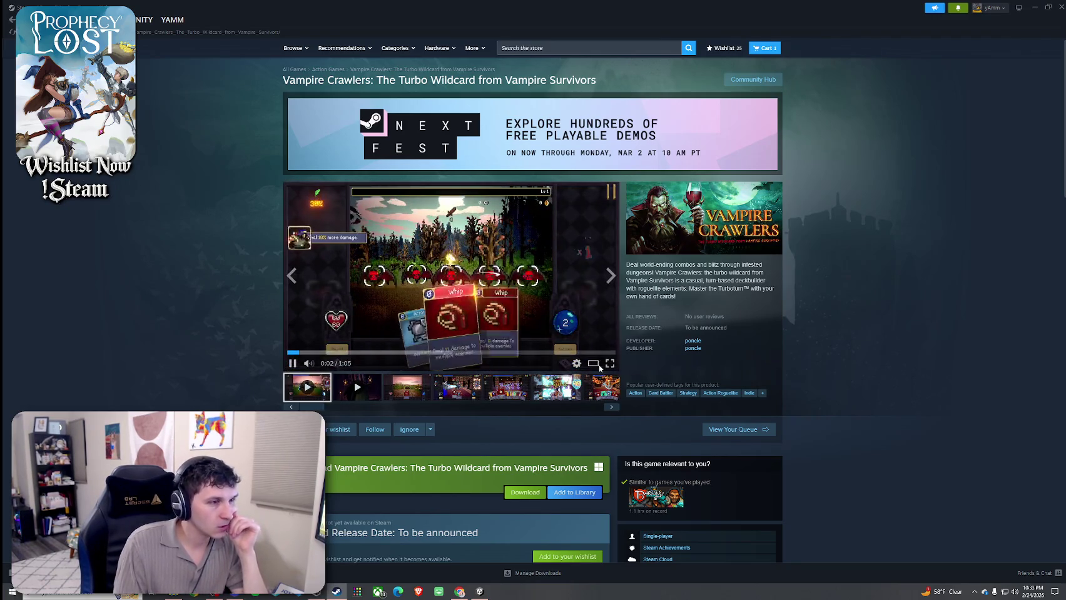
click(519, 350)
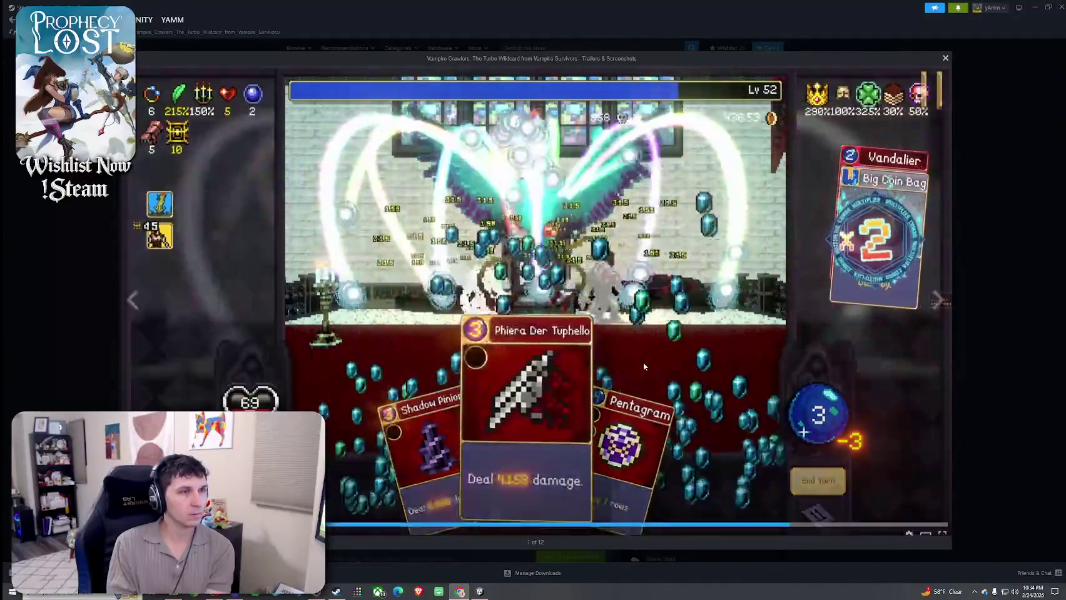
key(Escape)
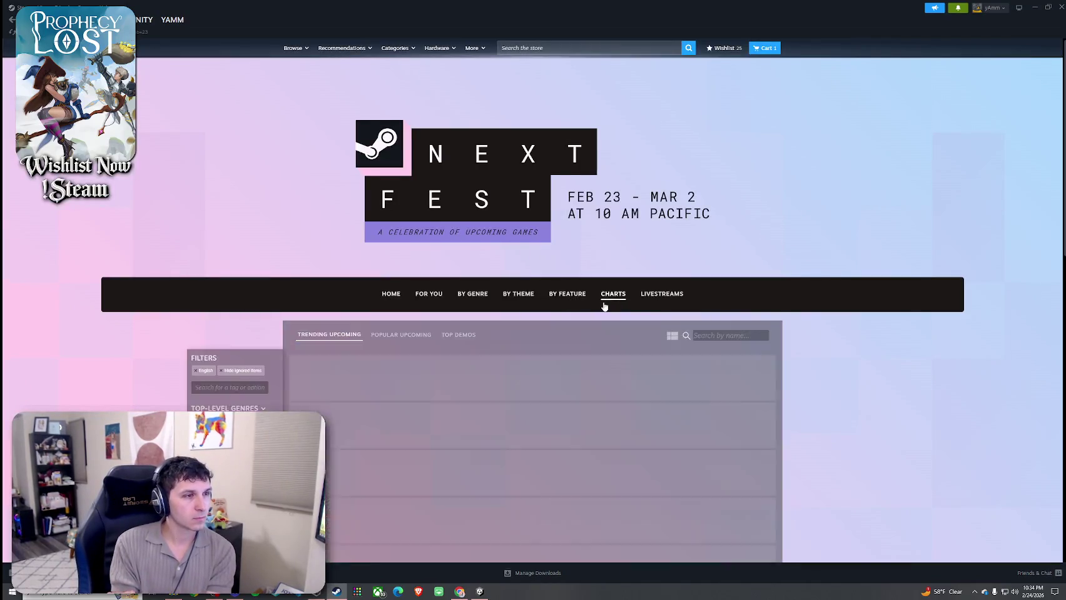
- Open Burglin' Gnomes from the charts list and enlarge its trailer
scroll(604, 306, down, 3)
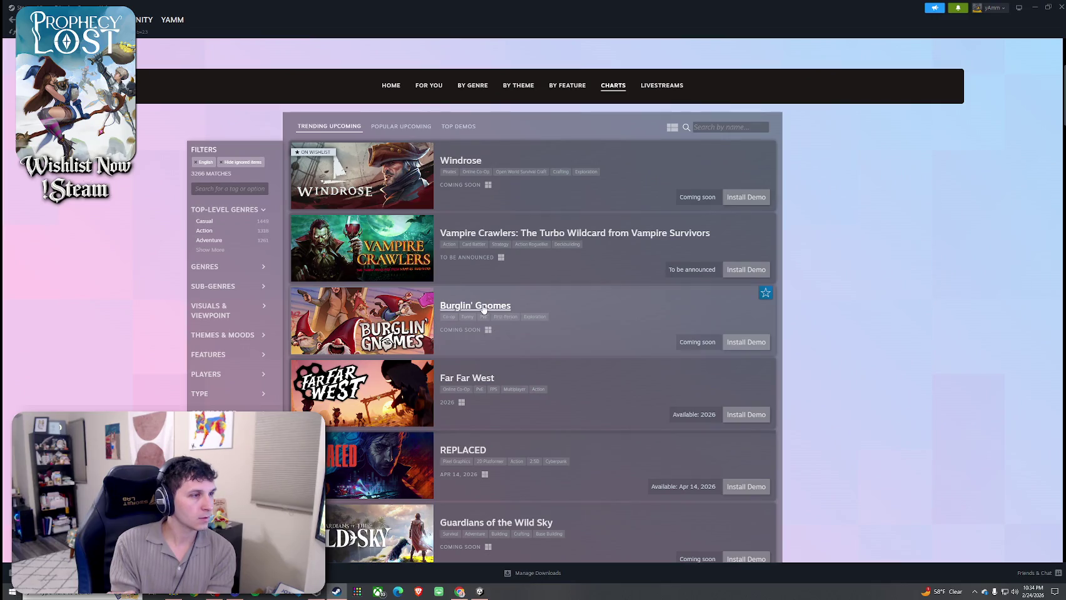
click(483, 309)
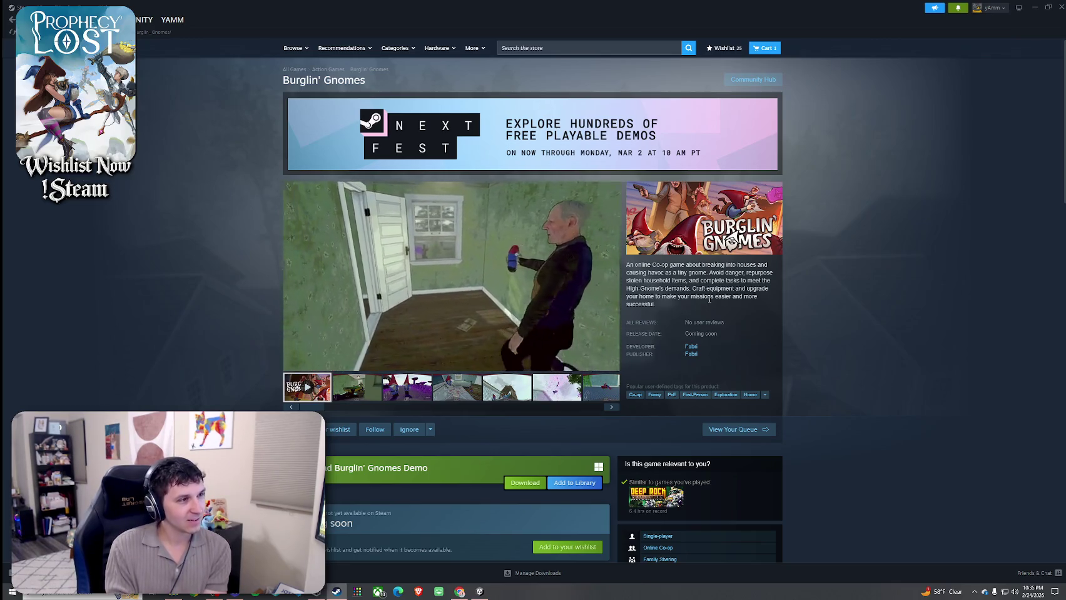
click(593, 363)
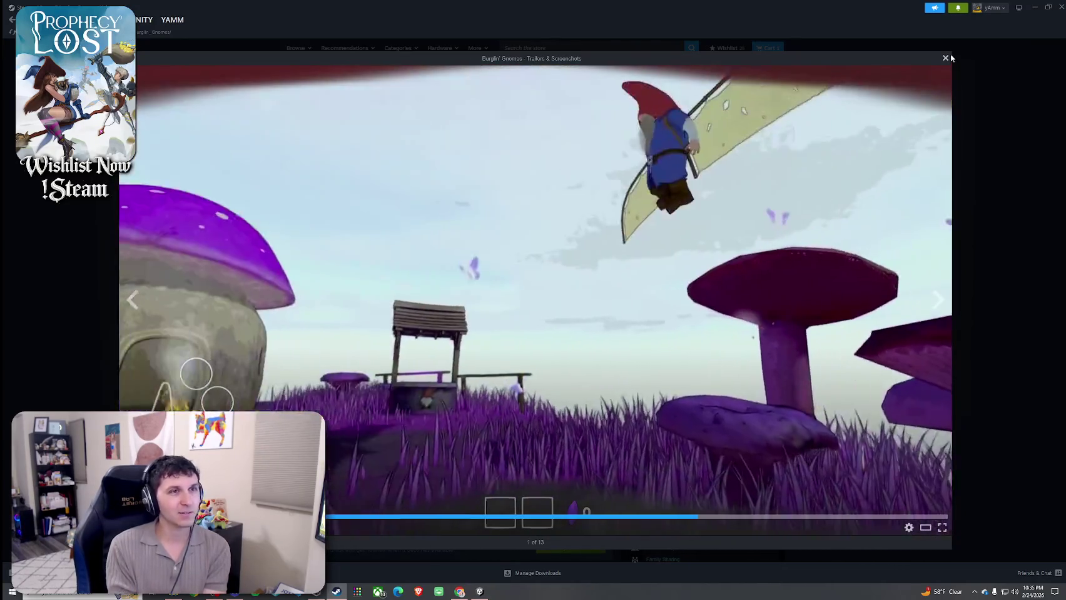
- Close the enlarged trailer and briefly highlight a phrase in the game description
click(945, 58)
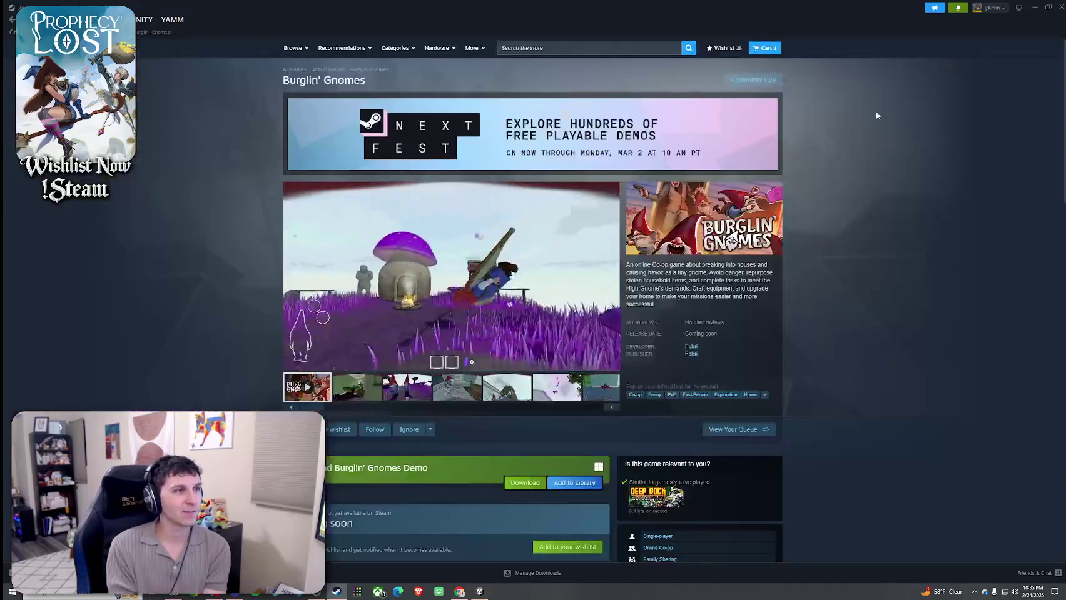
drag(648, 273, 669, 265)
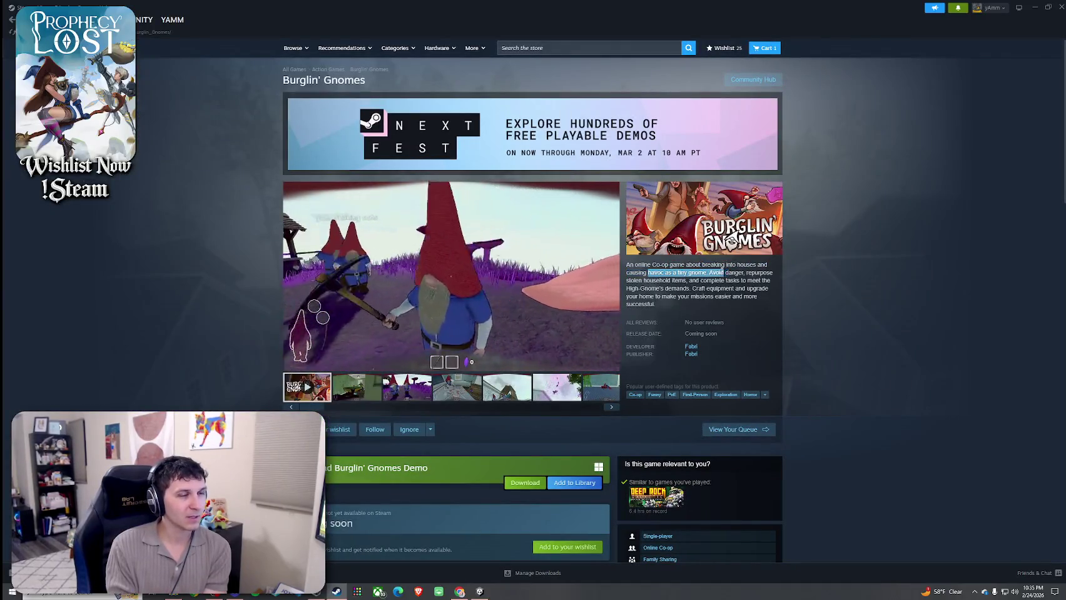
click(734, 288)
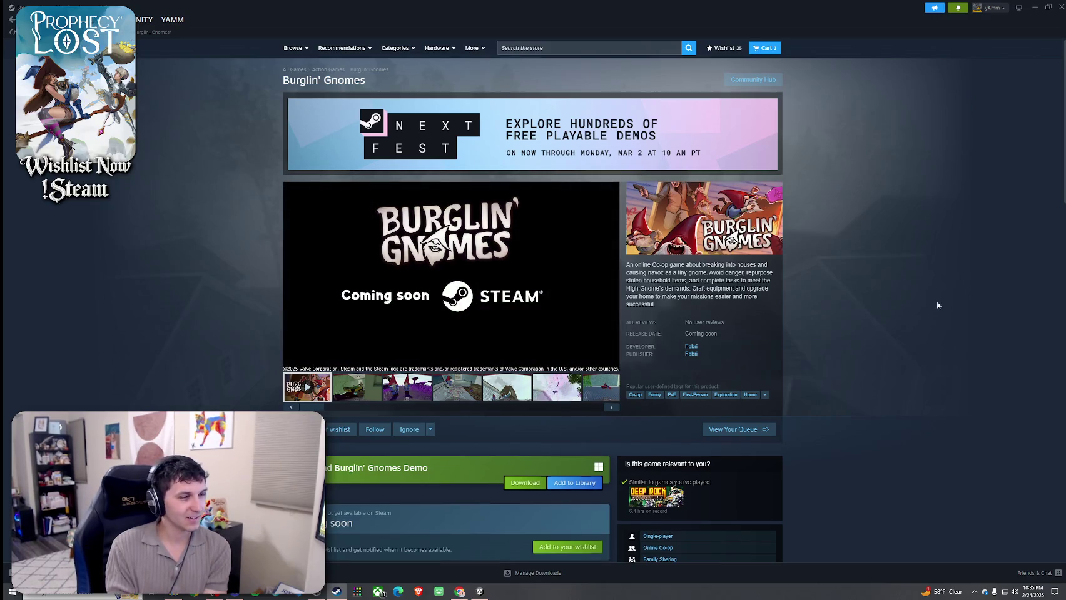
- Scroll through the Burglin' Gnomes page and add it to the wishlist, raising it to 26
scroll(937, 305, down, 8)
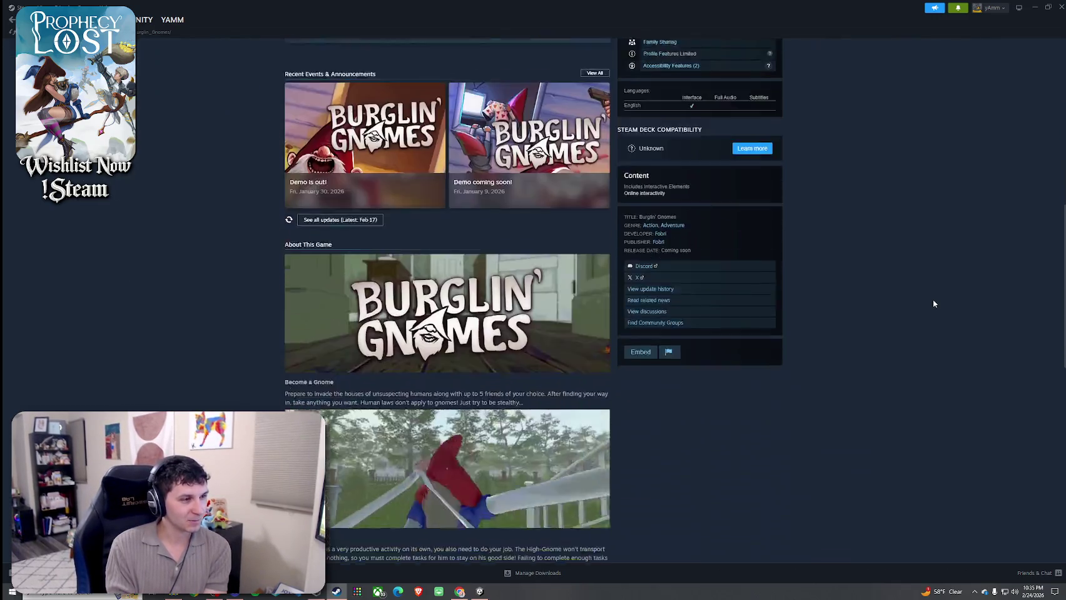
scroll(933, 304, down, 4)
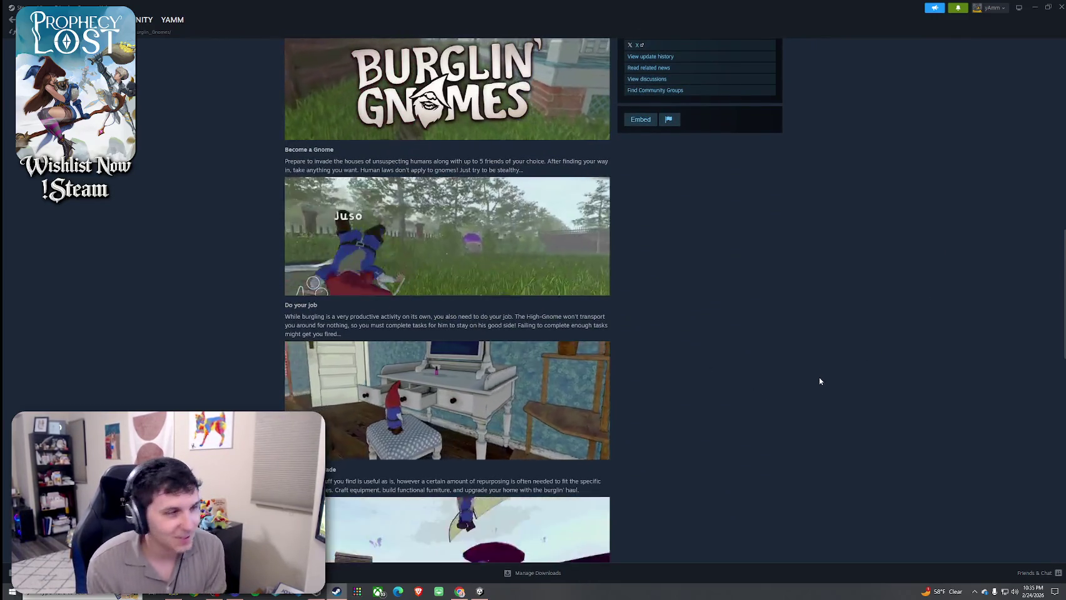
scroll(809, 389, up, 15)
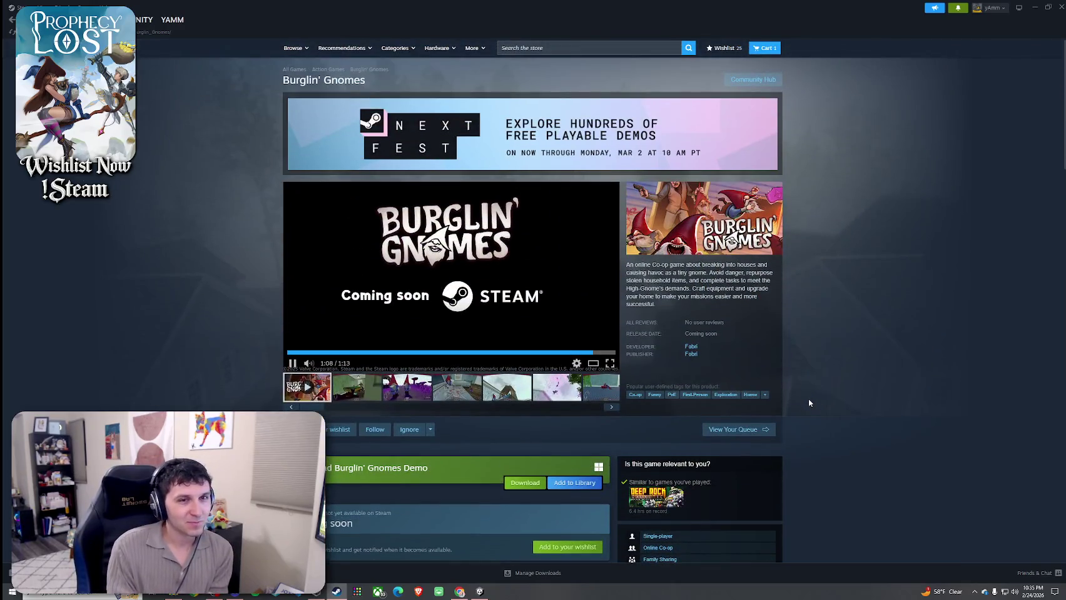
scroll(419, 335, down, 7)
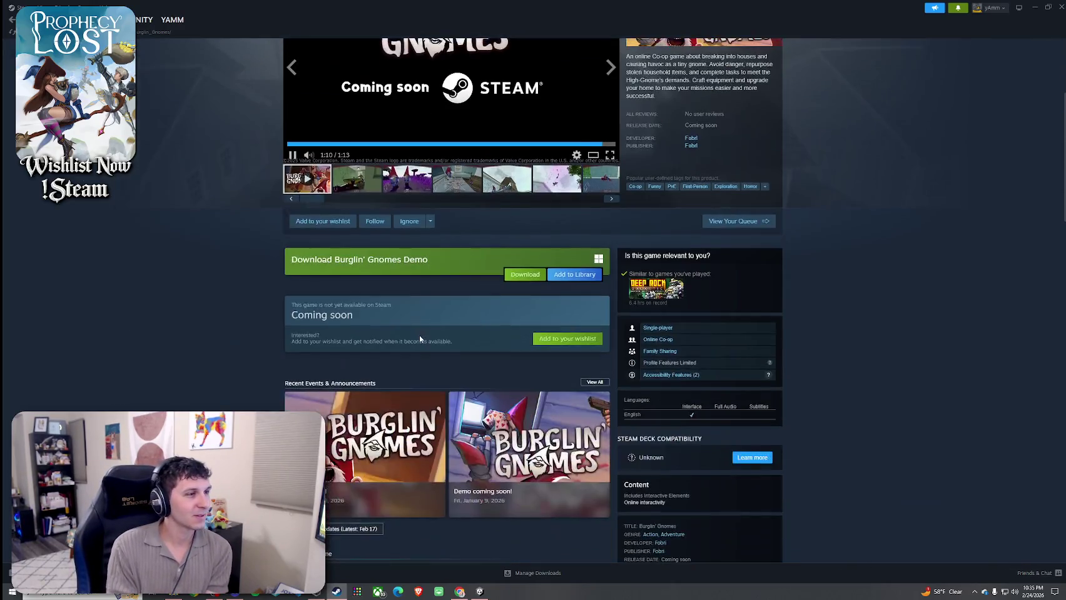
scroll(424, 341, down, 10)
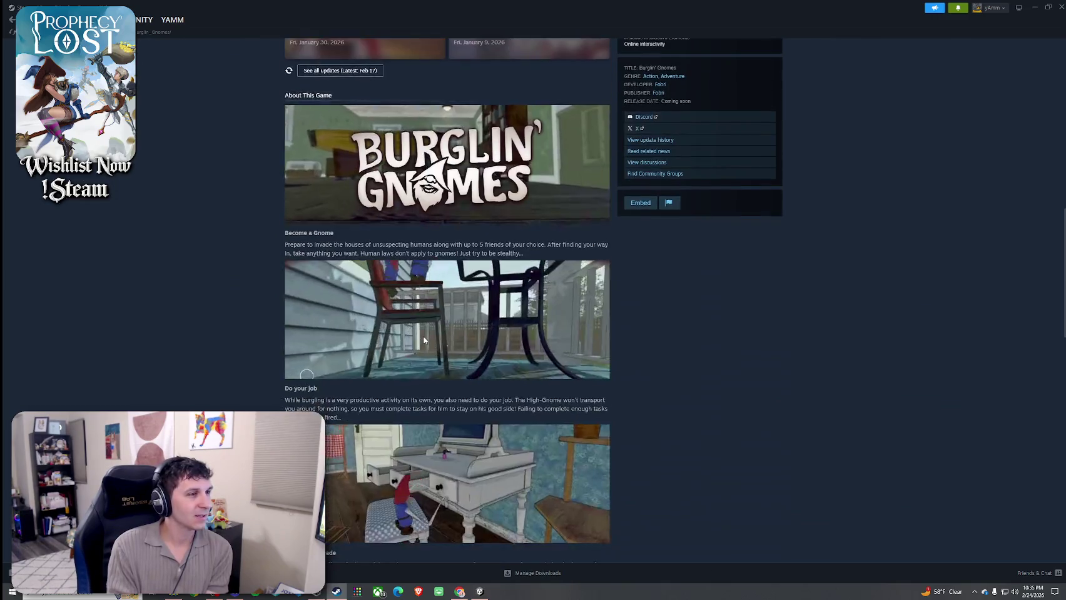
scroll(424, 341, down, 1)
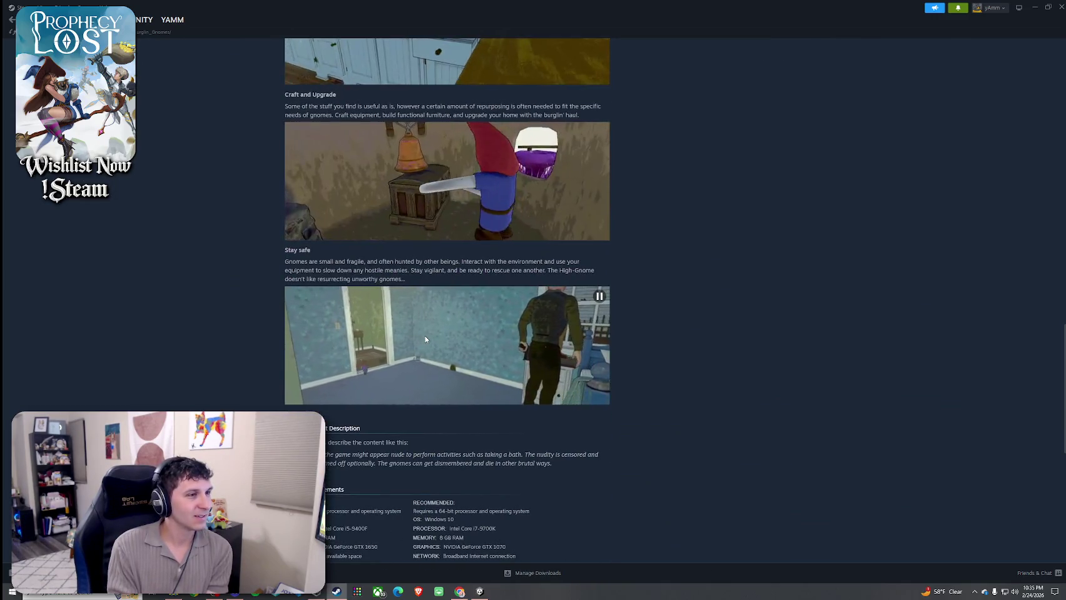
scroll(426, 340, down, 3)
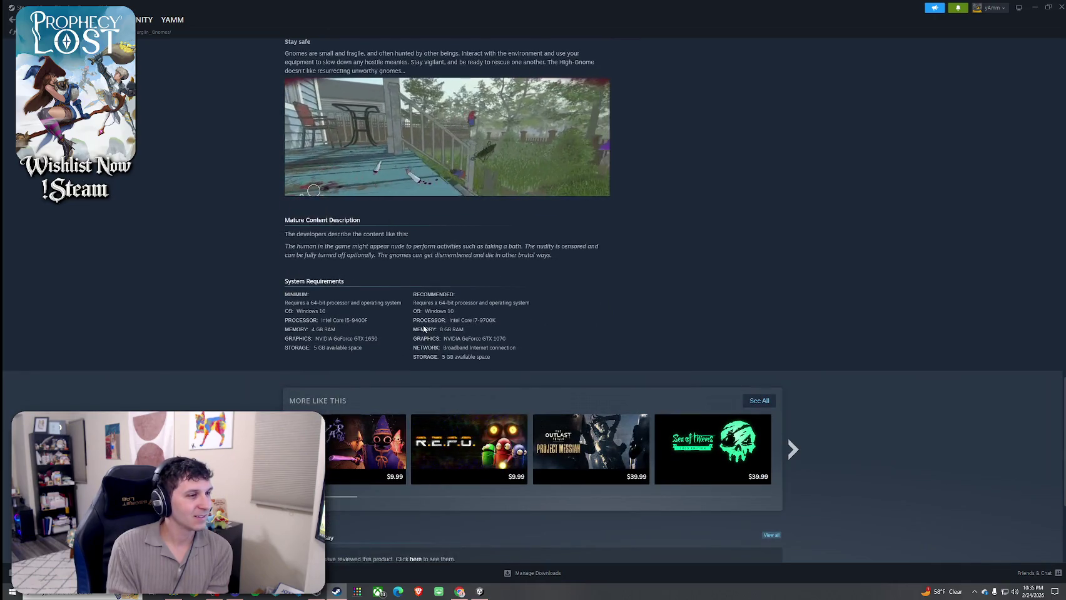
scroll(424, 334, down, 3)
scroll(424, 319, up, 20)
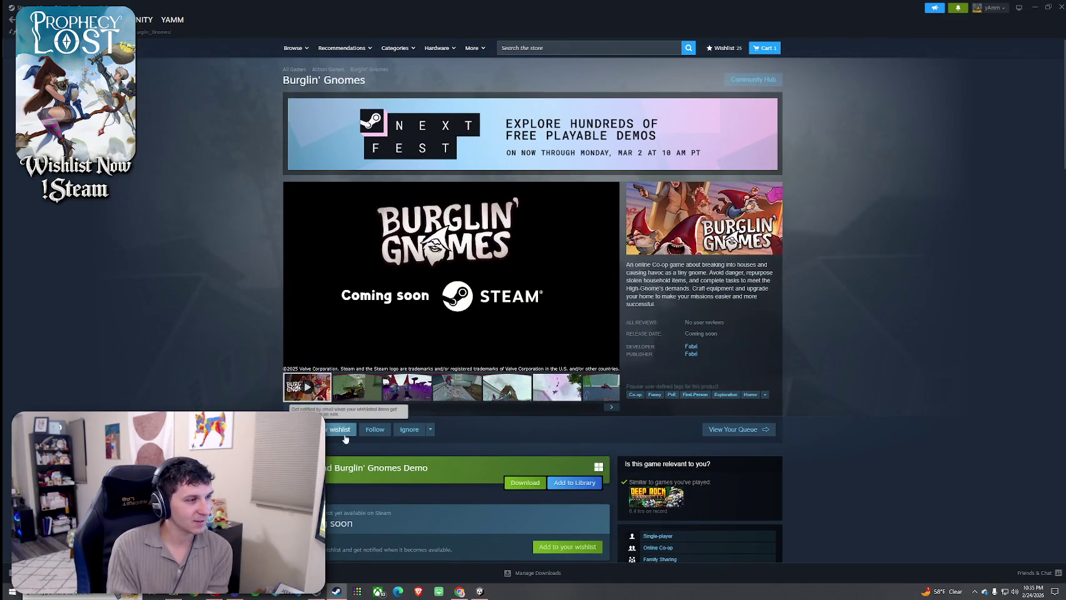
click(340, 429)
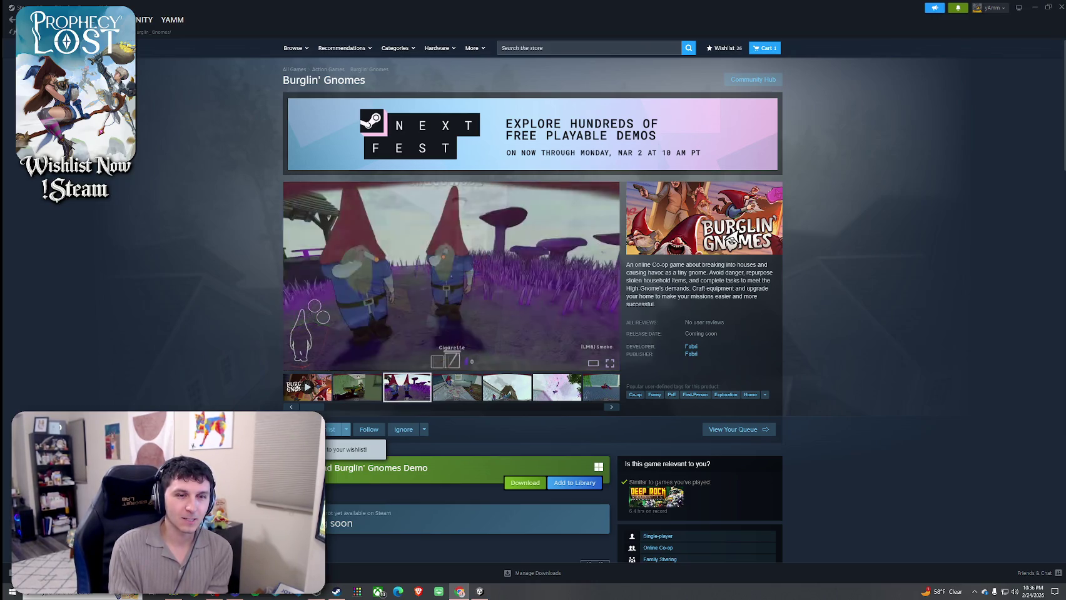
- Open the Far Far West Demo page from the chart and watch its trailer in the large viewer
click(12, 25)
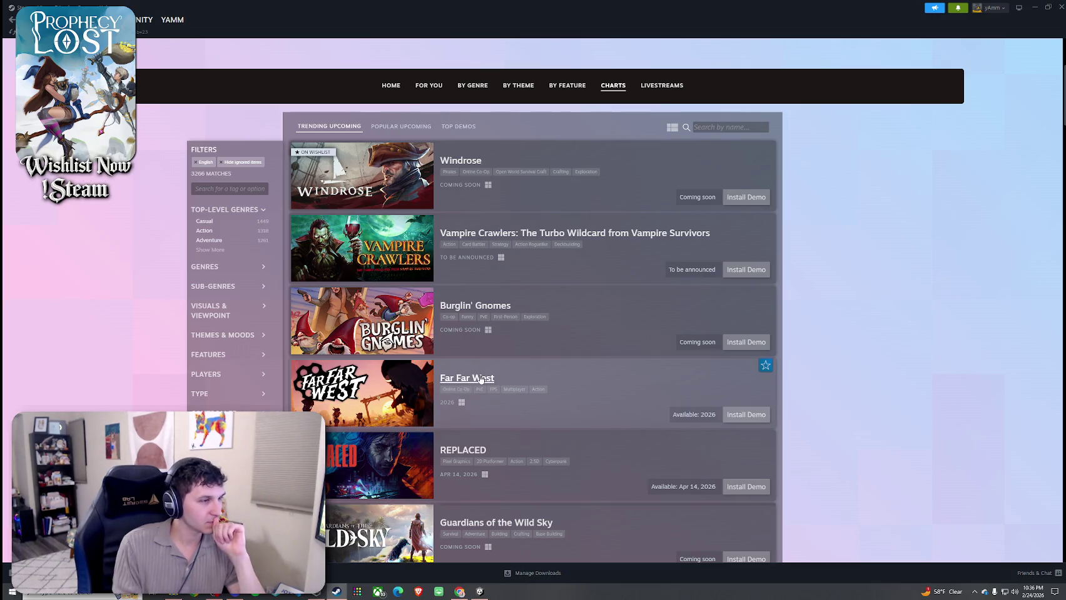
click(515, 390)
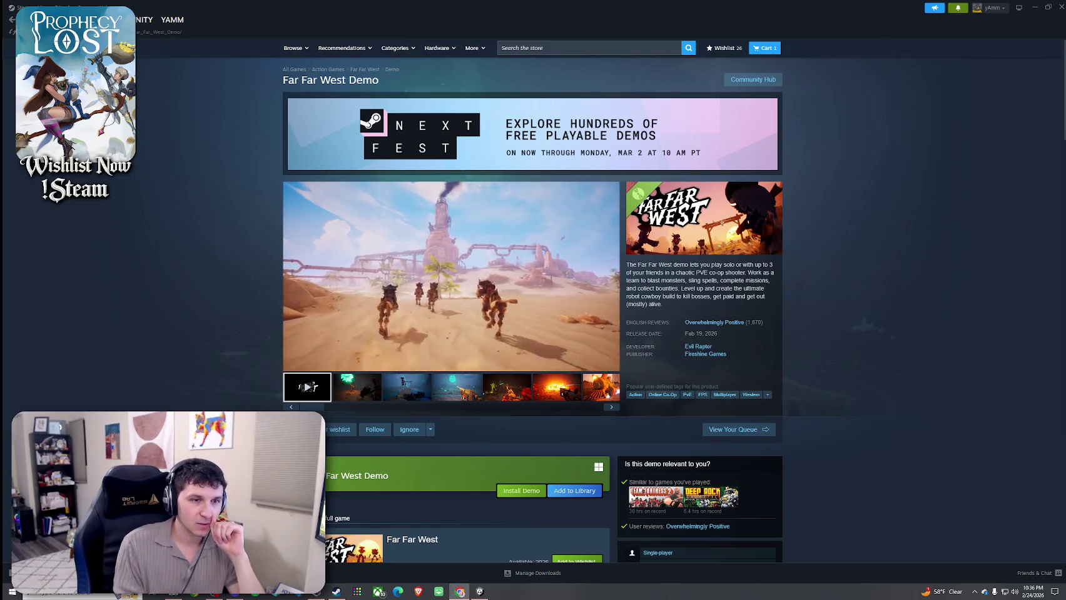
click(590, 362)
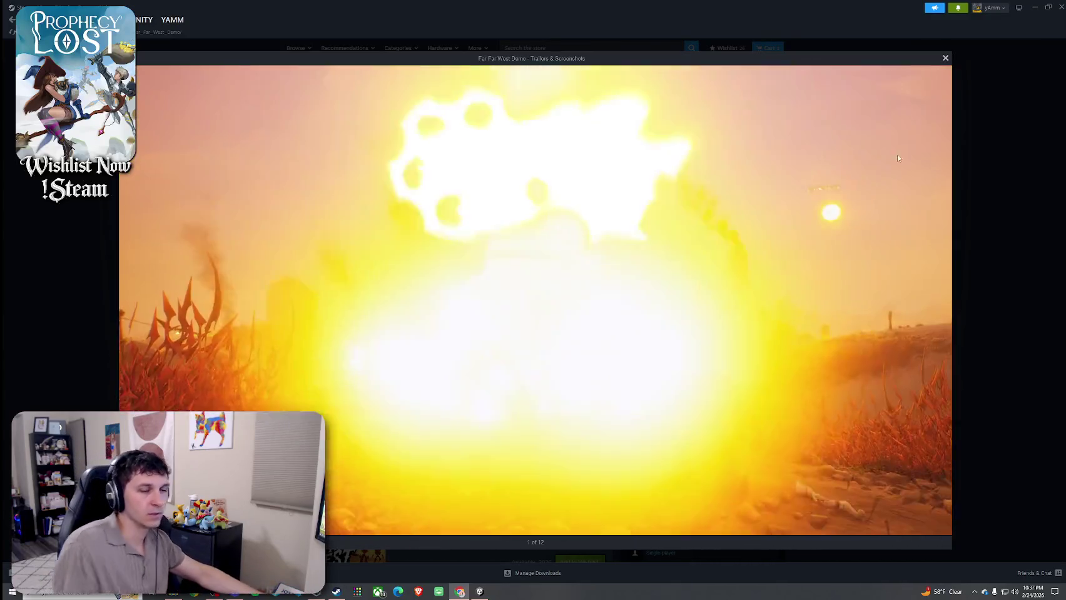
mouse_move(937, 158)
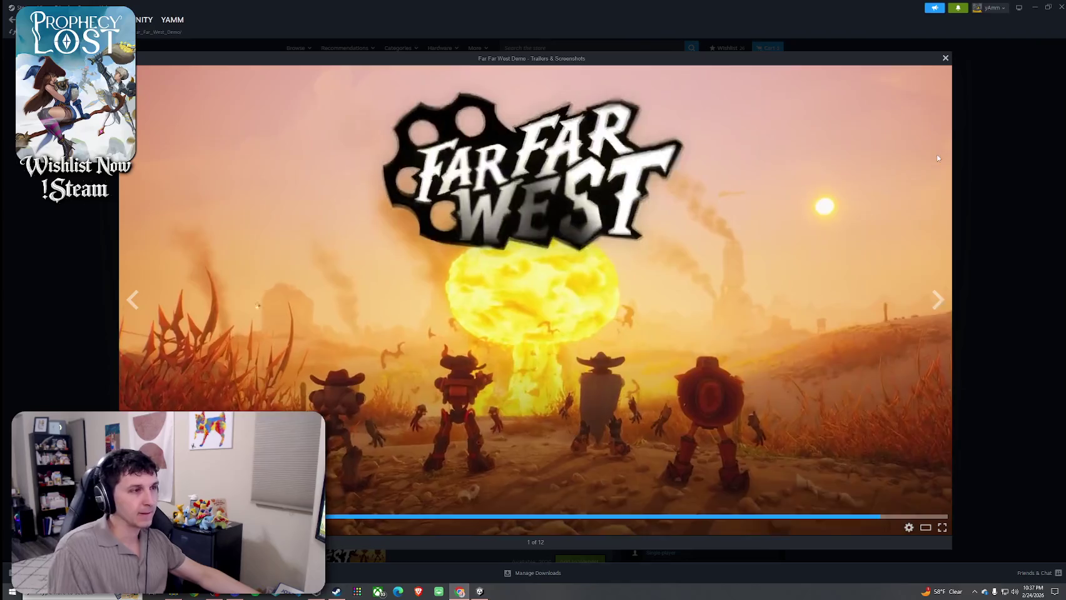
key(Escape)
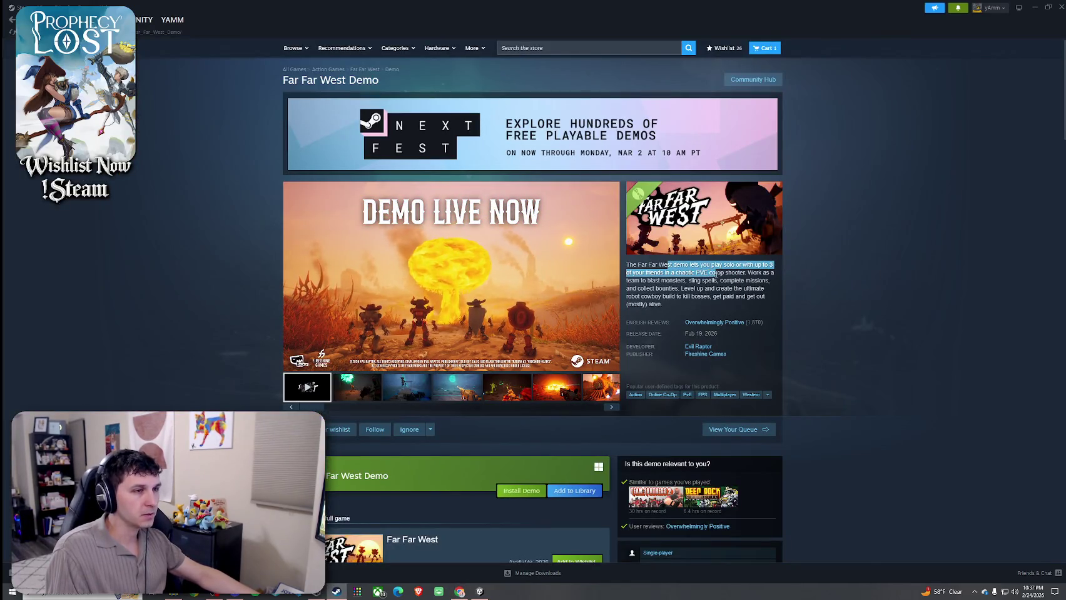
- Read down through the Far Far West demo description toward the customer reviews
drag(726, 274, 748, 273)
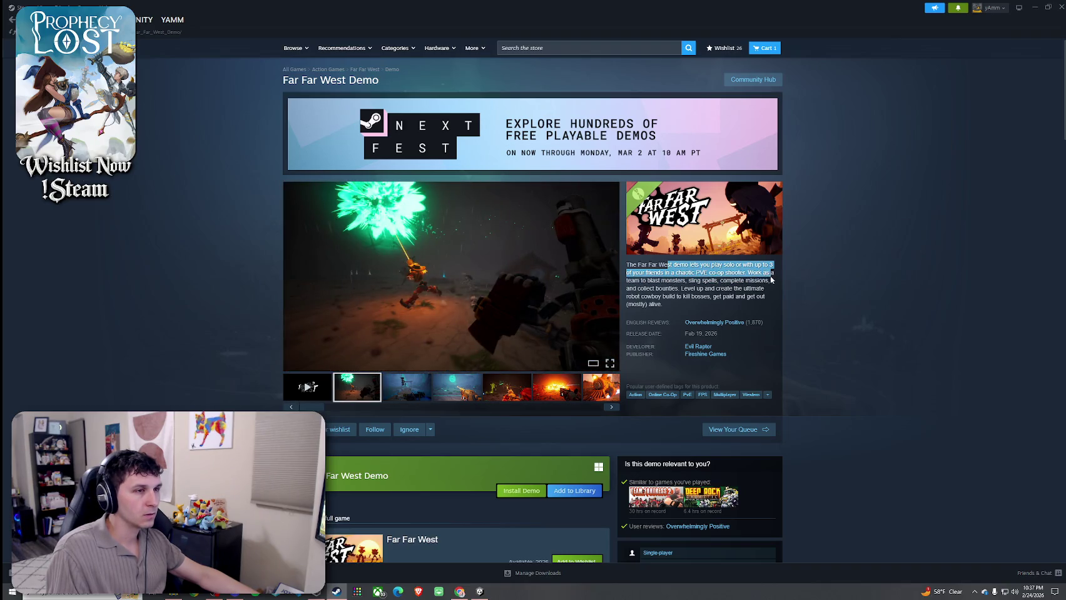
click(723, 302)
scroll(687, 284, down, 2)
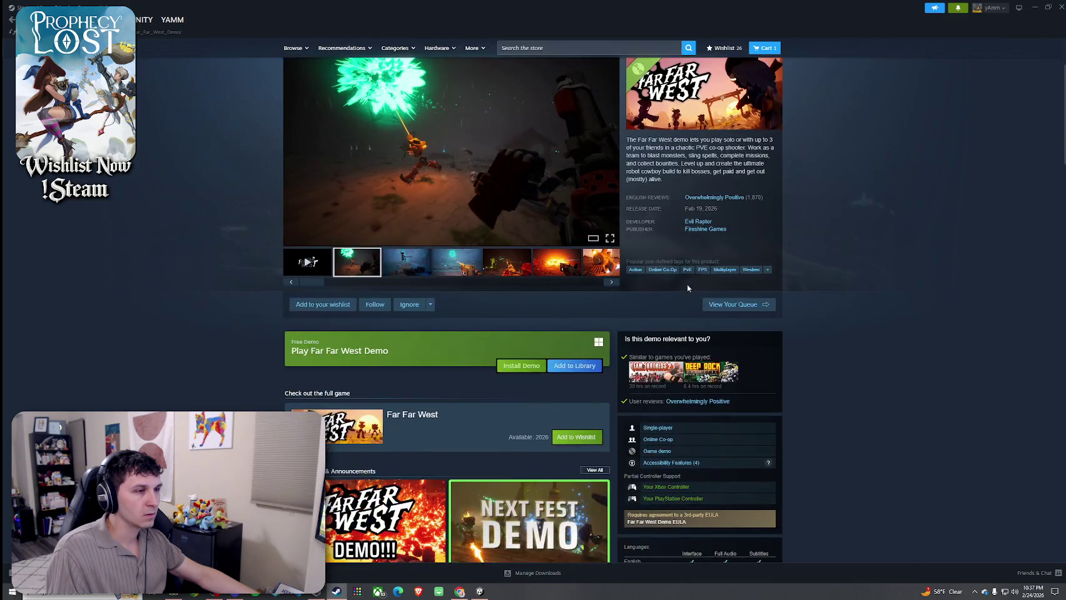
scroll(660, 242, down, 15)
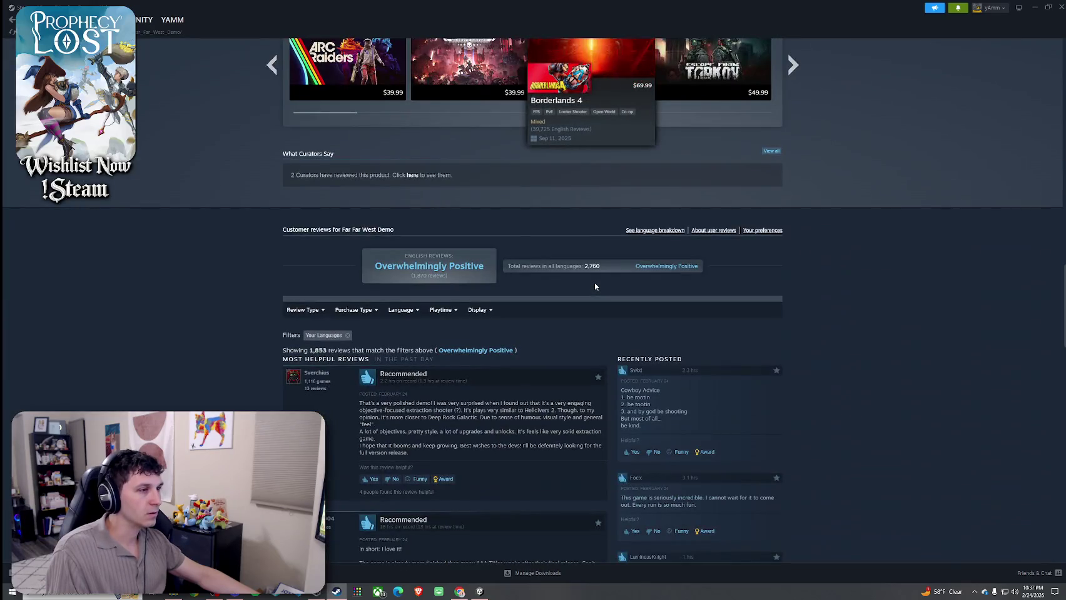
scroll(595, 283, down, 2)
- Filter the Far Far West Demo customer reviews to show Negative reviews only
drag(579, 278, 360, 292)
click(580, 283)
scroll(567, 282, down, 1)
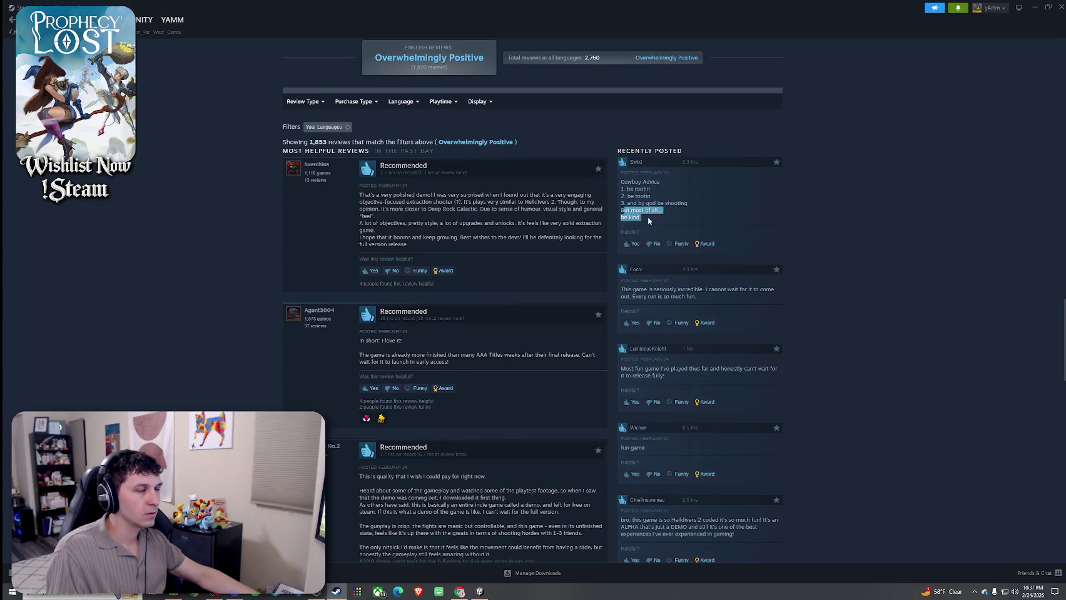
scroll(490, 301, down, 15)
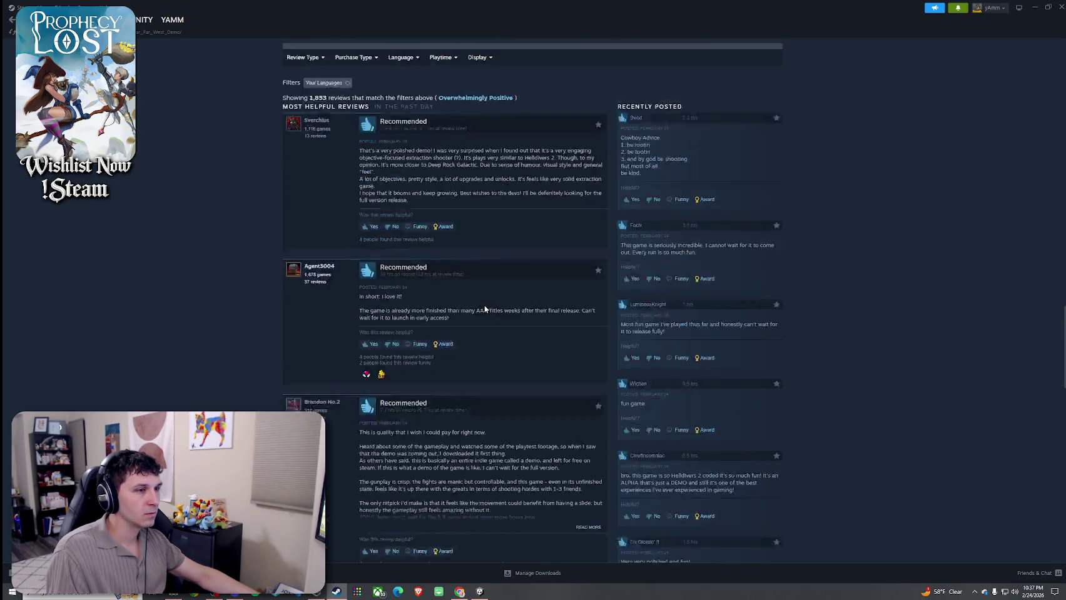
scroll(461, 228, up, 15)
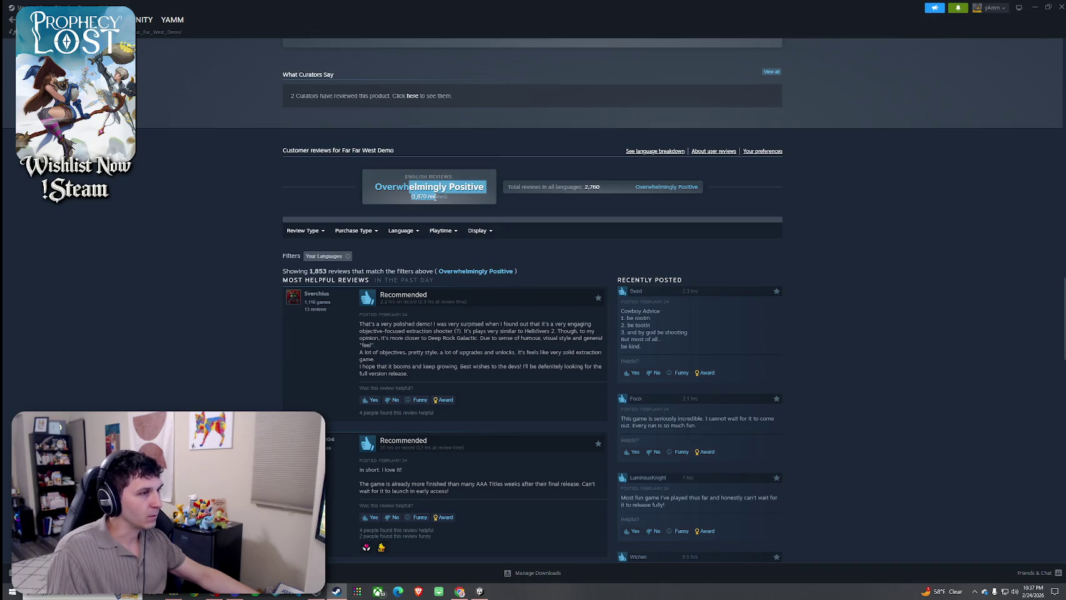
mouse_move(304, 238)
click(307, 263)
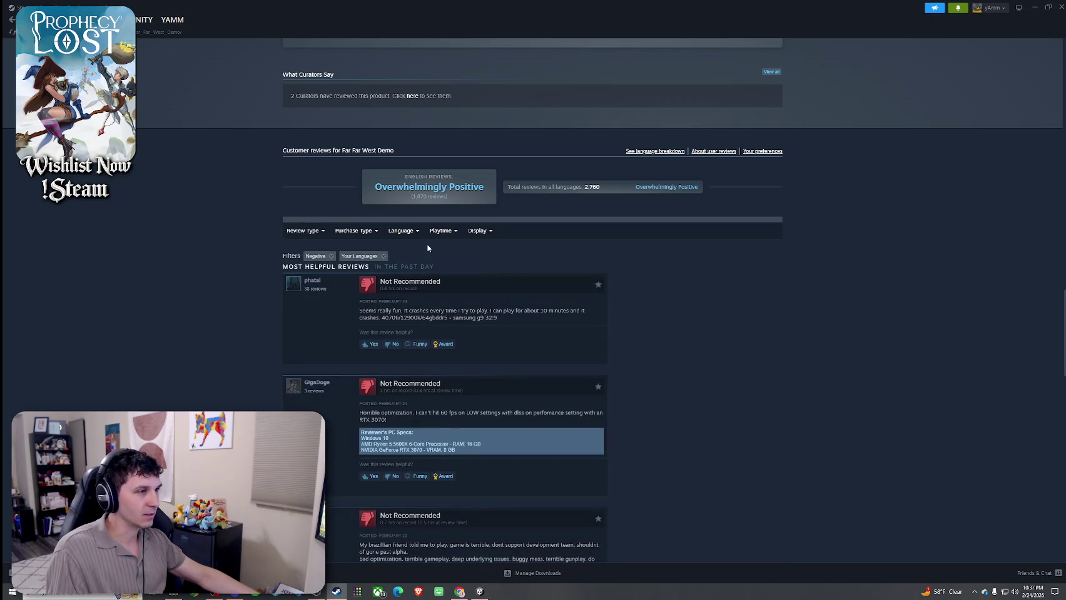
- Rate two of the negative reviews as not helpful
mouse_move(316, 236)
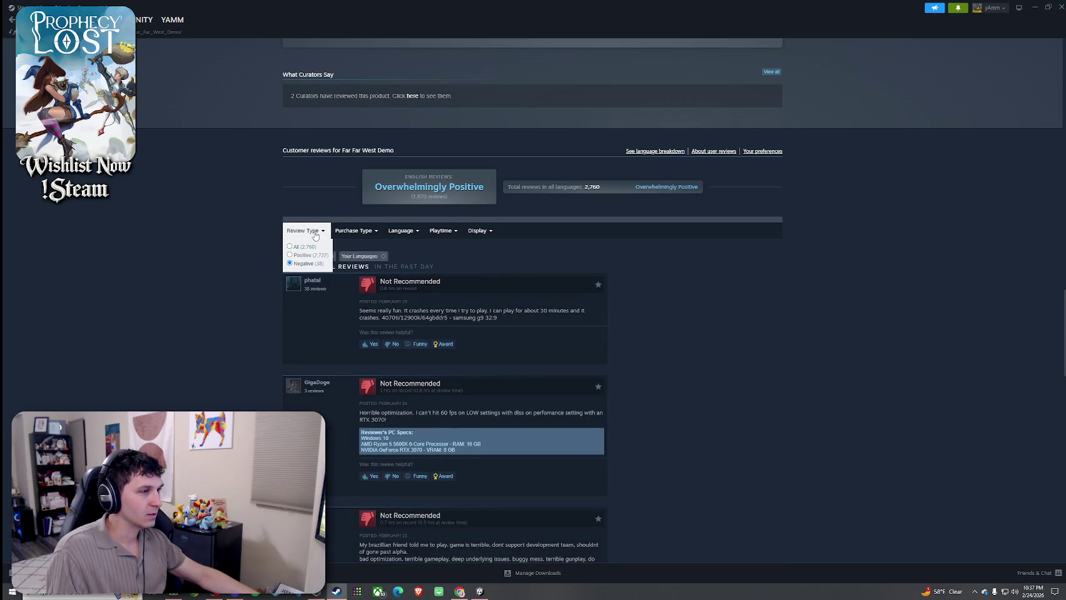
scroll(315, 236, down, 1)
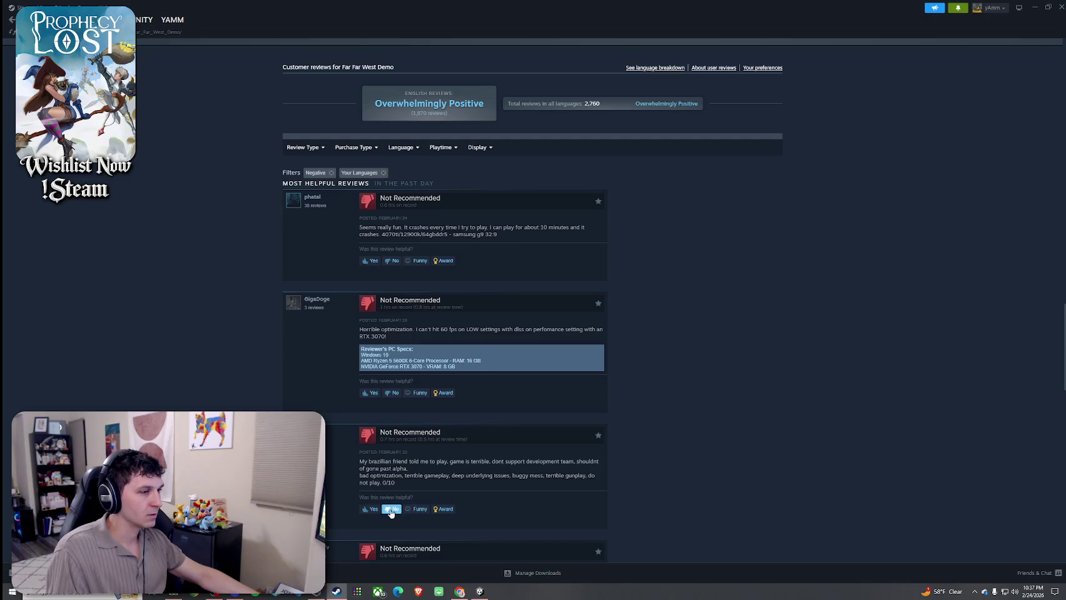
scroll(436, 416, down, 3)
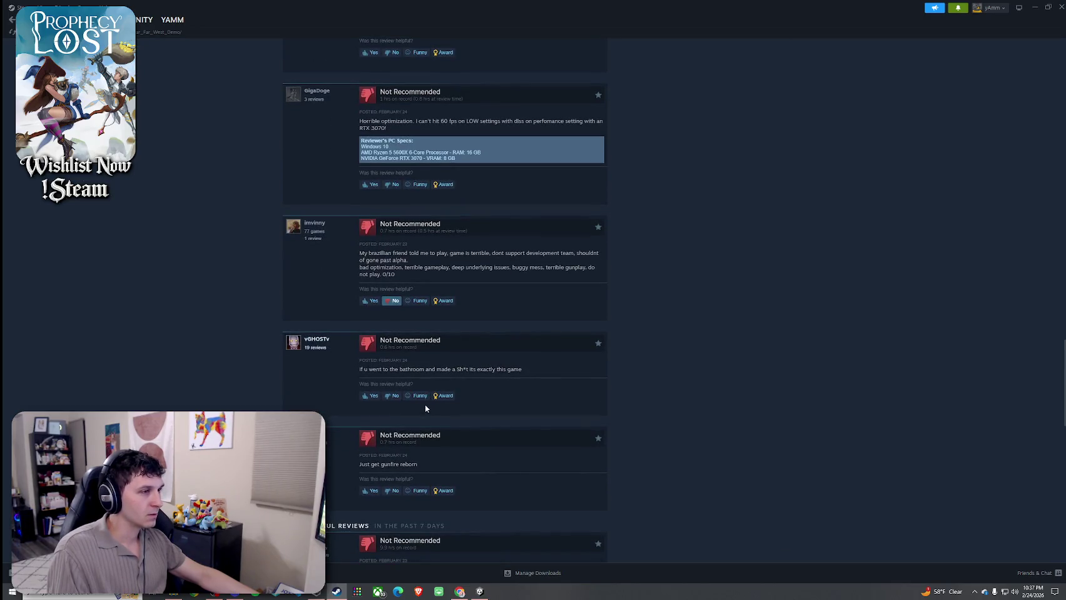
click(392, 395)
scroll(395, 398, down, 2)
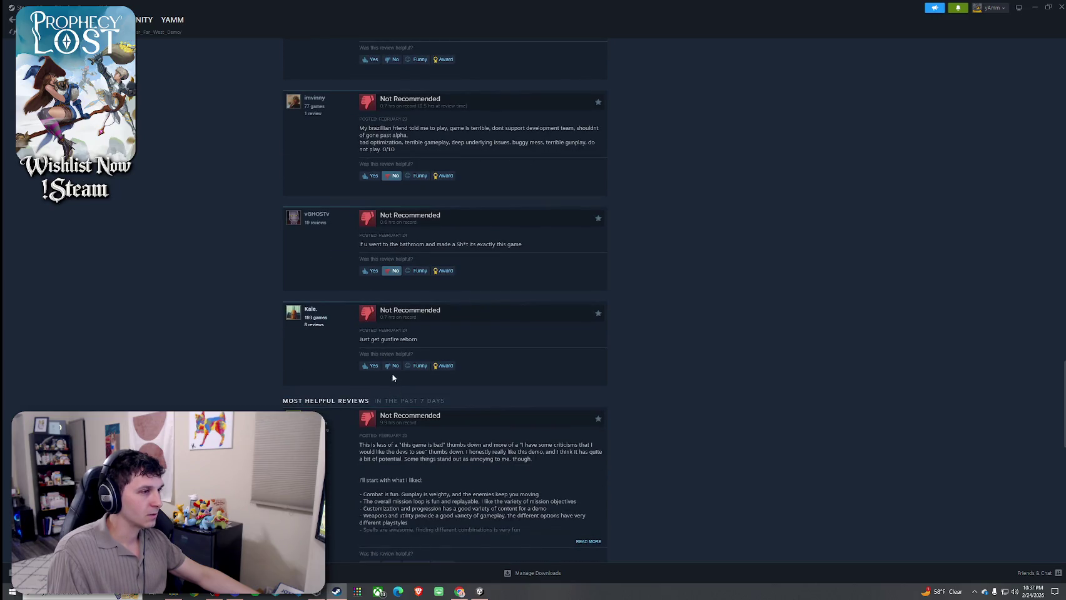
click(393, 367)
- Scroll through the remaining negative reviews, then return to the Trending Upcoming chart
scroll(394, 381, down, 2)
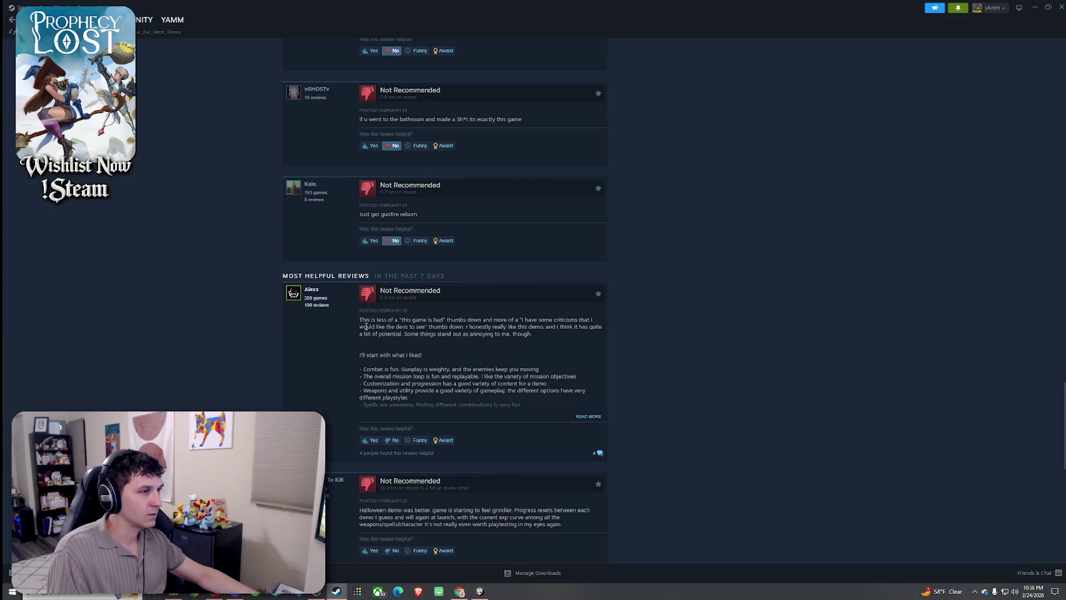
scroll(434, 368, down, 3)
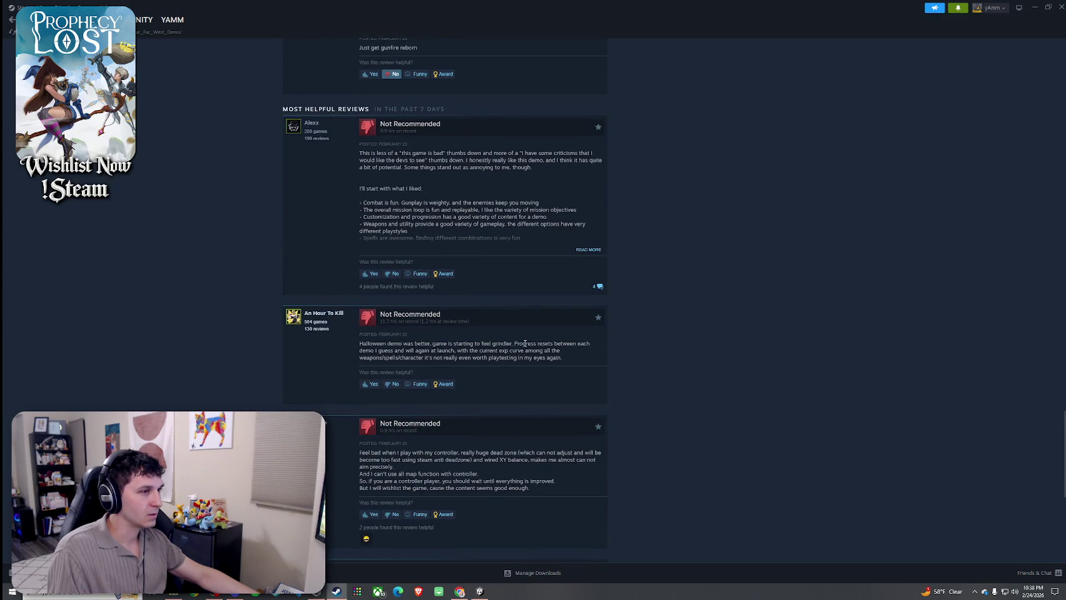
scroll(583, 346, down, 2)
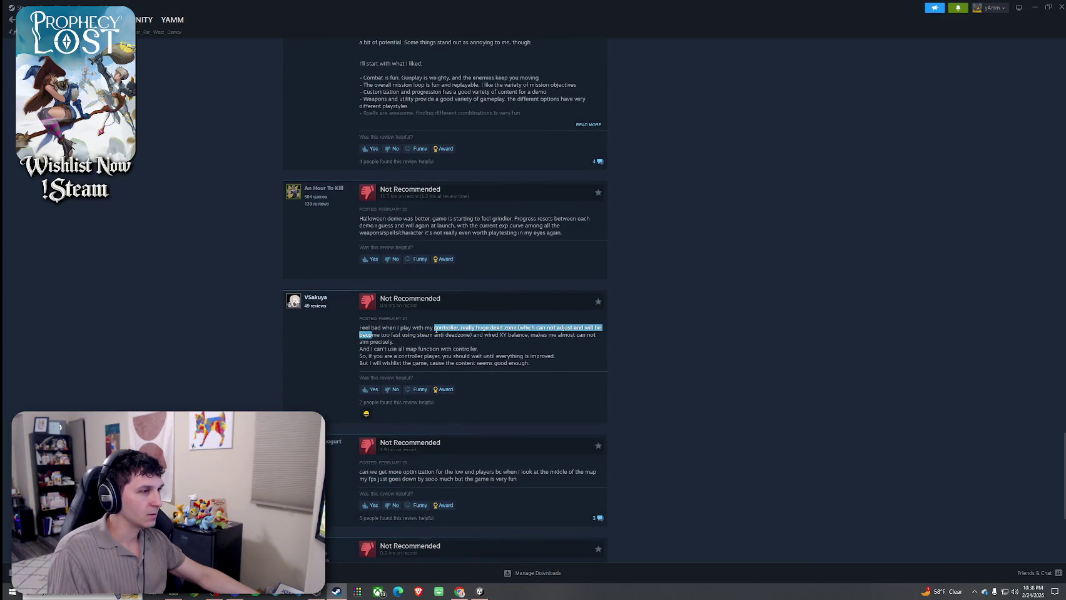
scroll(417, 361, down, 2)
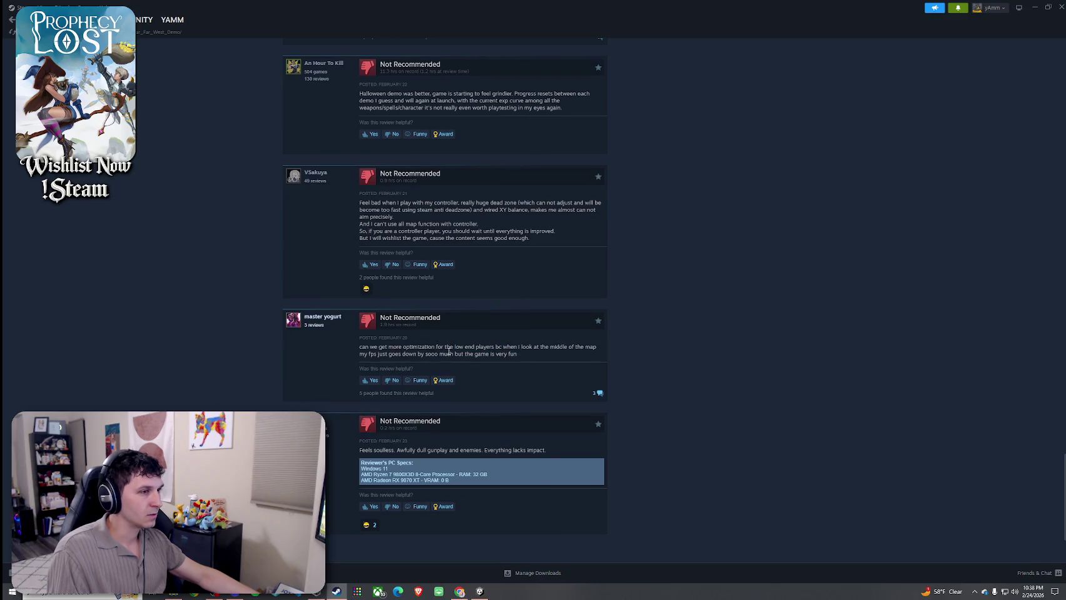
scroll(449, 353, down, 2)
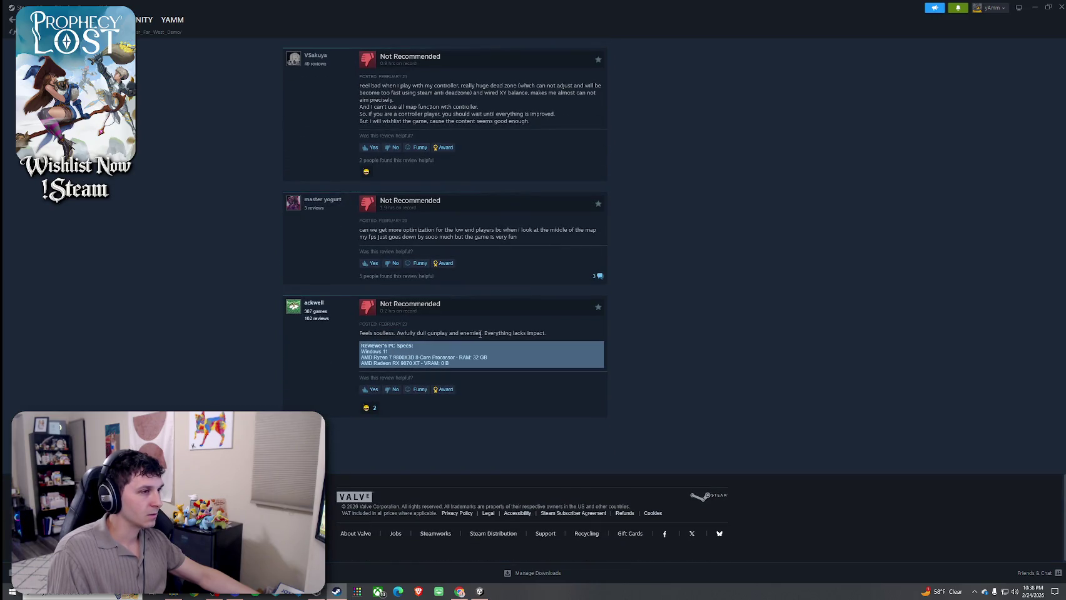
scroll(512, 409, up, 15)
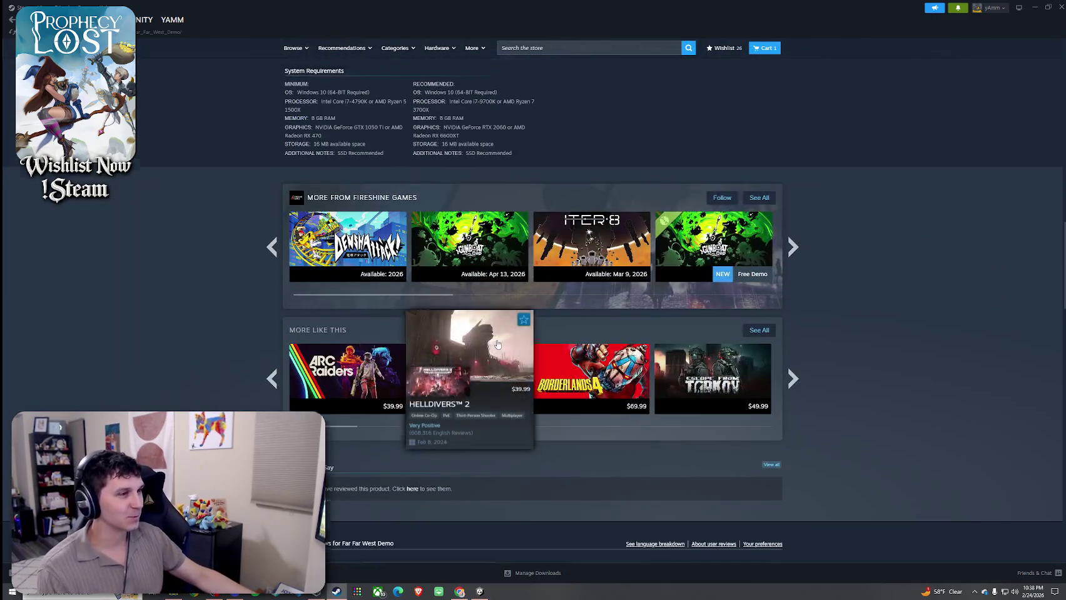
scroll(452, 311, up, 8)
scroll(338, 211, up, 10)
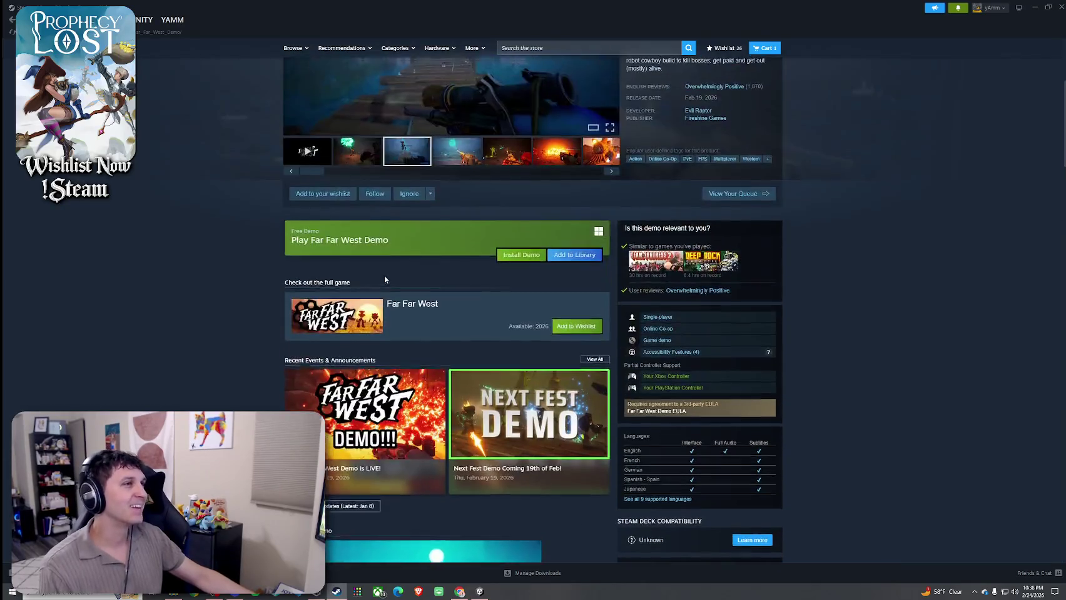
click(11, 24)
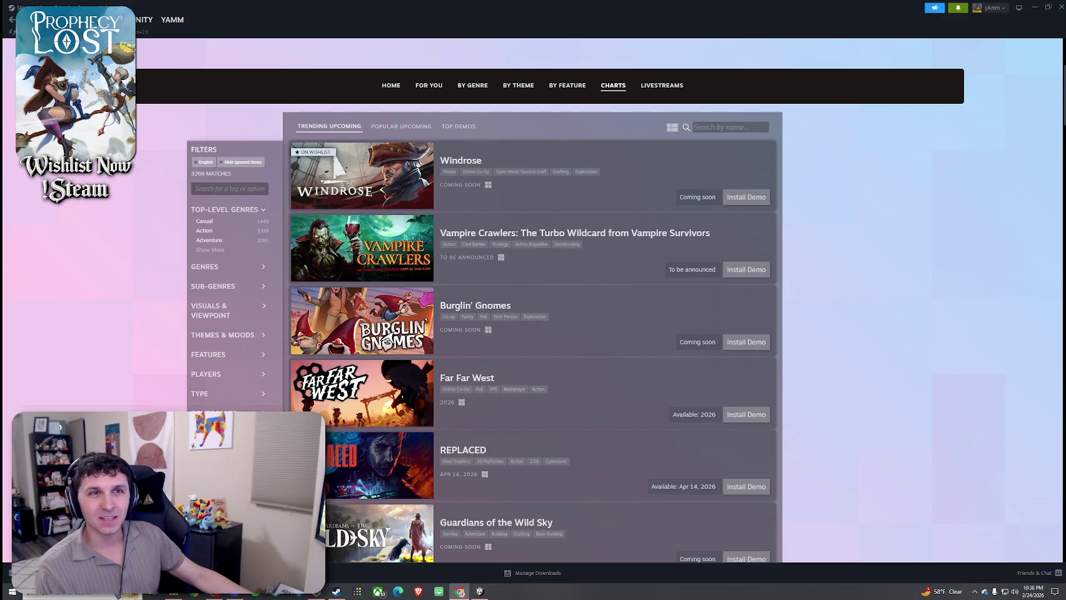
- Scroll the Trending Upcoming list and open the REPLACED Demo store page
scroll(625, 300, down, 2)
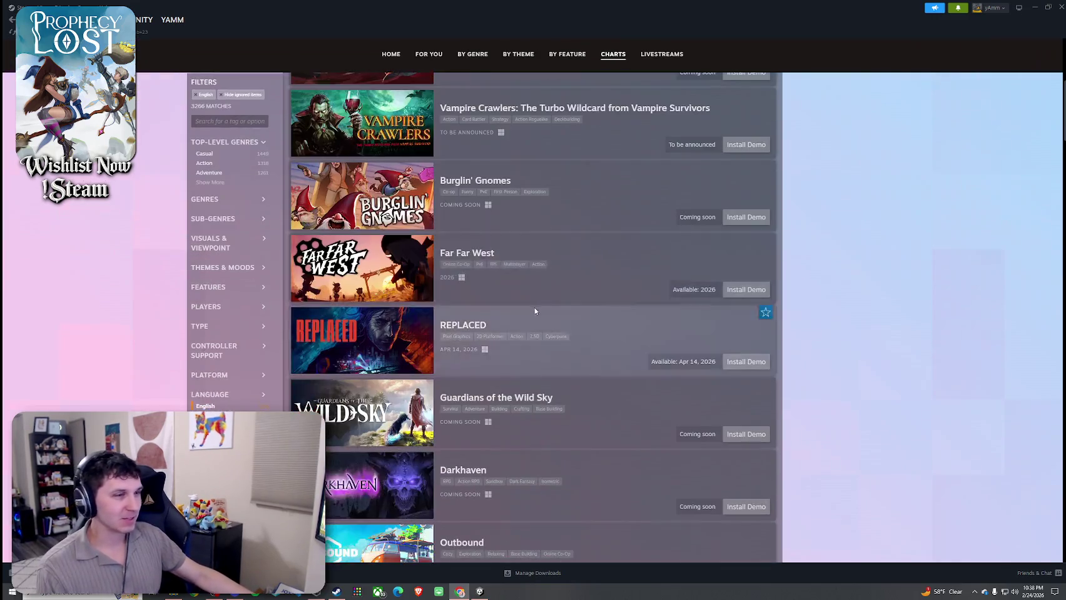
scroll(608, 288, up, 3)
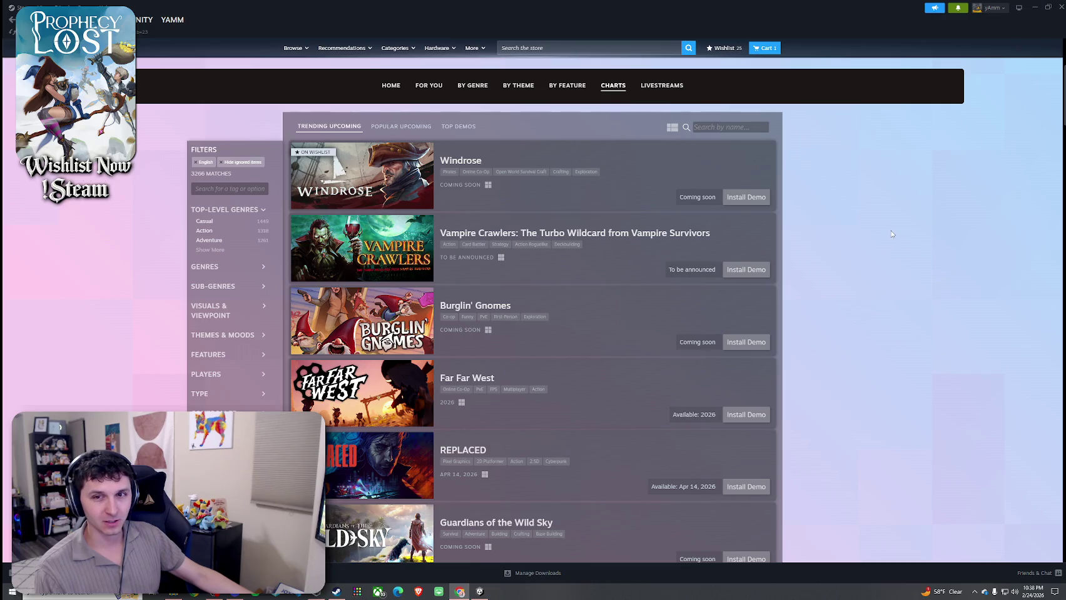
scroll(488, 376, down, 1)
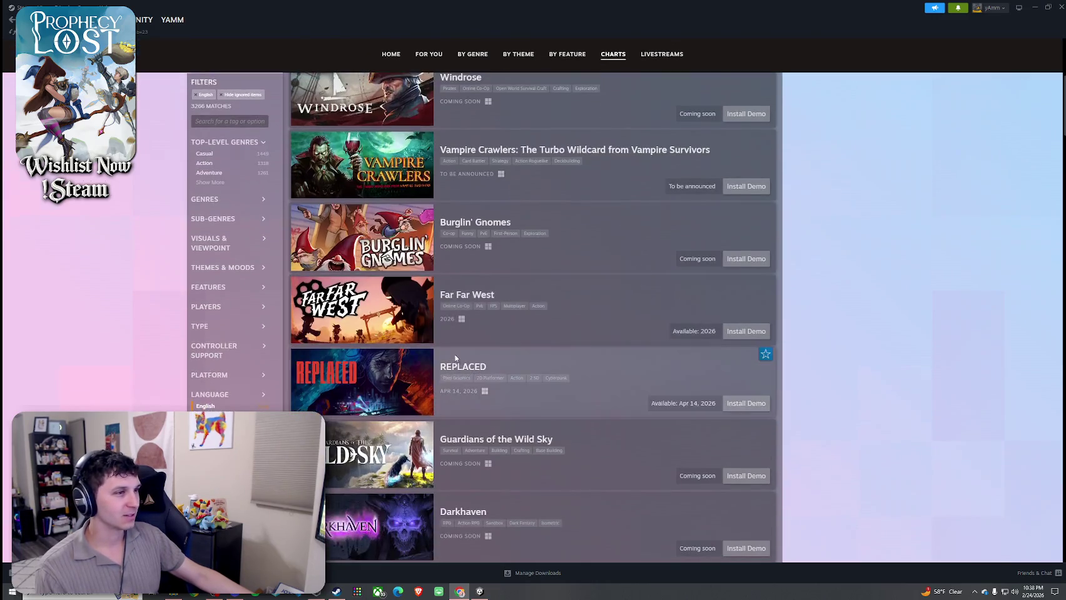
scroll(466, 316, down, 1)
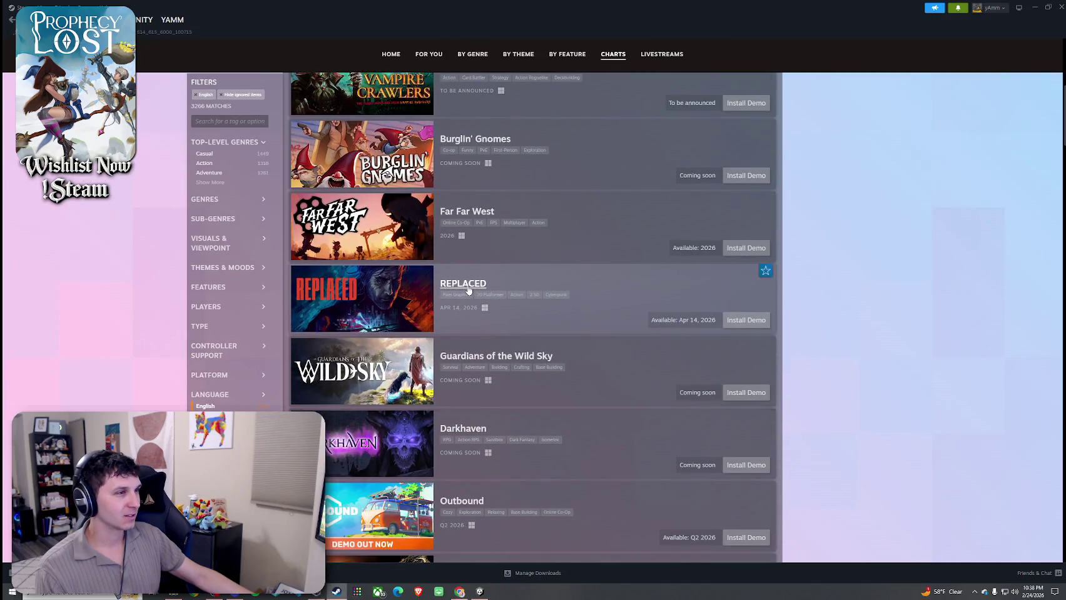
click(558, 304)
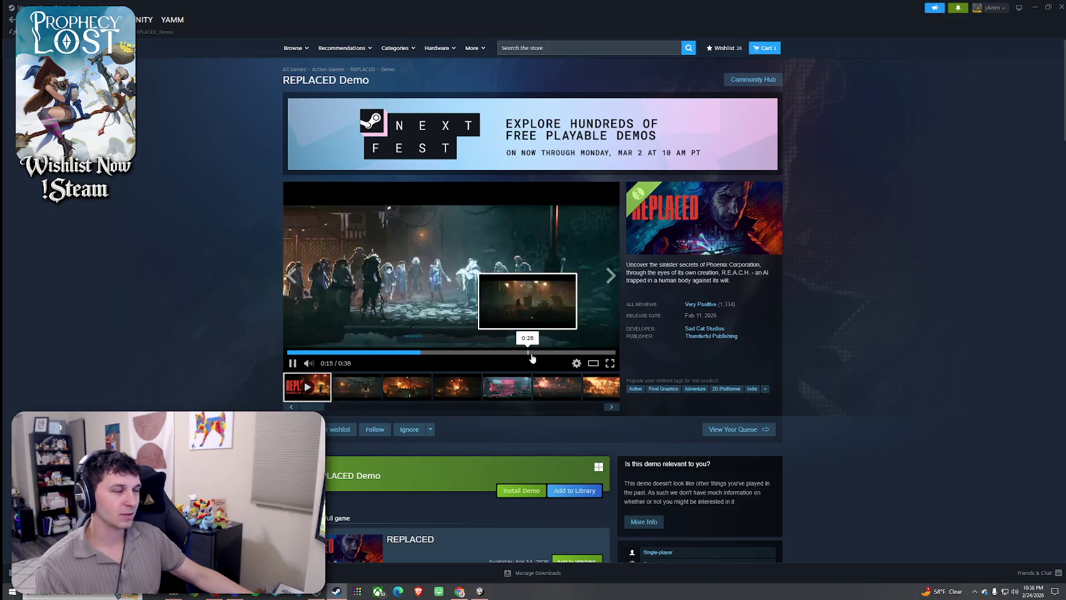
- Skip the REPLACED trailer to its end and flip through its screenshots, ending on the third
drag(538, 354, 581, 354)
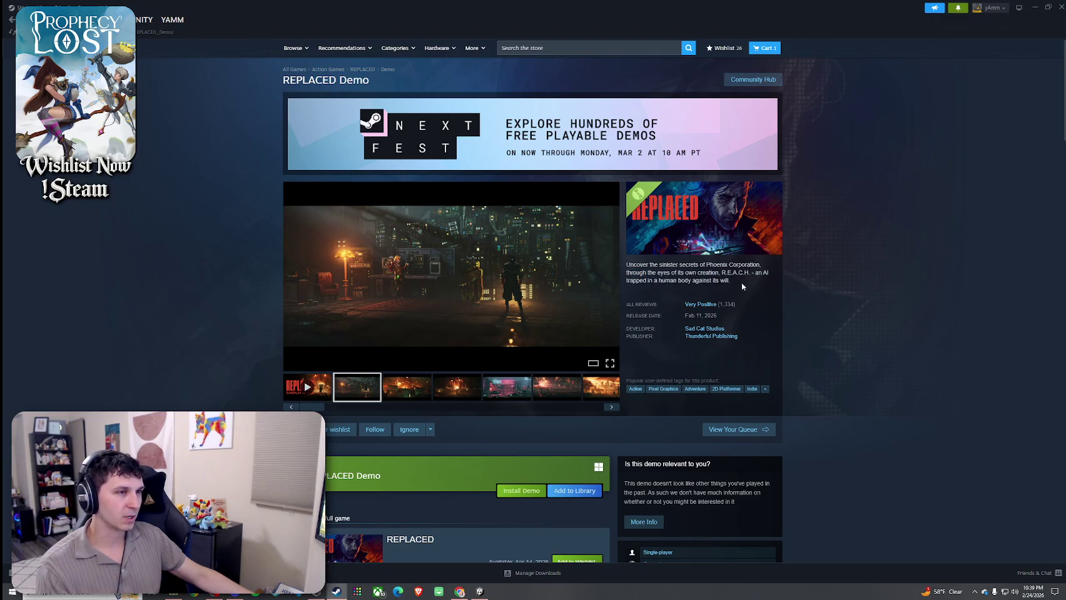
click(611, 277)
click(611, 276)
click(572, 391)
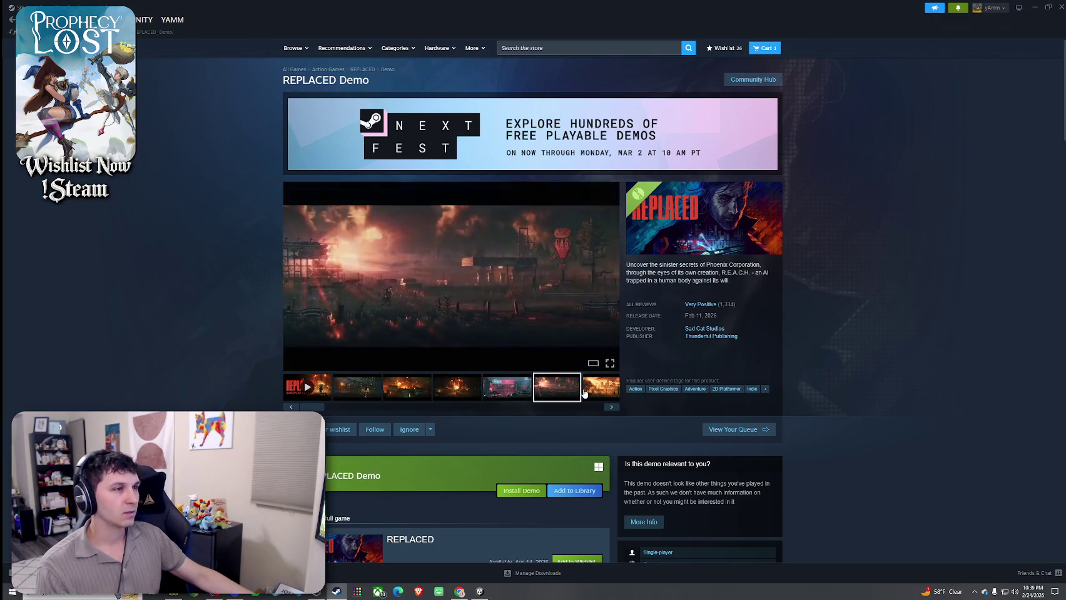
click(584, 391)
click(452, 388)
click(502, 388)
click(402, 387)
- Scroll the REPLACED Demo page, then go back to the Next Fest page
scroll(494, 447, down, 4)
scroll(503, 458, down, 5)
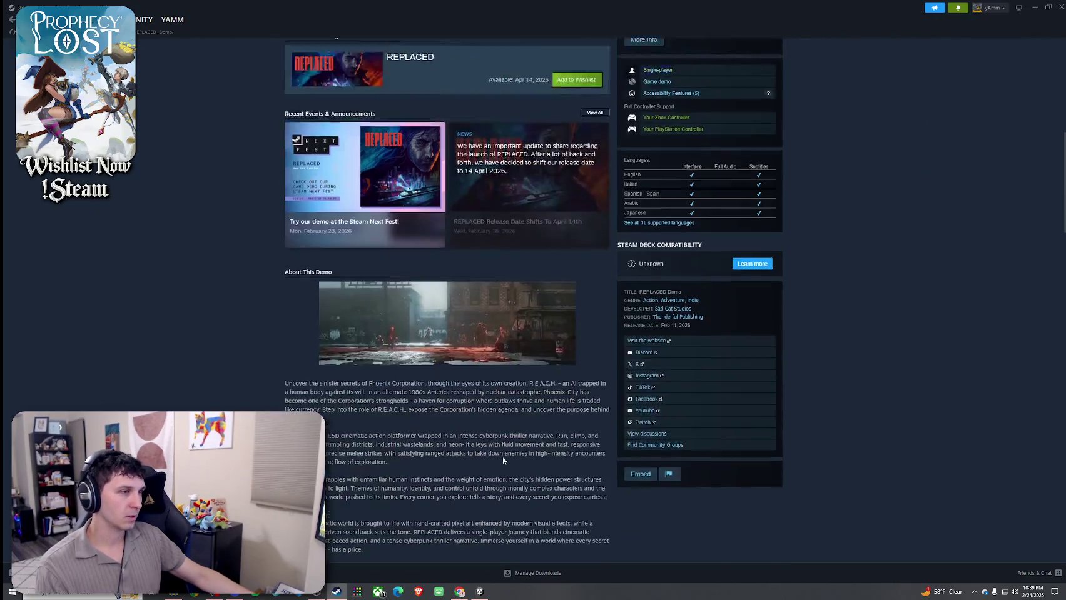
scroll(500, 463, up, 5)
scroll(497, 467, up, 3)
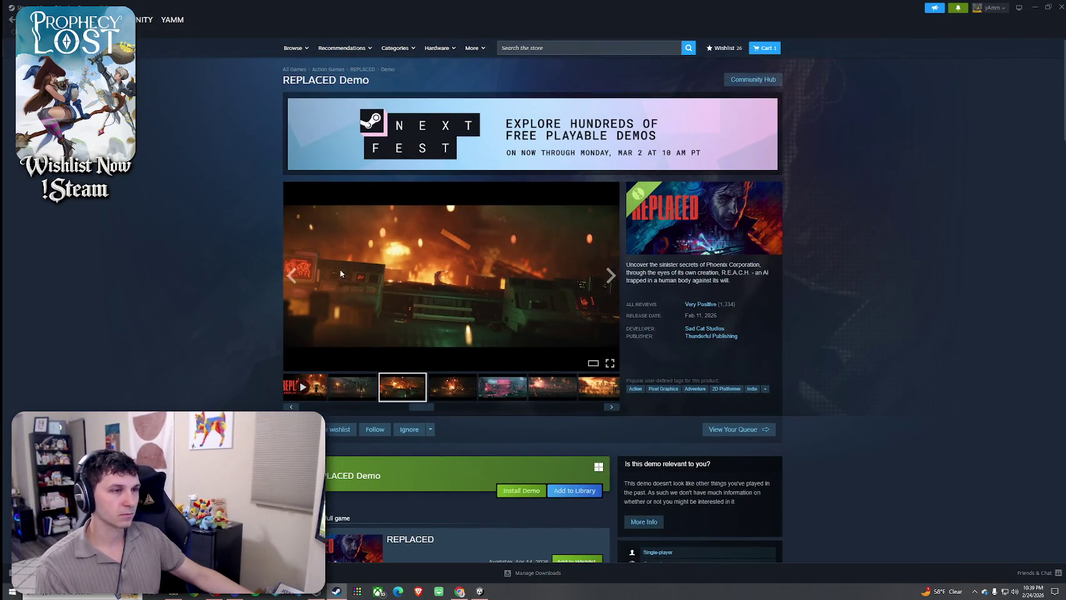
key(alt+Left)
scroll(552, 298, down, 5)
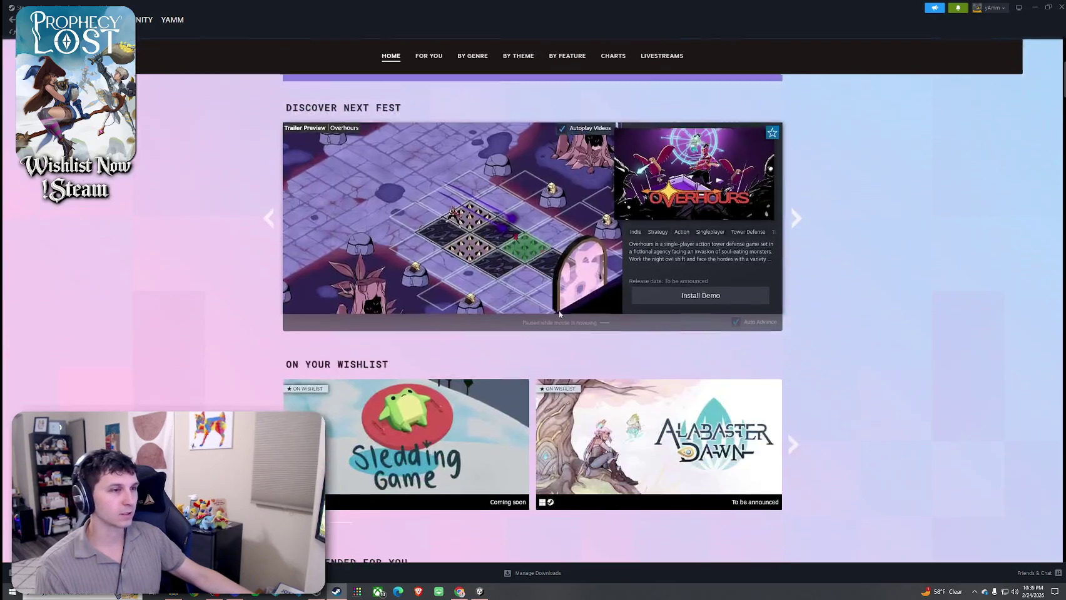
- Browse the Next Fest Trending Upcoming charts and open the Guardians of the Wild Sky Demo page
scroll(560, 314, down, 3)
scroll(605, 222, up, 6)
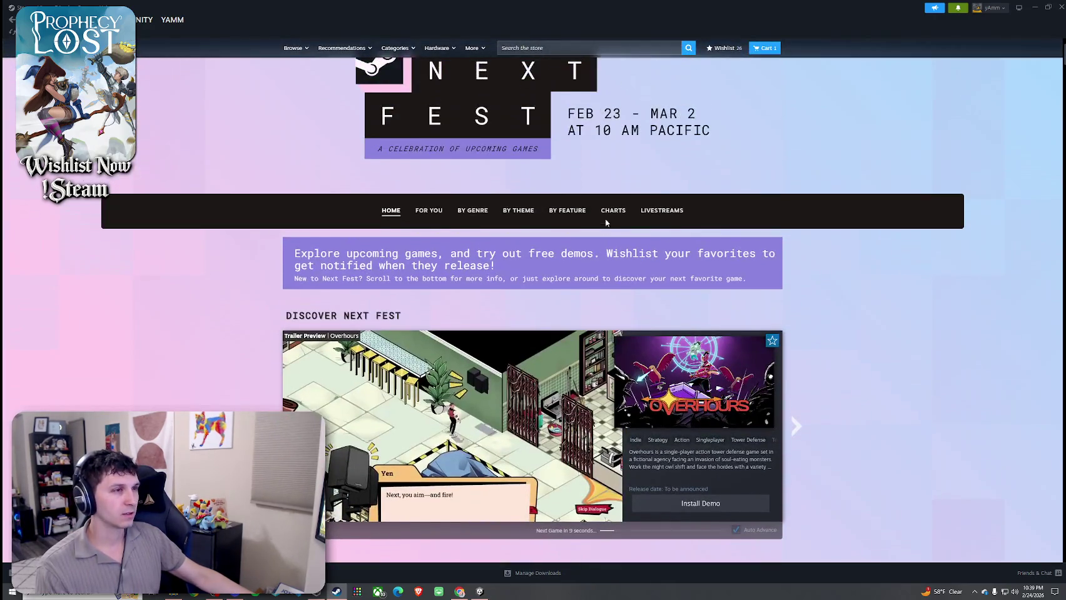
click(605, 223)
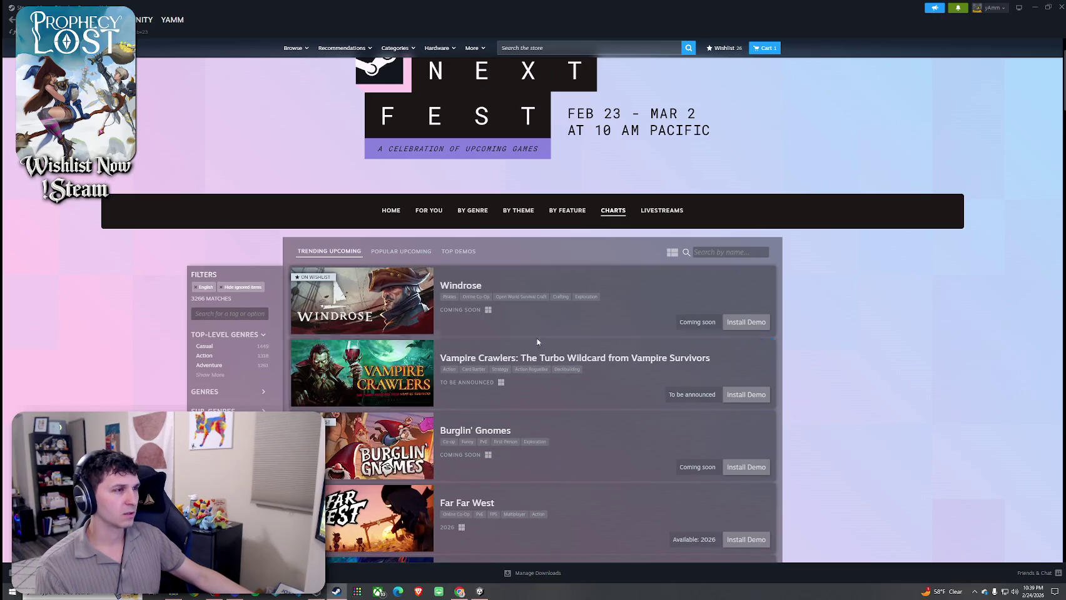
scroll(537, 341, down, 3)
scroll(541, 305, down, 1)
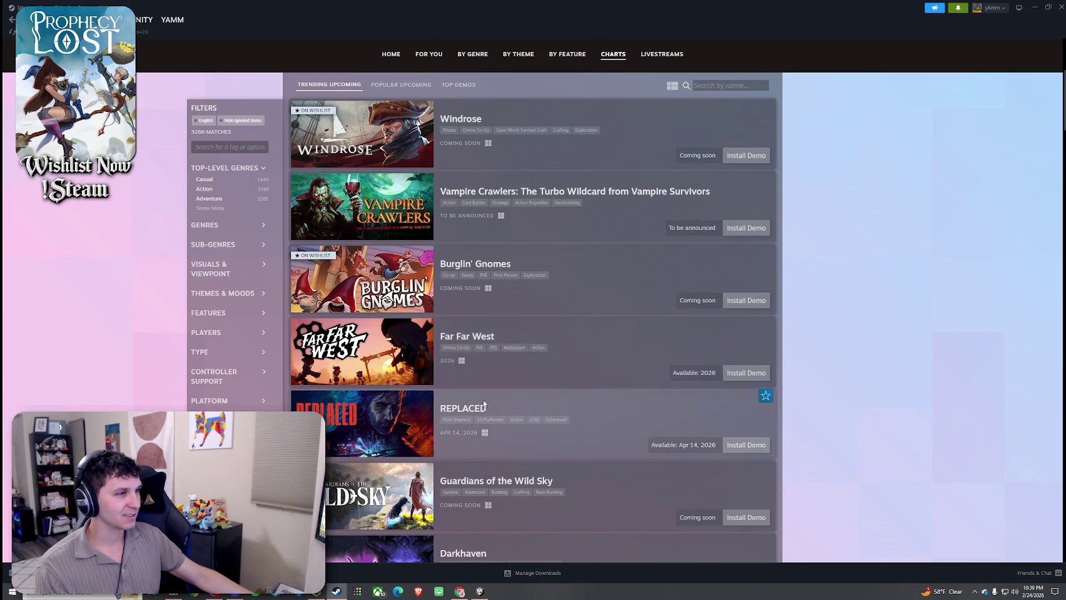
scroll(474, 390, down, 1)
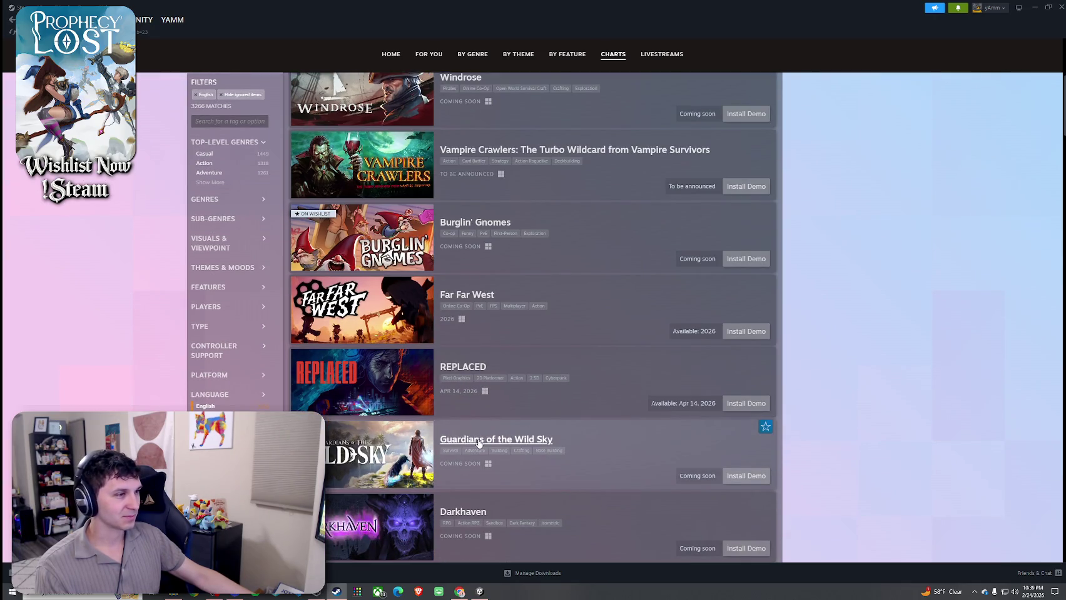
scroll(520, 415, down, 2)
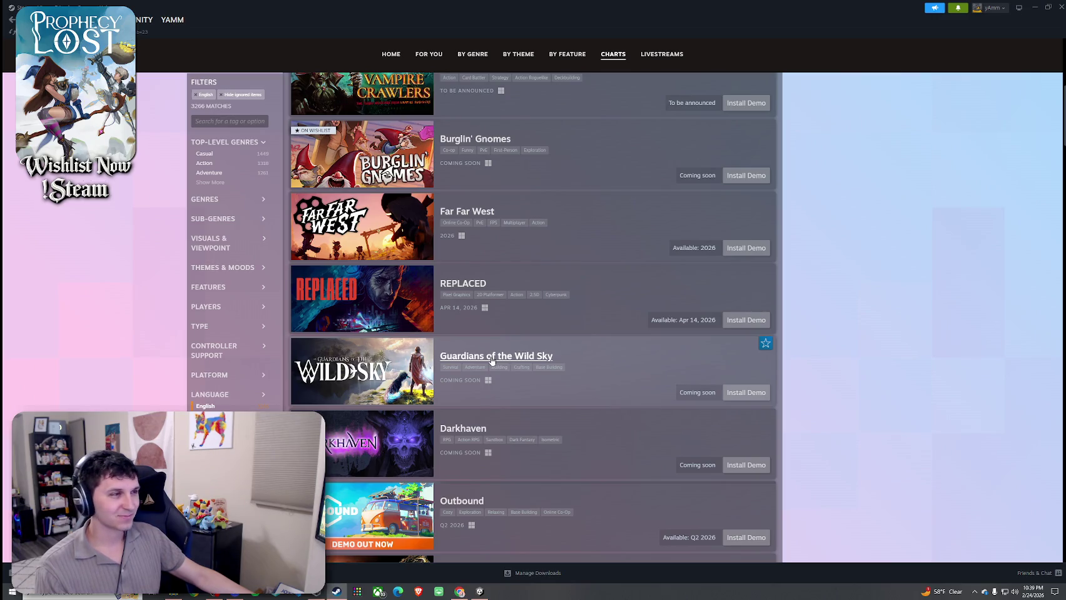
click(558, 402)
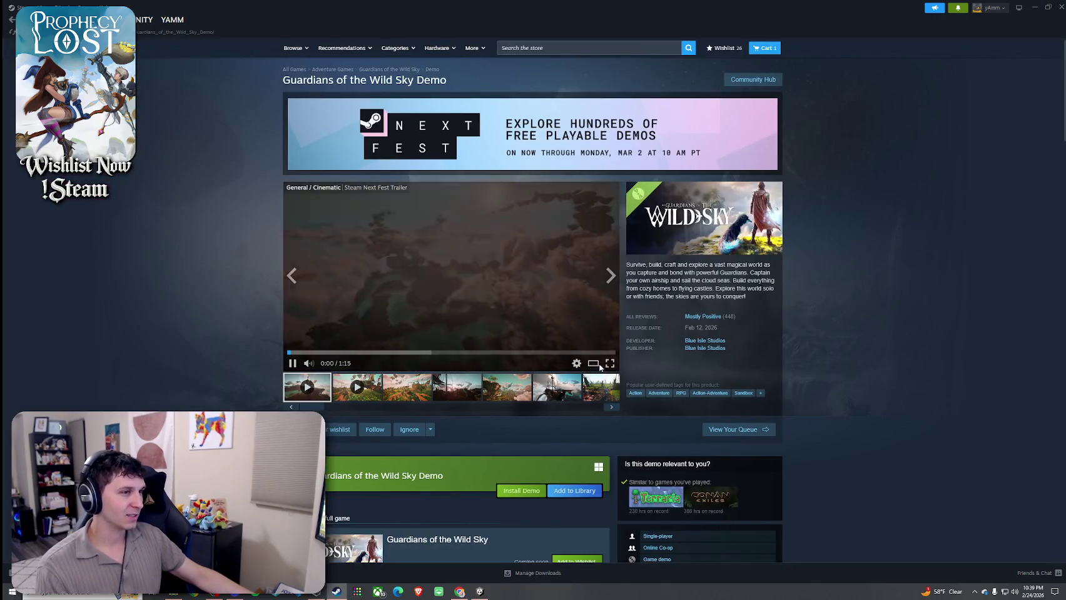
- Watch the Guardians of the Wild Sky trailer enlarged, checking playback settings, then close the viewer
click(492, 278)
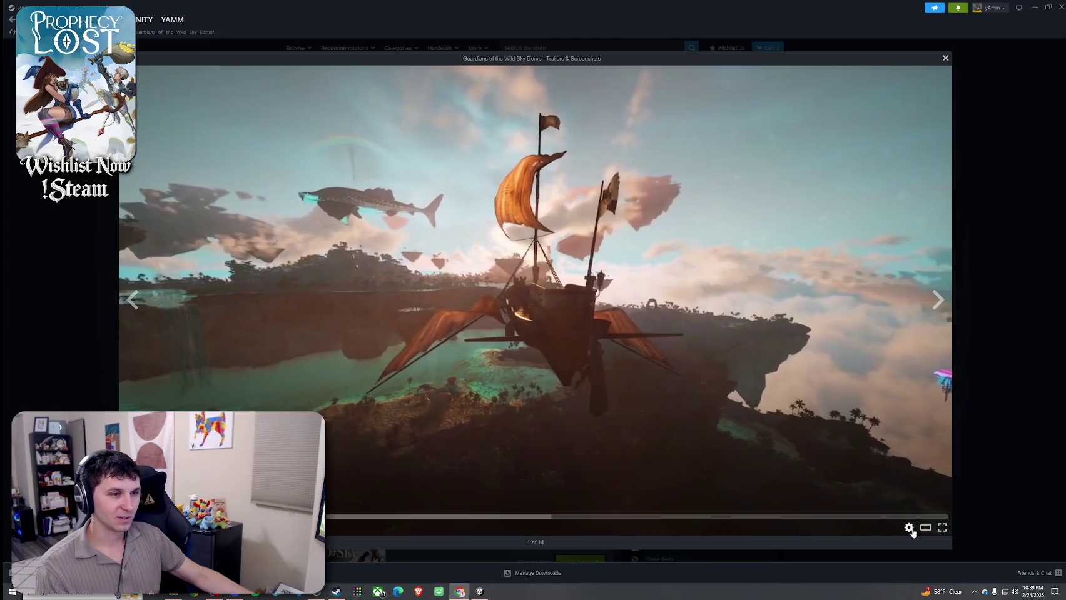
click(910, 531)
click(912, 533)
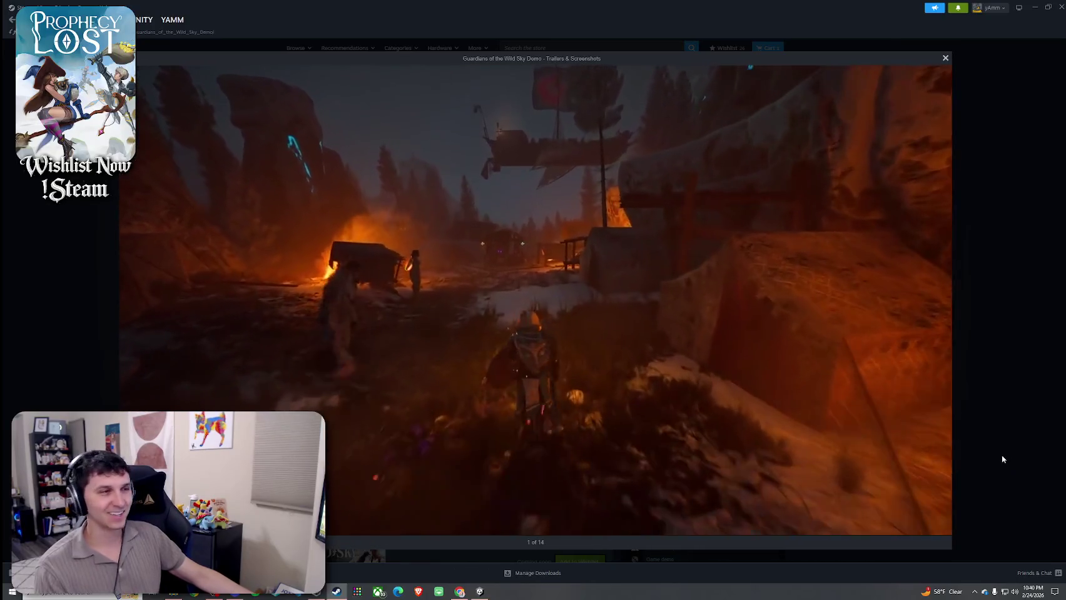
mouse_move(698, 370)
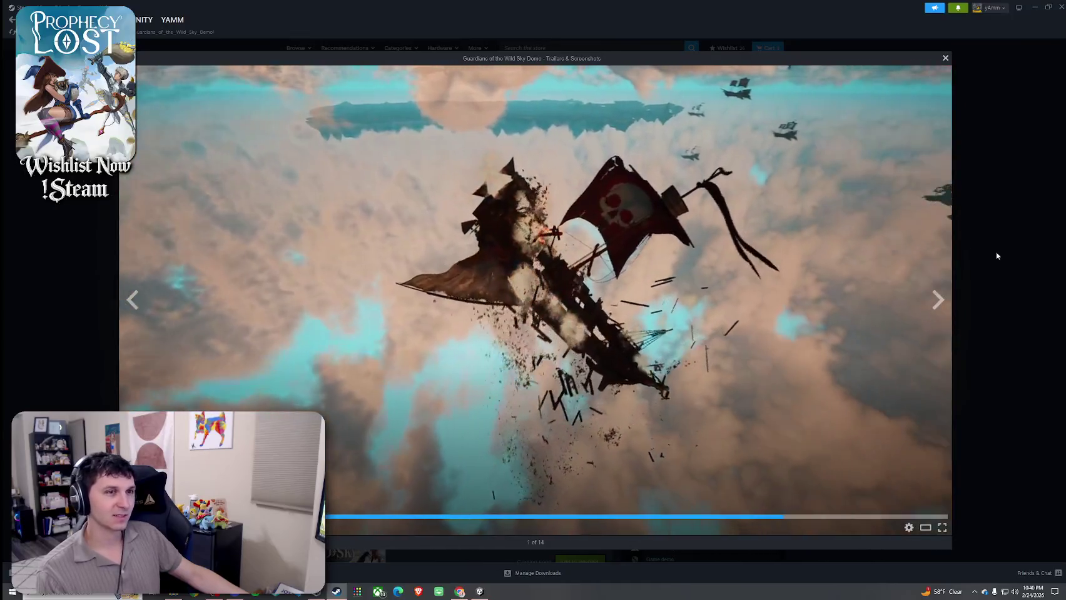
click(996, 256)
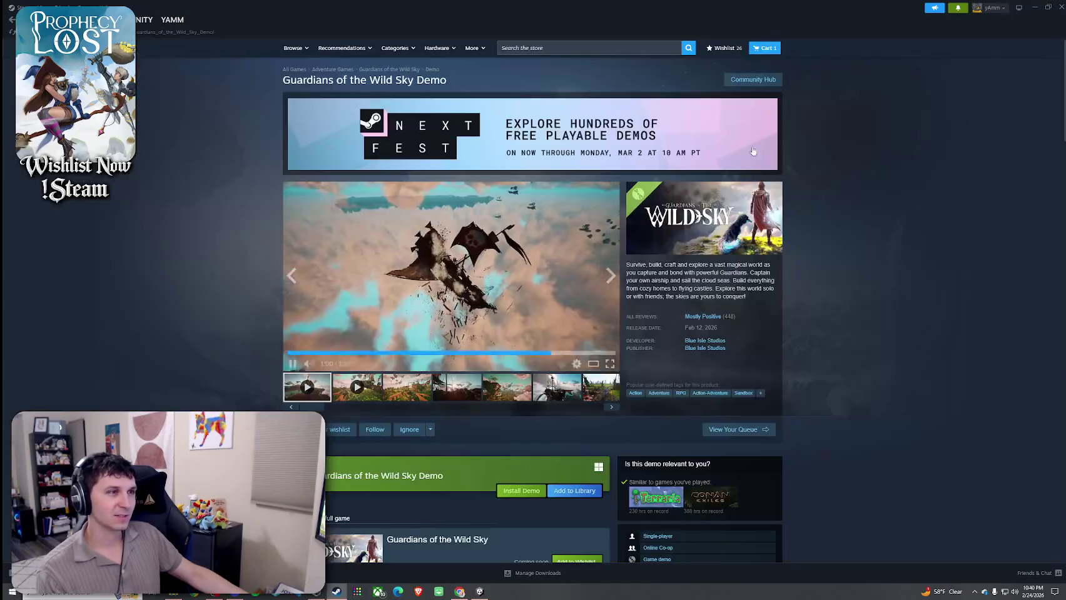
click(566, 48)
text(dragontw)
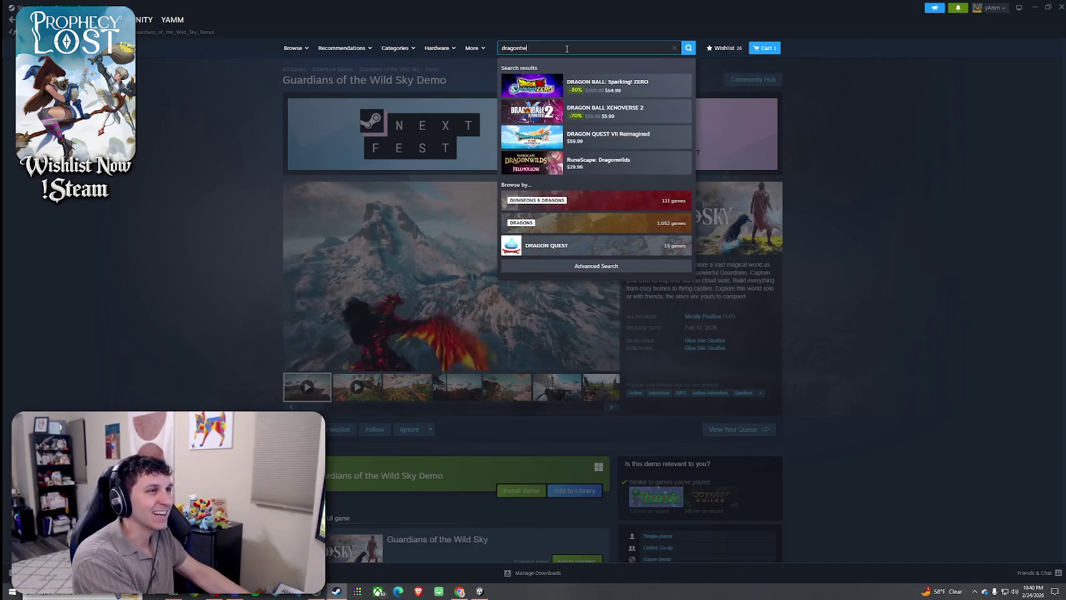
text(in)
key(BackSpace)
key(BackSpace)
key(BackSpace)
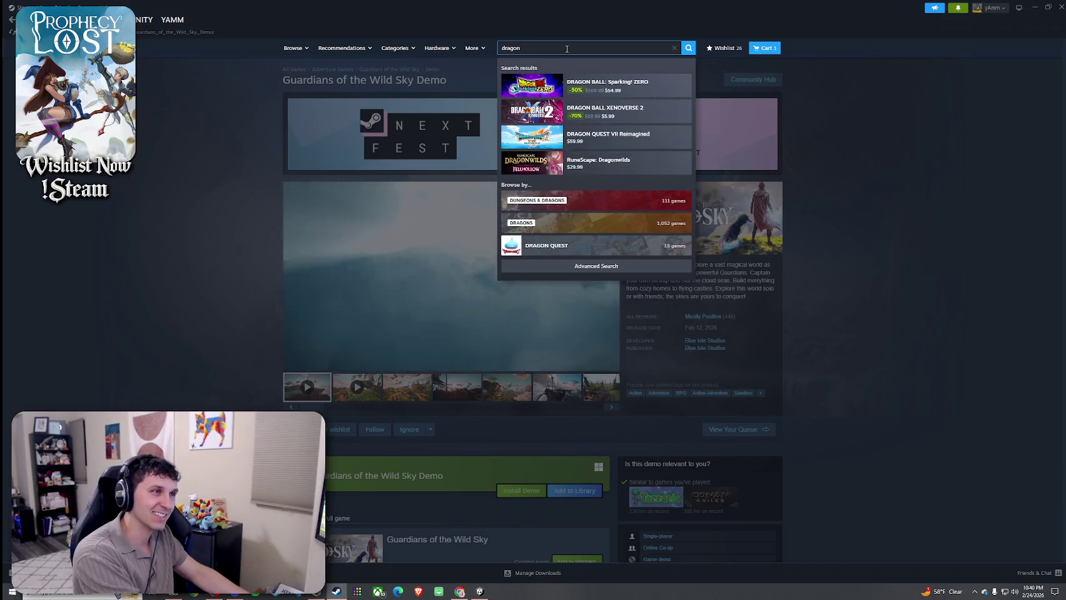
text( twin)
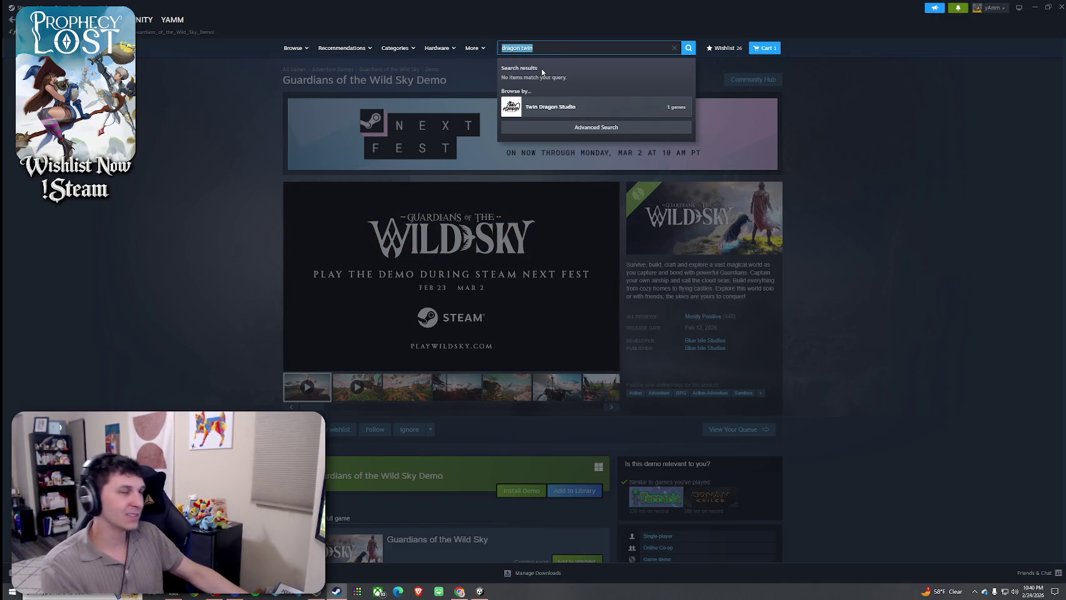
text(Dragon)
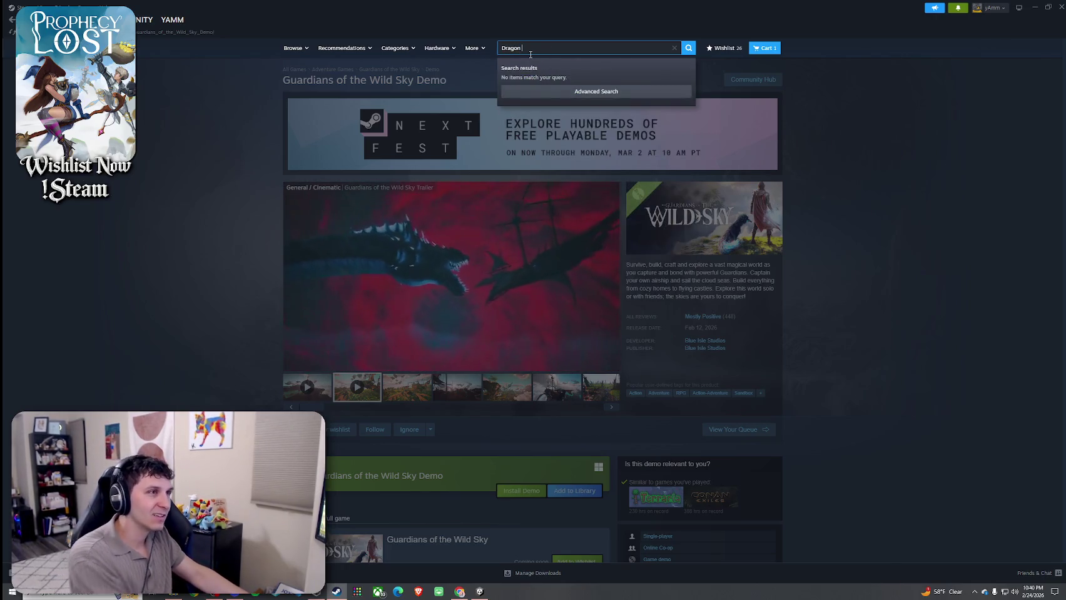
text(twinTwi)
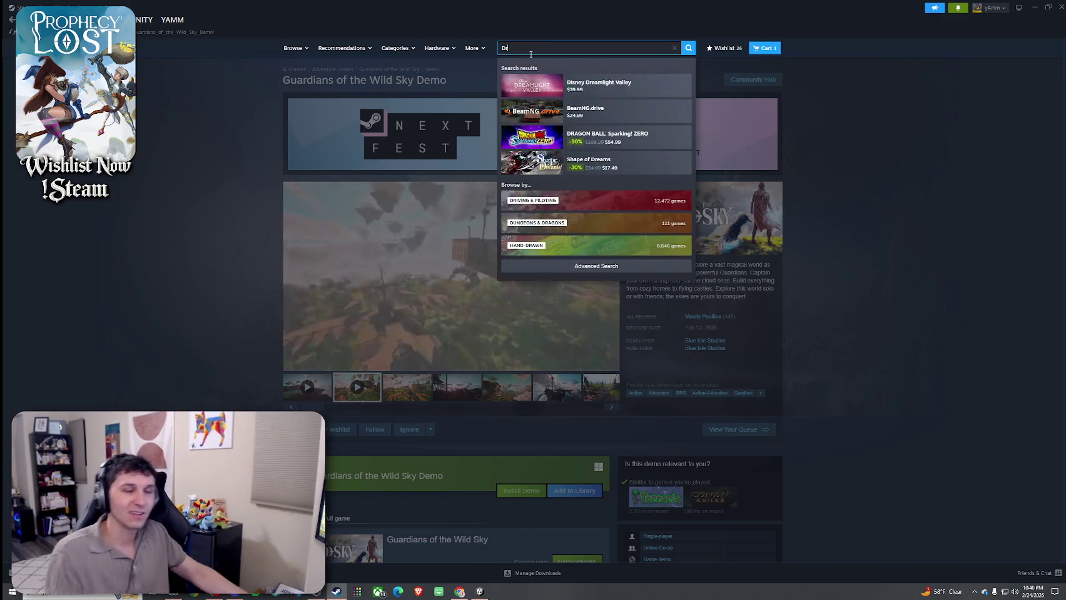
key(Escape)
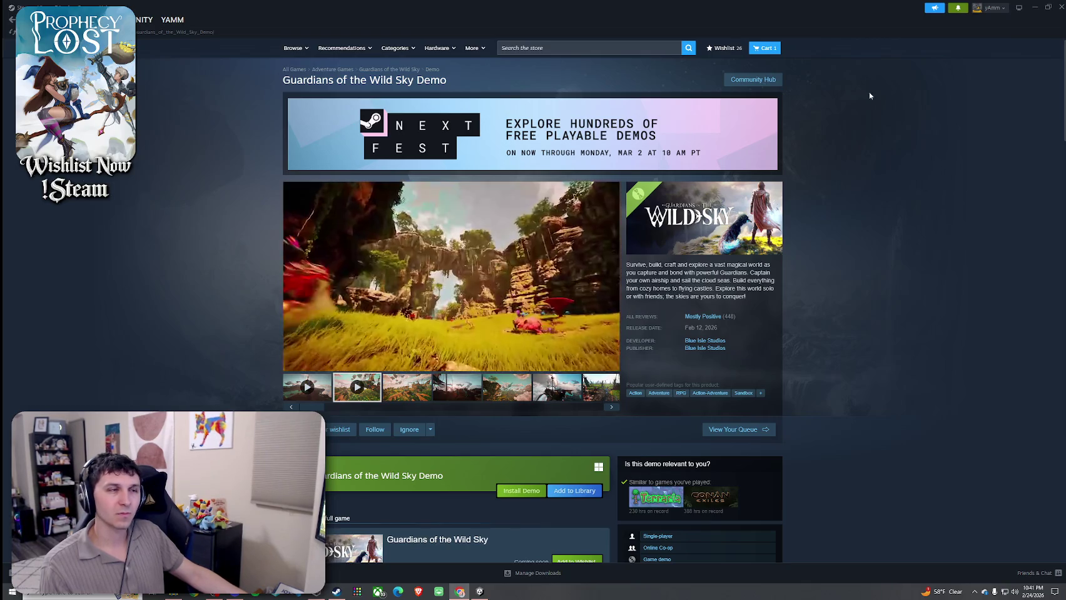
click(614, 50)
text(dragpn)
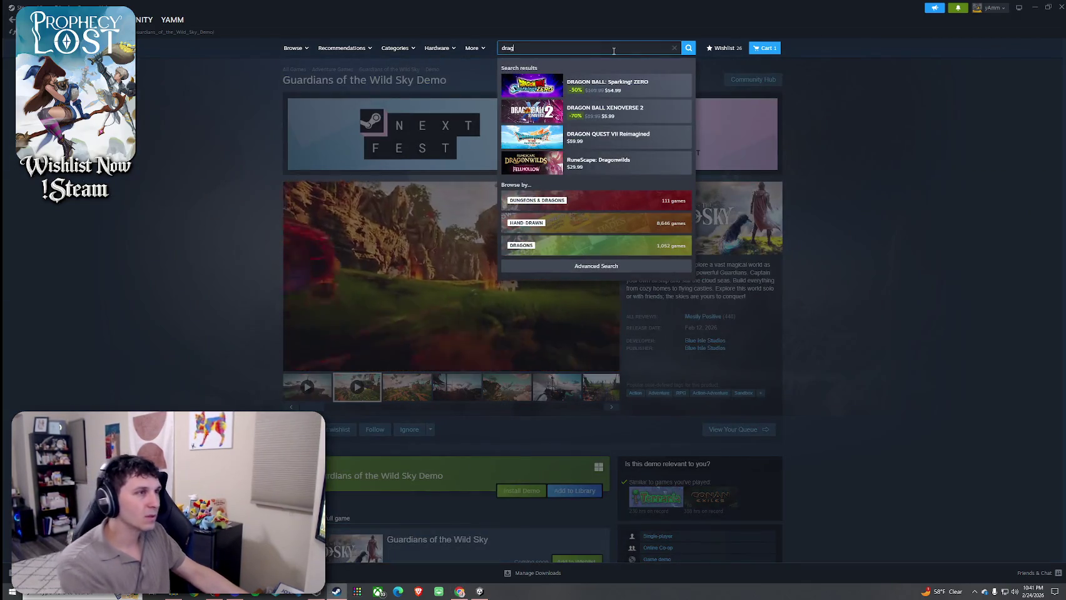
key(BackSpace)
key(BackSpace)
text(on twin)
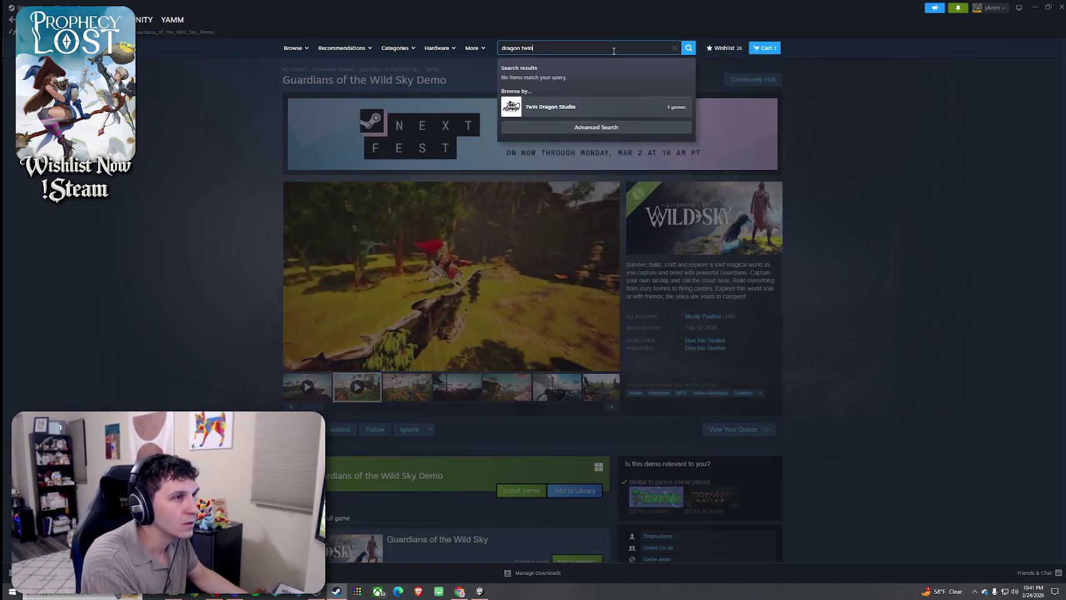
click(645, 107)
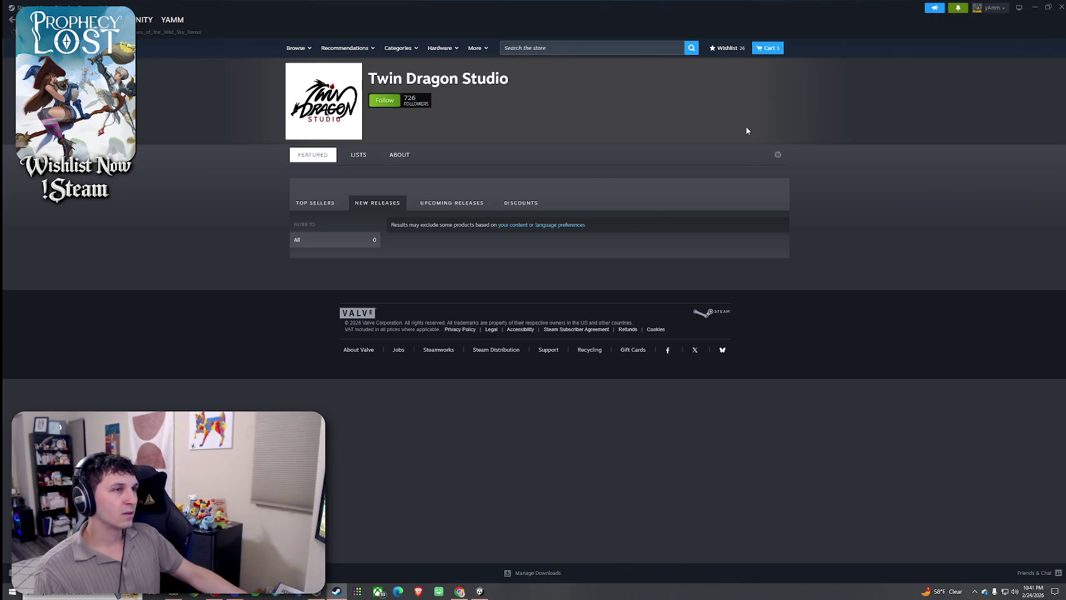
key(alt+Left)
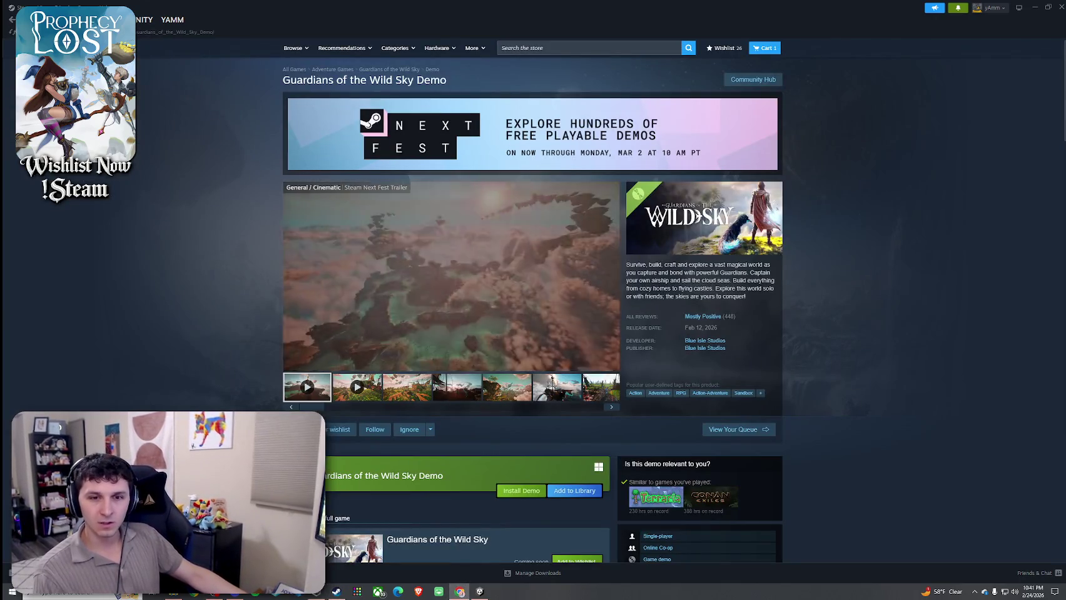
- Select the Guardians of the Wild Sky Trailer thumbnail and enlarge it in the big viewer
scroll(852, 220, down, 3)
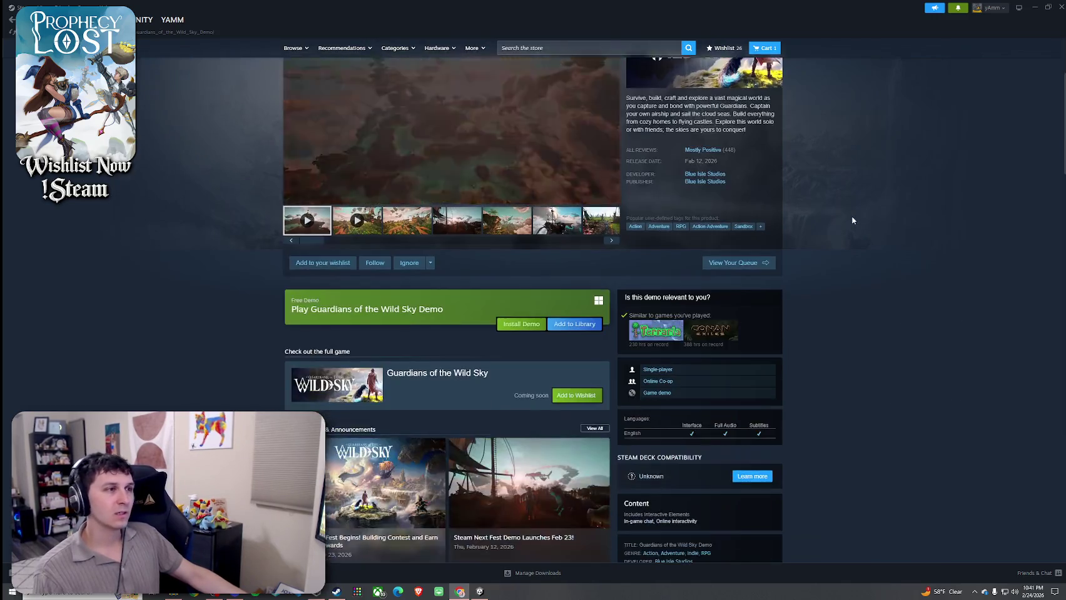
scroll(852, 221, down, 4)
scroll(851, 220, up, 7)
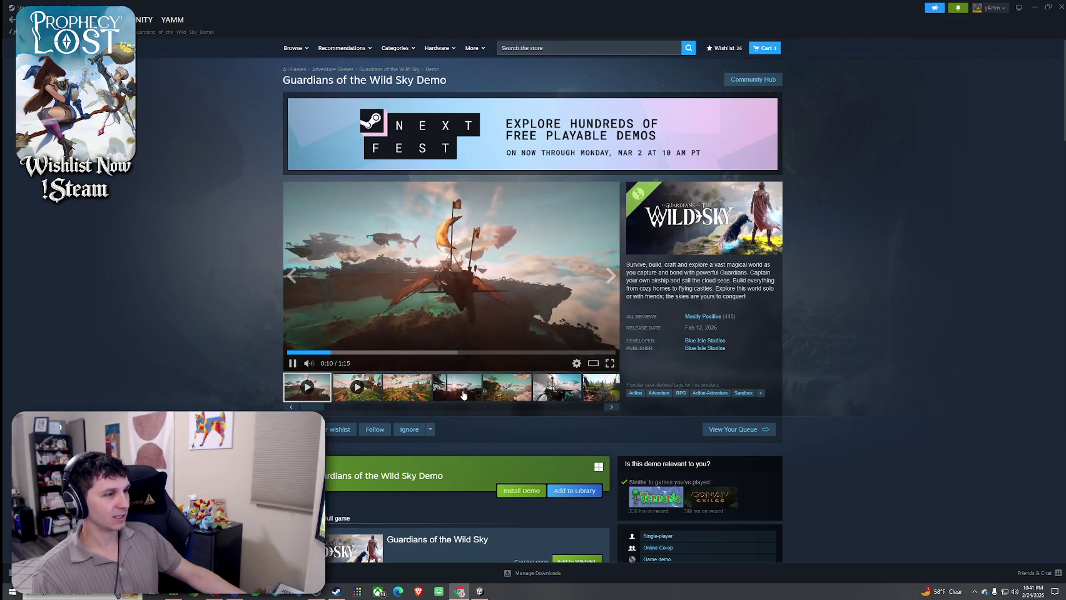
click(357, 387)
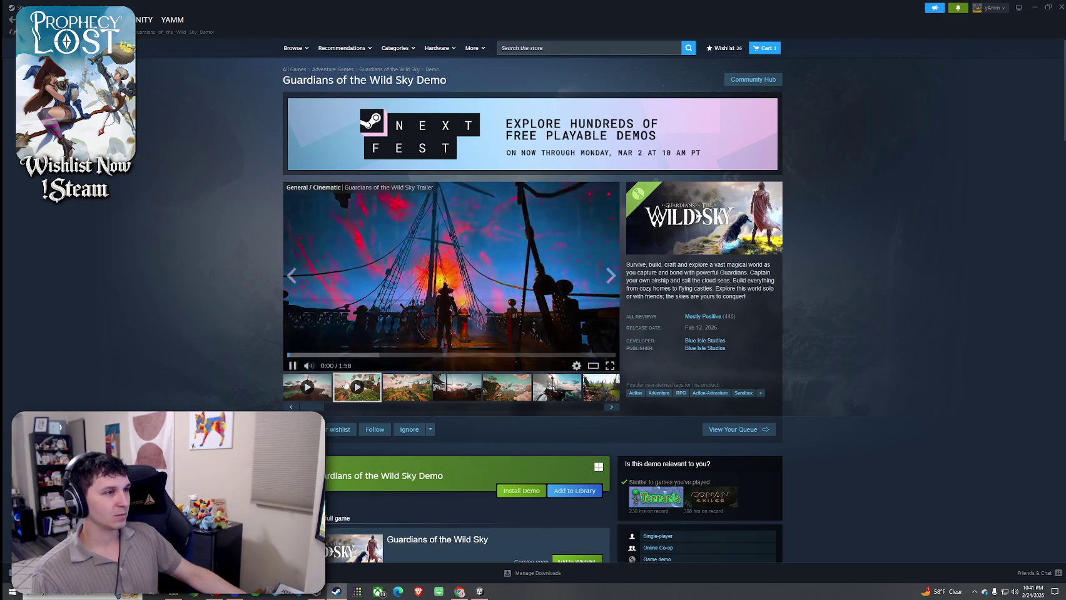
click(596, 365)
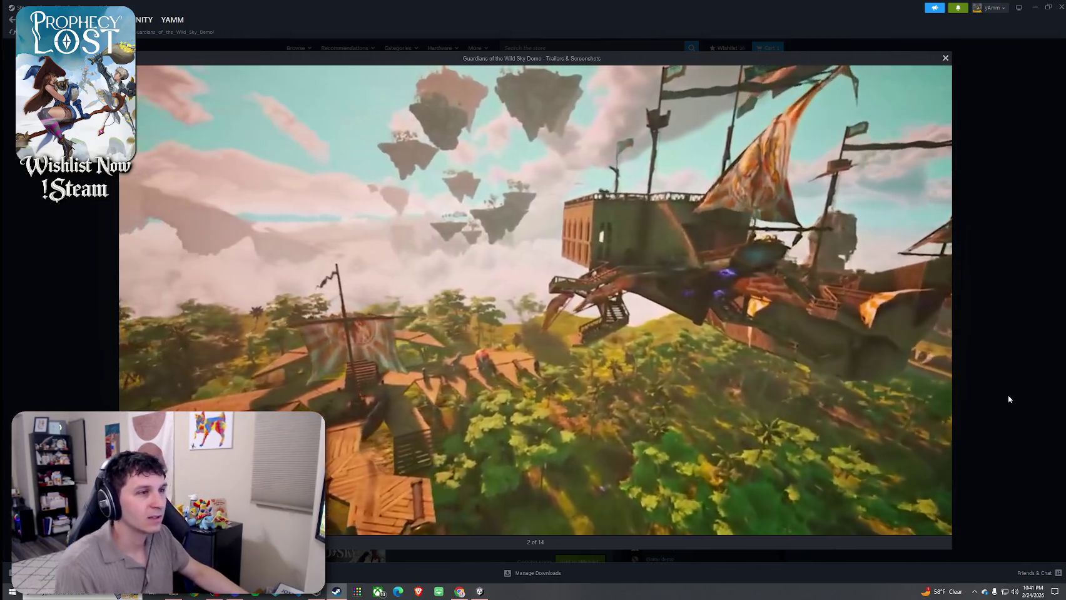
- Play the Wild Sky trailer at 720p, rewind to an earlier scene, then bring up the Dragontwin website
click(908, 528)
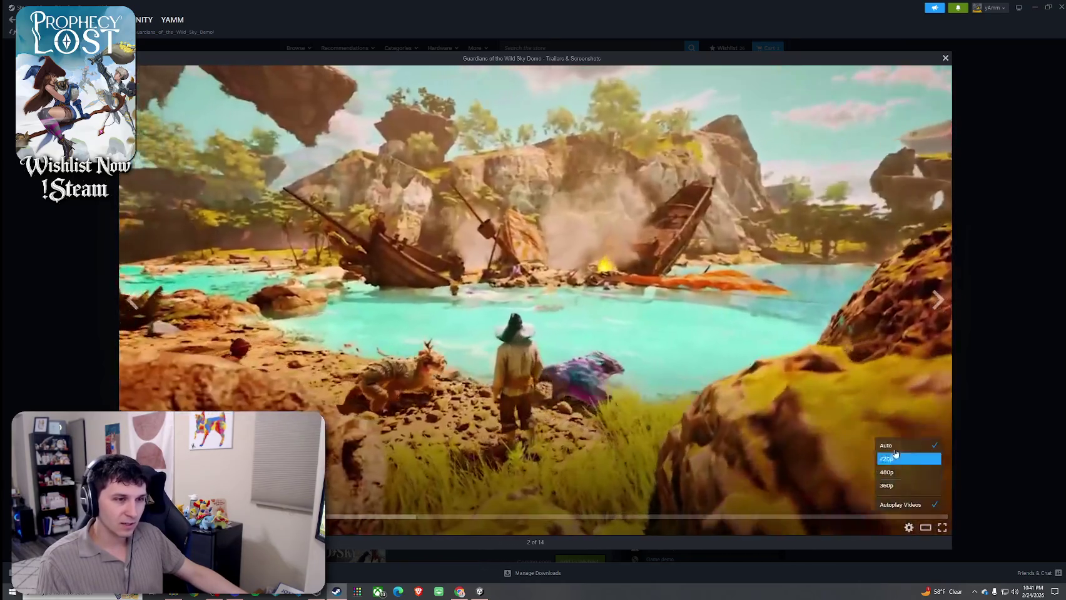
click(895, 458)
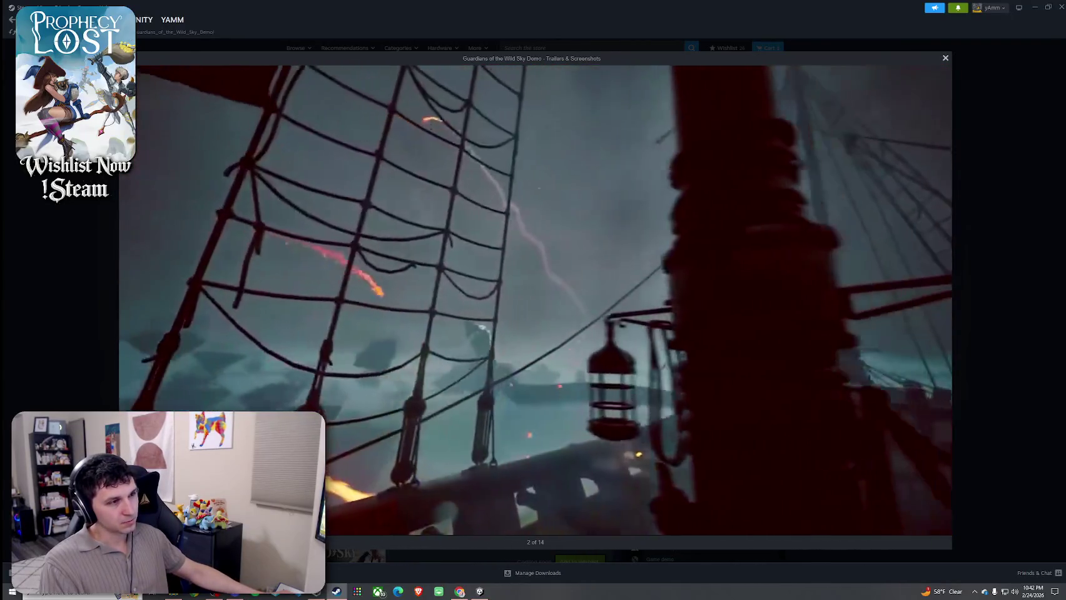
click(544, 517)
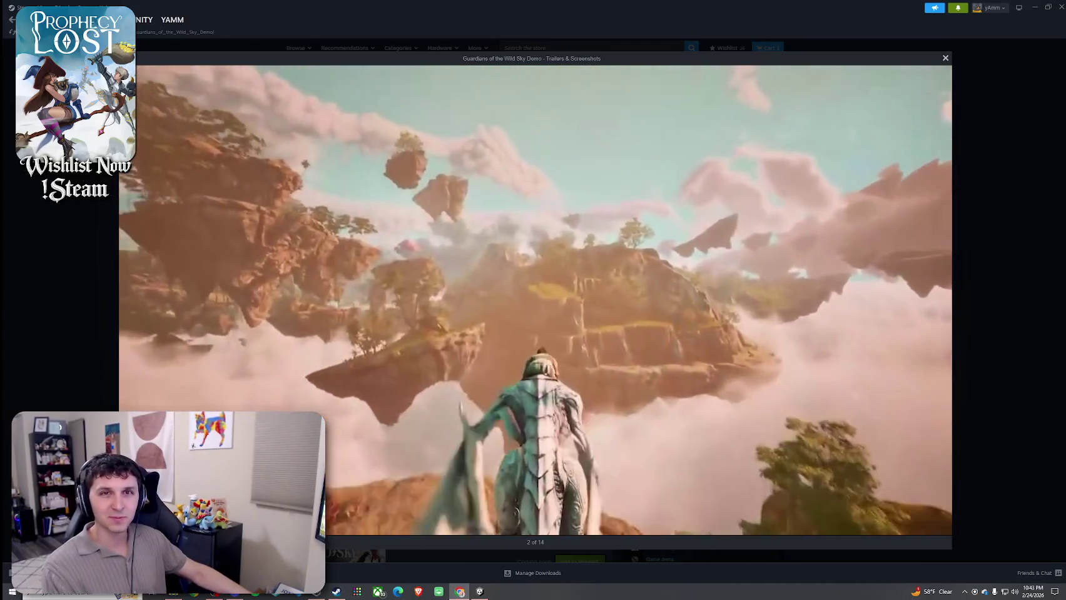
drag(1065, 8, 791, 2)
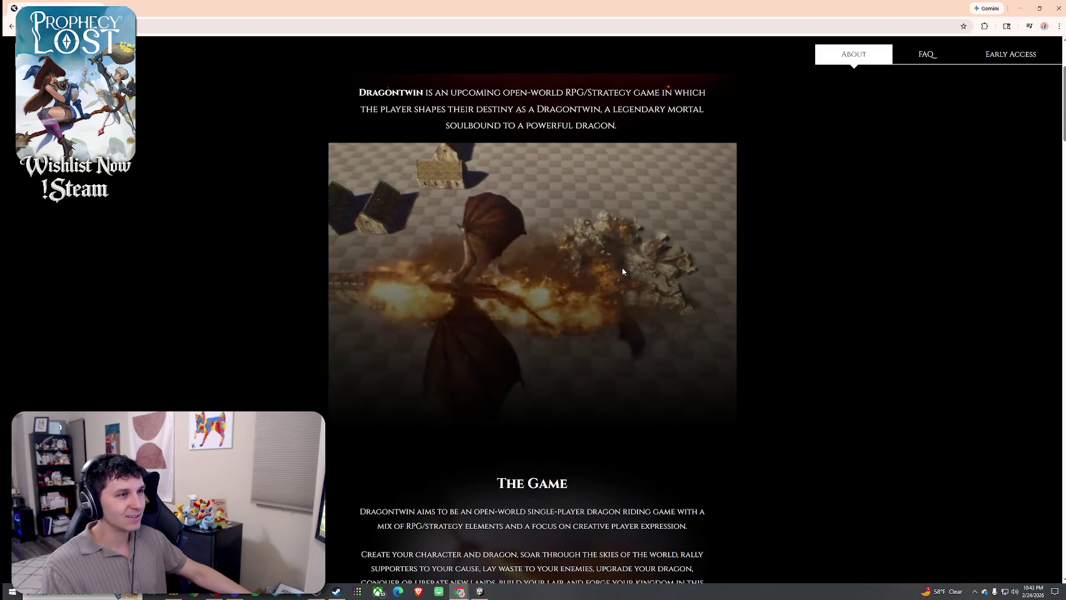
- Skim the Dragontwin About page, moving the browser aside to glimpse Steam and back
scroll(622, 272, down, 2)
scroll(622, 276, up, 5)
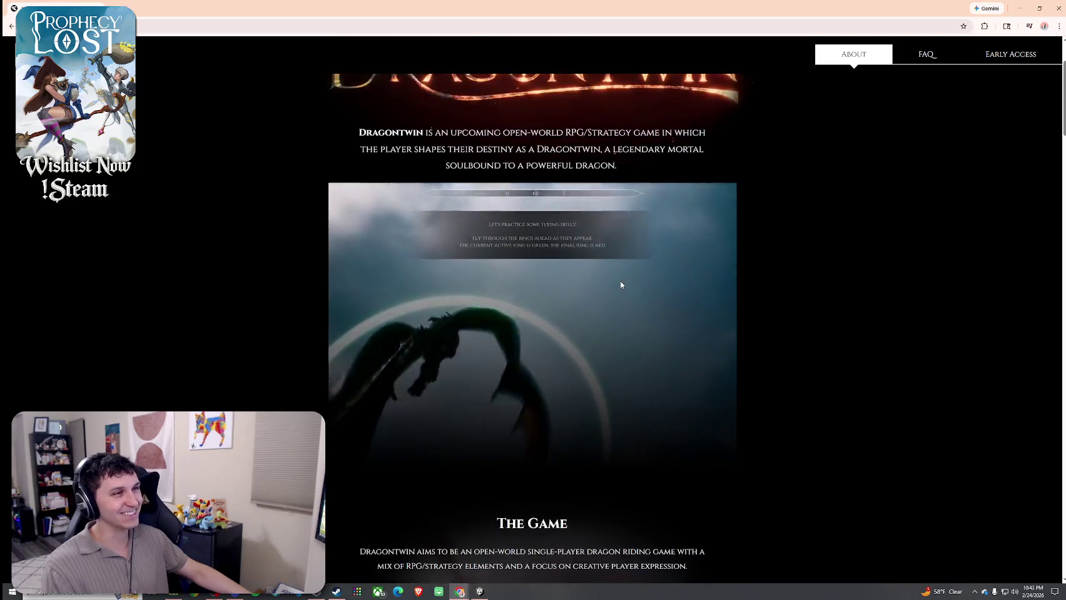
scroll(622, 281, down, 8)
scroll(620, 286, down, 10)
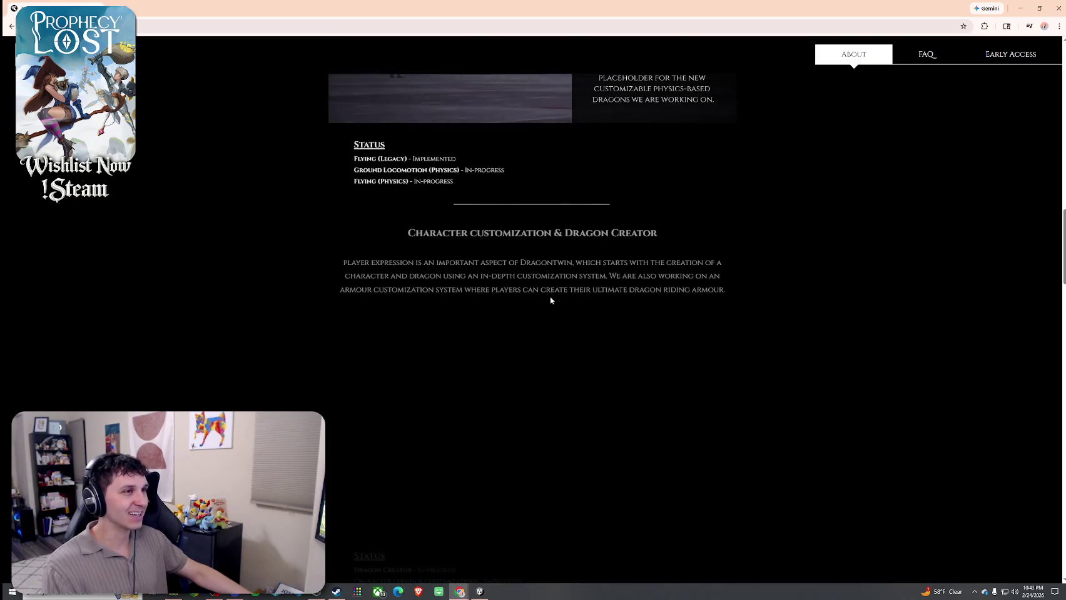
scroll(550, 296, up, 3)
drag(533, 7, 593, 490)
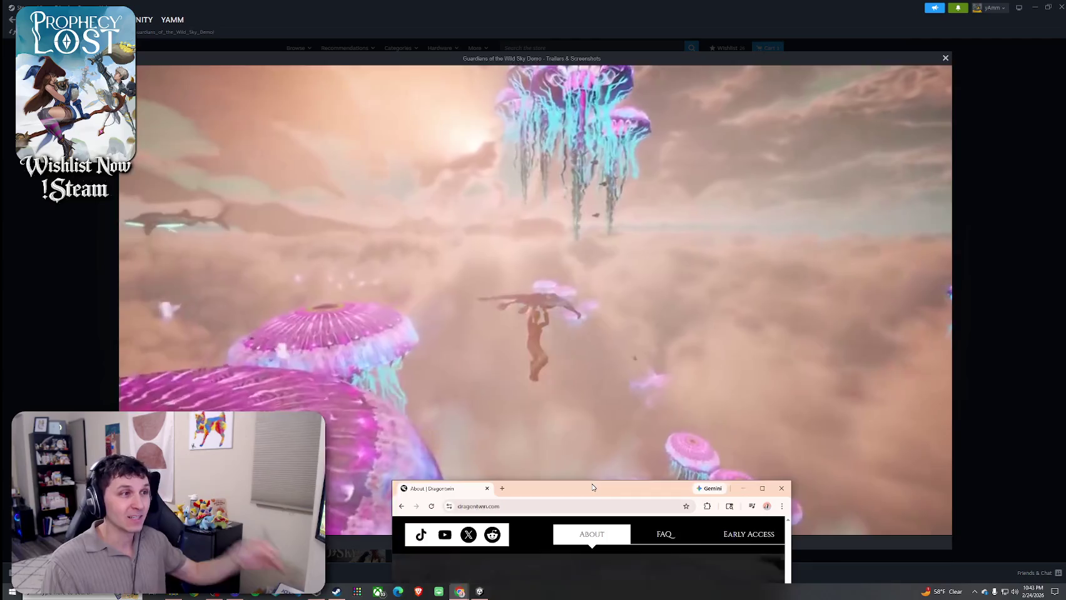
mouse_move(594, 490)
mouse_down()
mouse_move(613, 300)
mouse_move(604, 2)
mouse_up()
- Read further down the About page, then open the site's FAQ section
scroll(644, 297, down, 6)
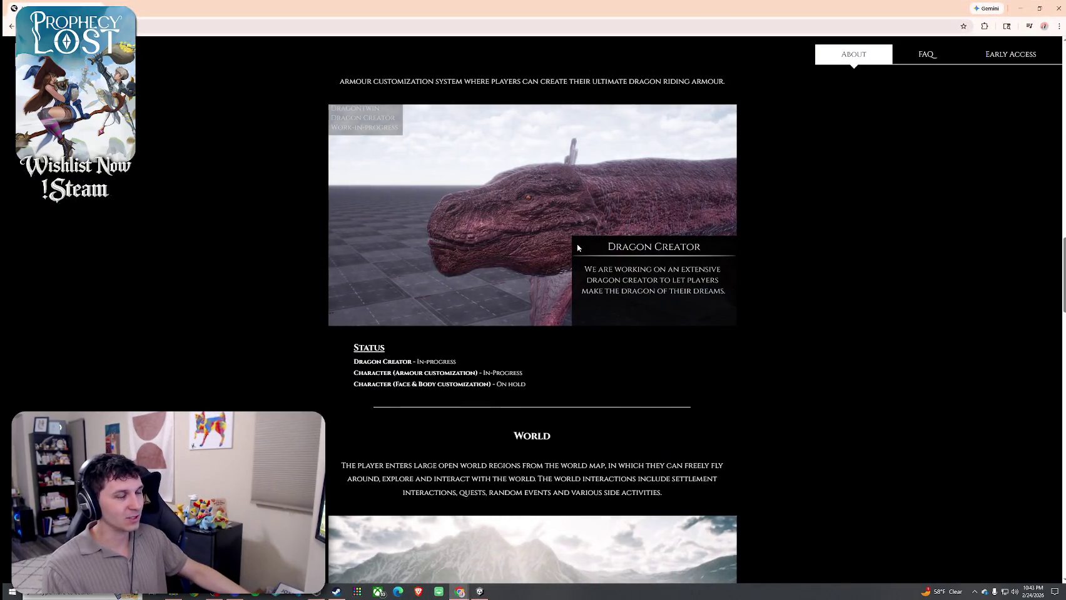
scroll(556, 267, down, 9)
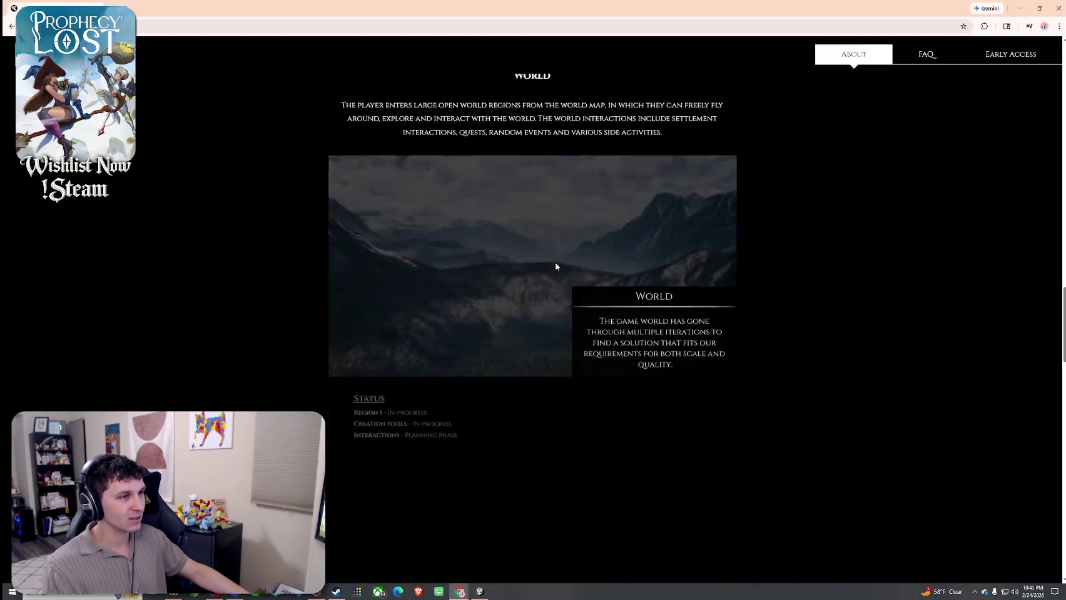
scroll(596, 359, down, 9)
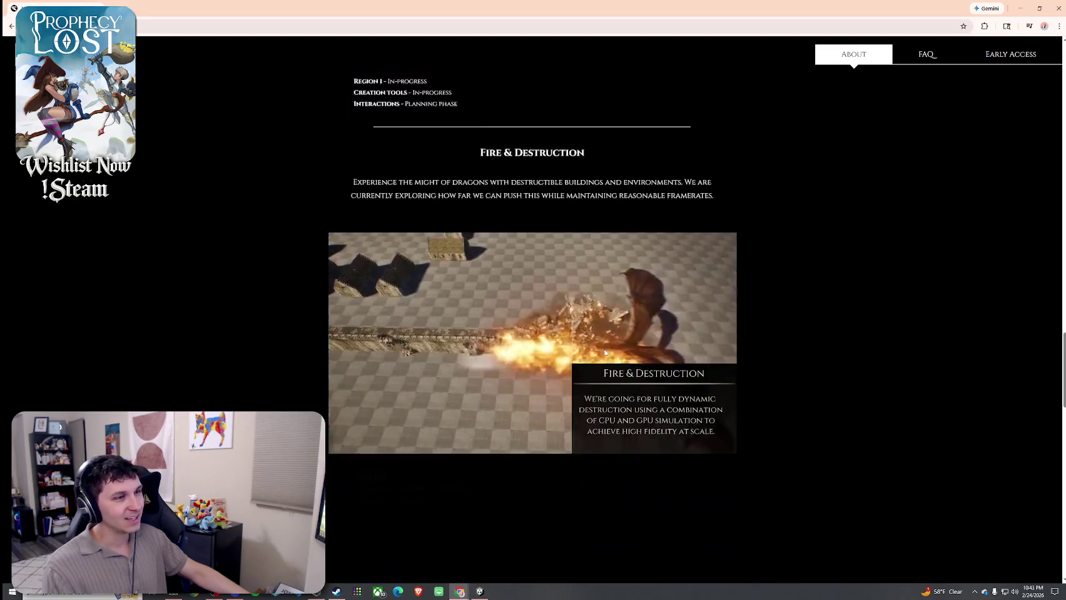
scroll(616, 335, up, 1)
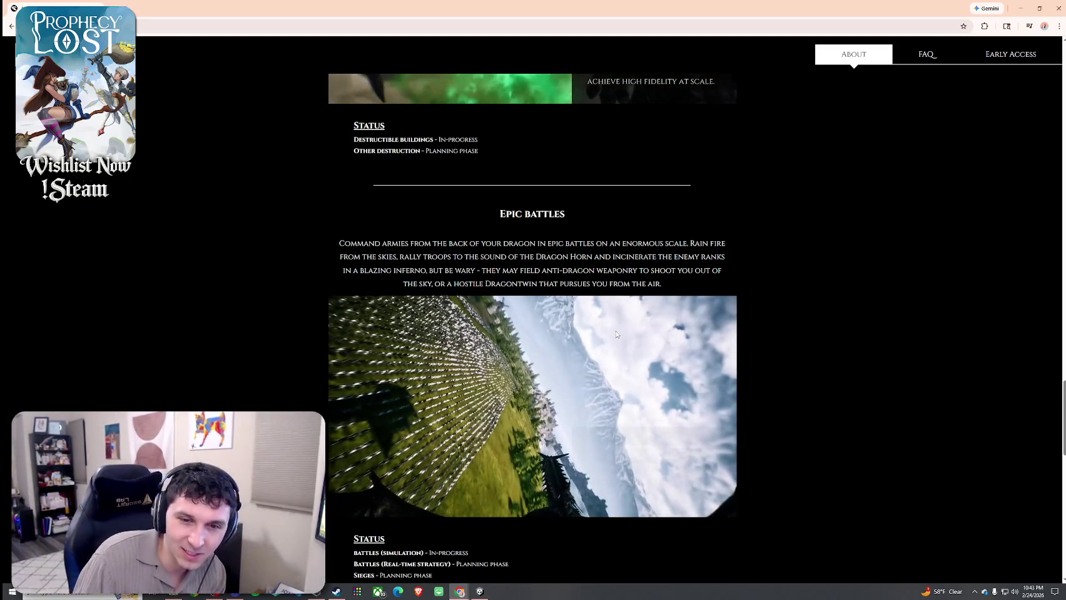
scroll(616, 335, up, 5)
scroll(649, 341, down, 15)
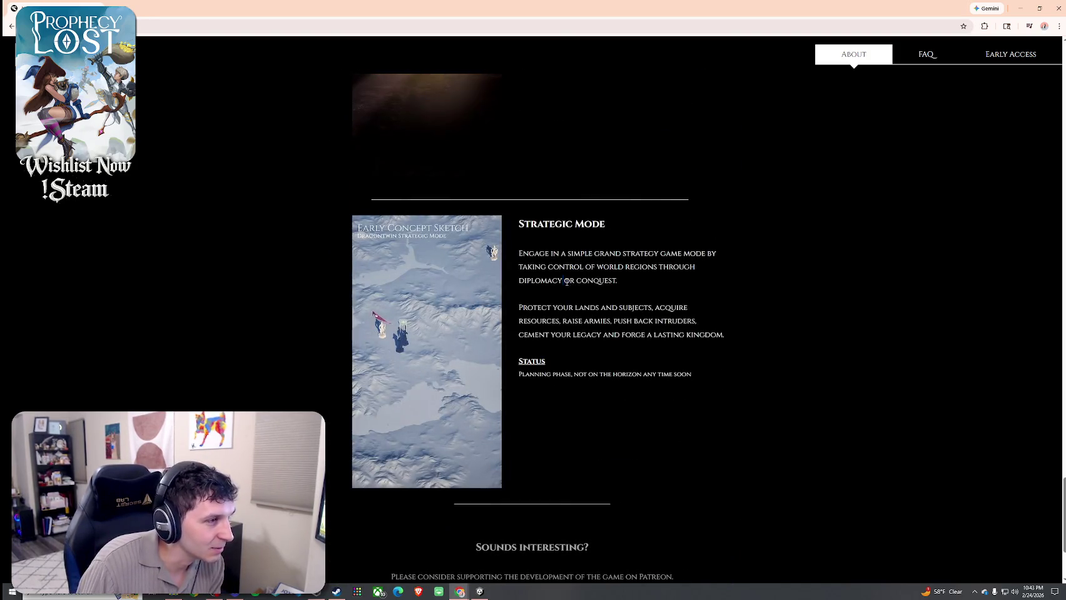
scroll(595, 336, down, 3)
click(614, 356)
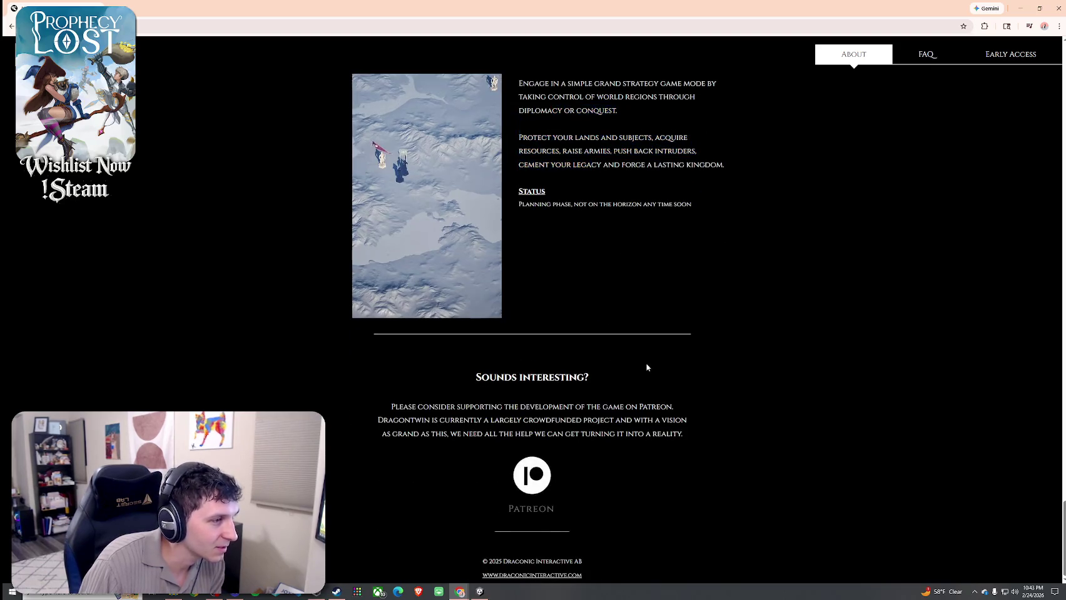
scroll(782, 420, up, 20)
scroll(545, 244, up, 8)
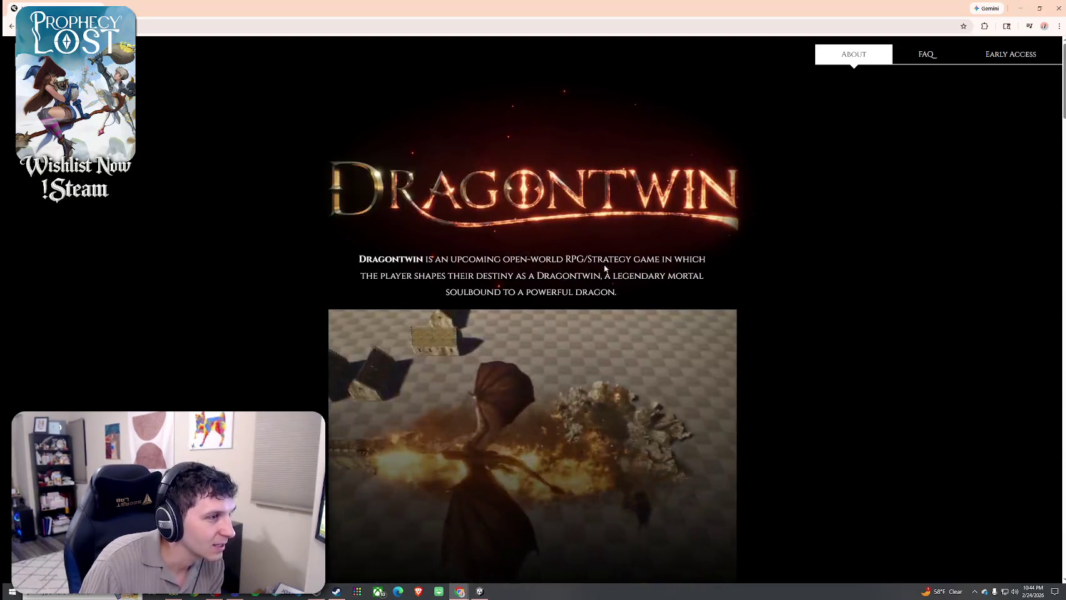
click(927, 63)
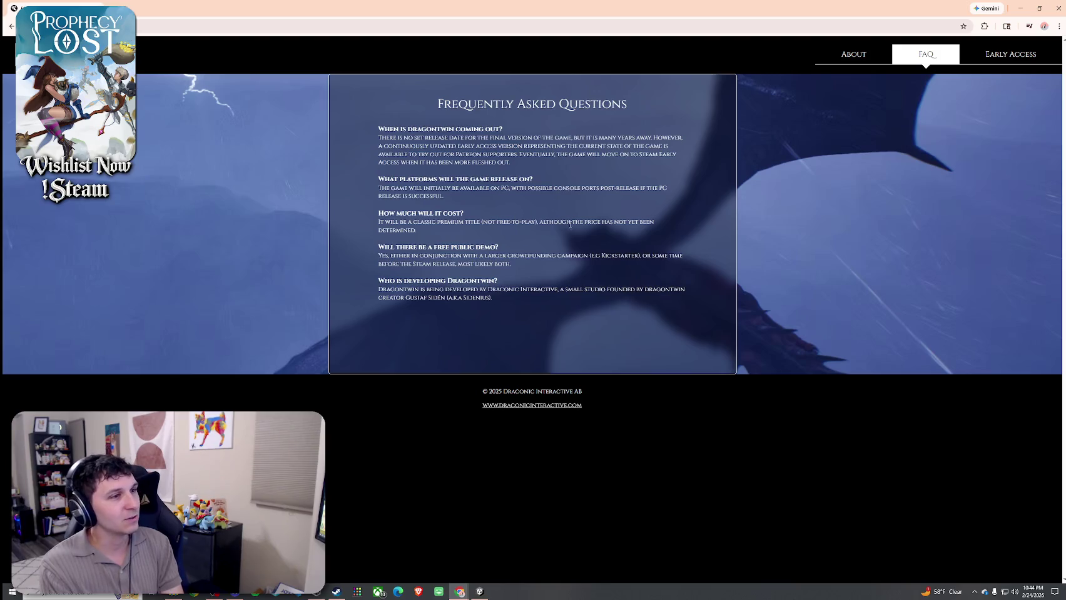
- Visit the Early Access page, then return to the Dragontwin About page
click(1001, 56)
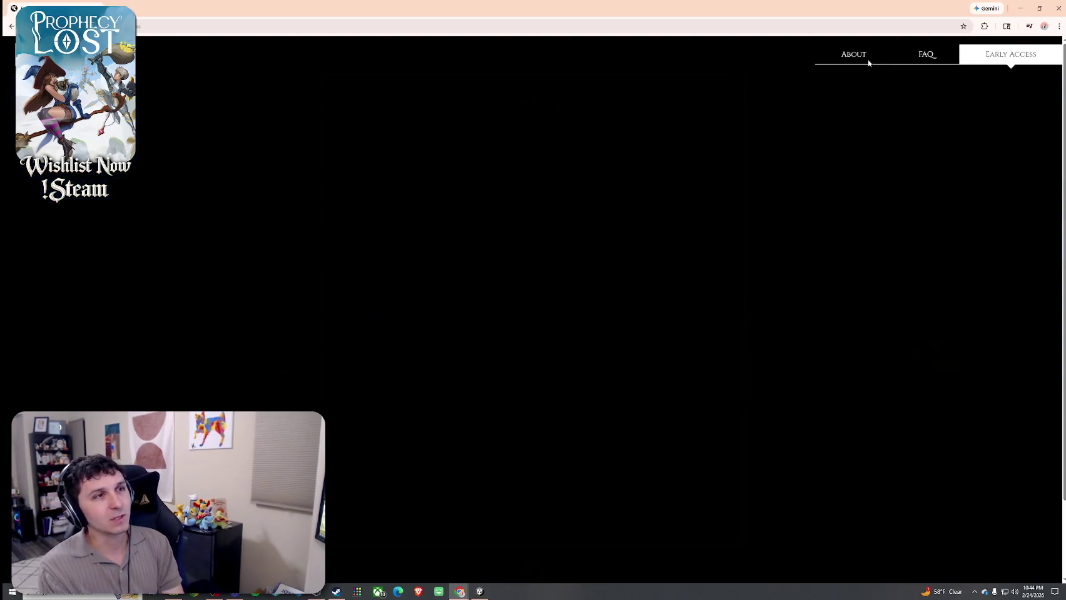
click(854, 54)
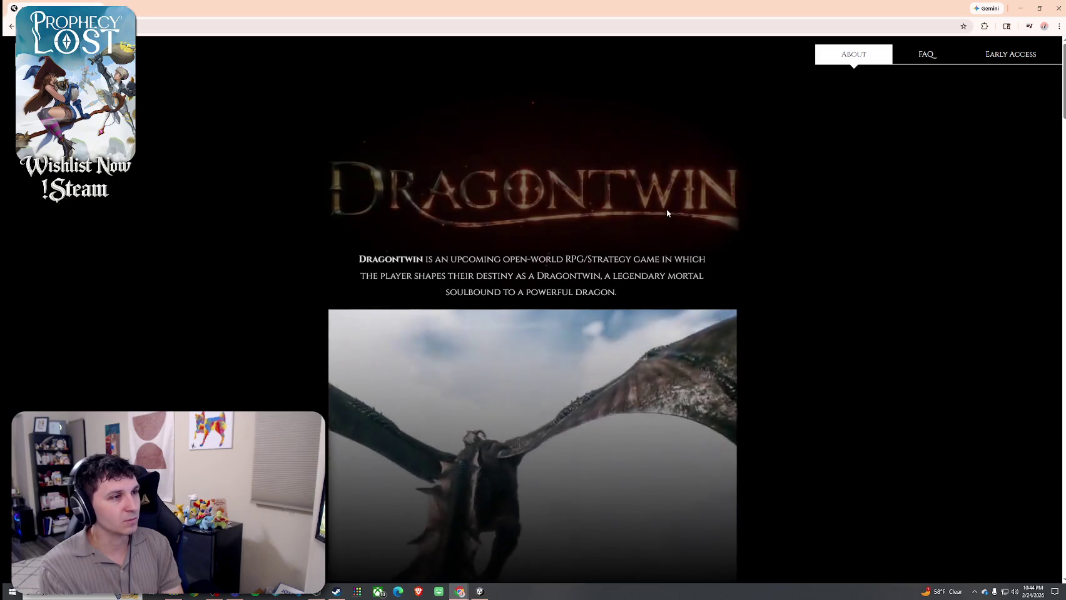
scroll(581, 220, down, 4)
scroll(581, 220, up, 3)
drag(635, 262, 603, 235)
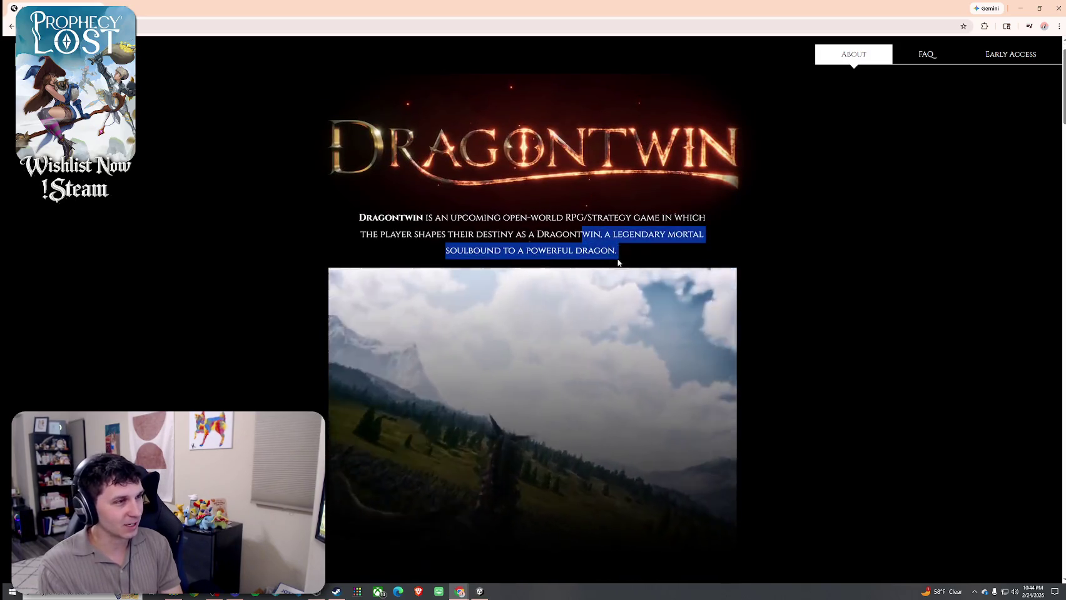
- Scroll through the About page once more, then minimize Chrome to reveal Steam
scroll(626, 250, down, 6)
scroll(563, 256, down, 3)
scroll(597, 229, up, 2)
scroll(538, 268, down, 4)
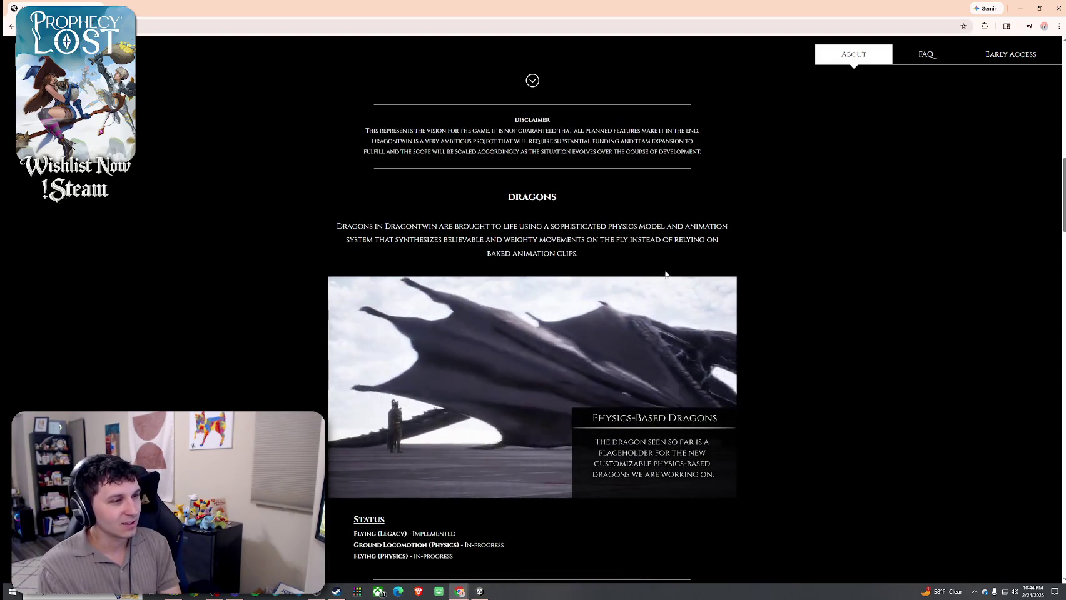
scroll(666, 275, down, 5)
scroll(664, 249, down, 5)
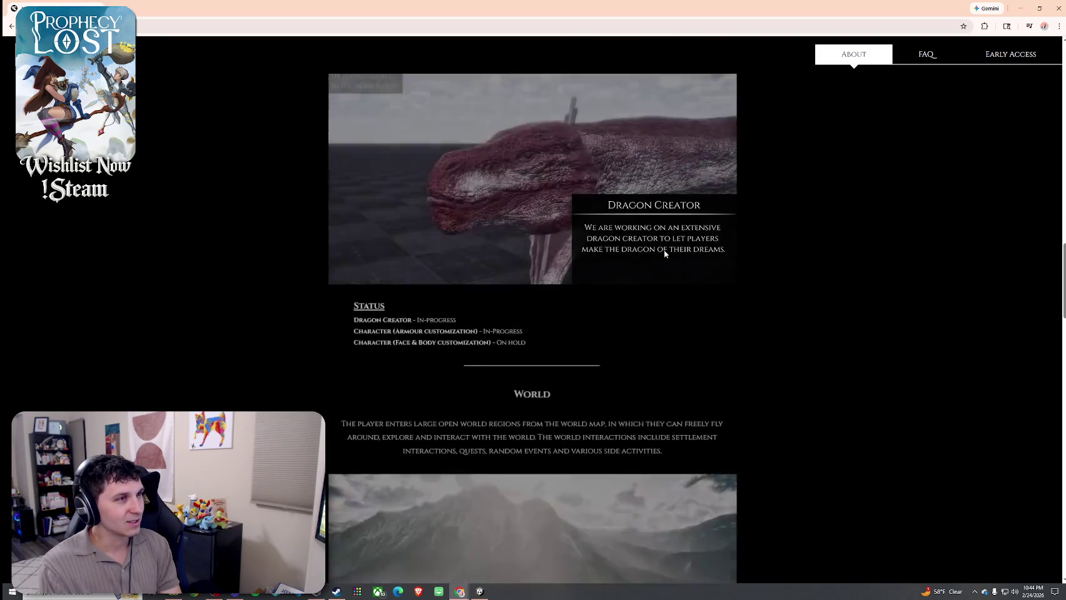
scroll(665, 253, up, 3)
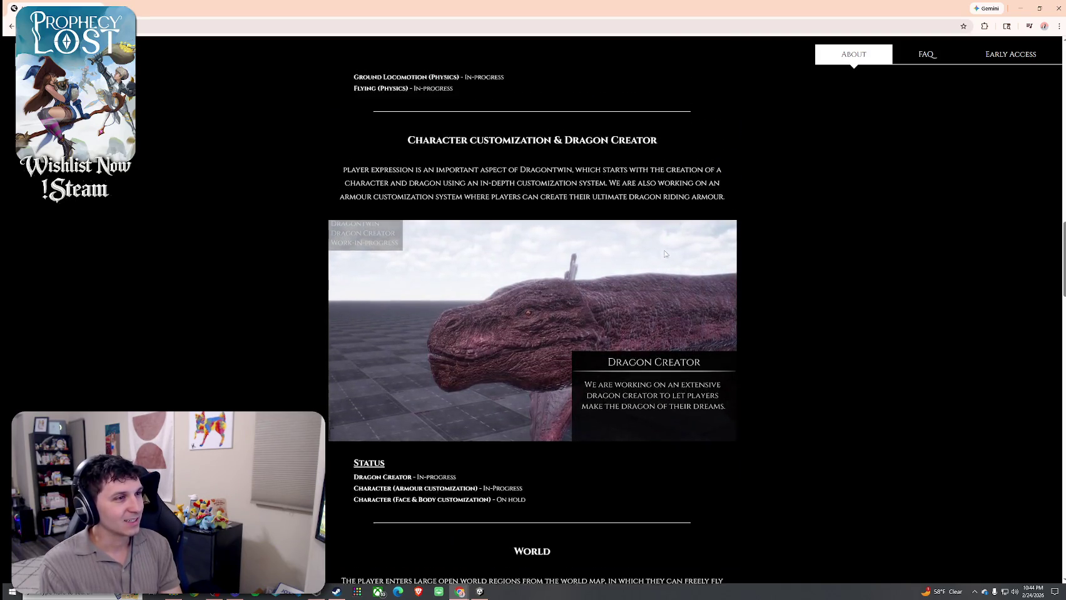
scroll(666, 253, up, 10)
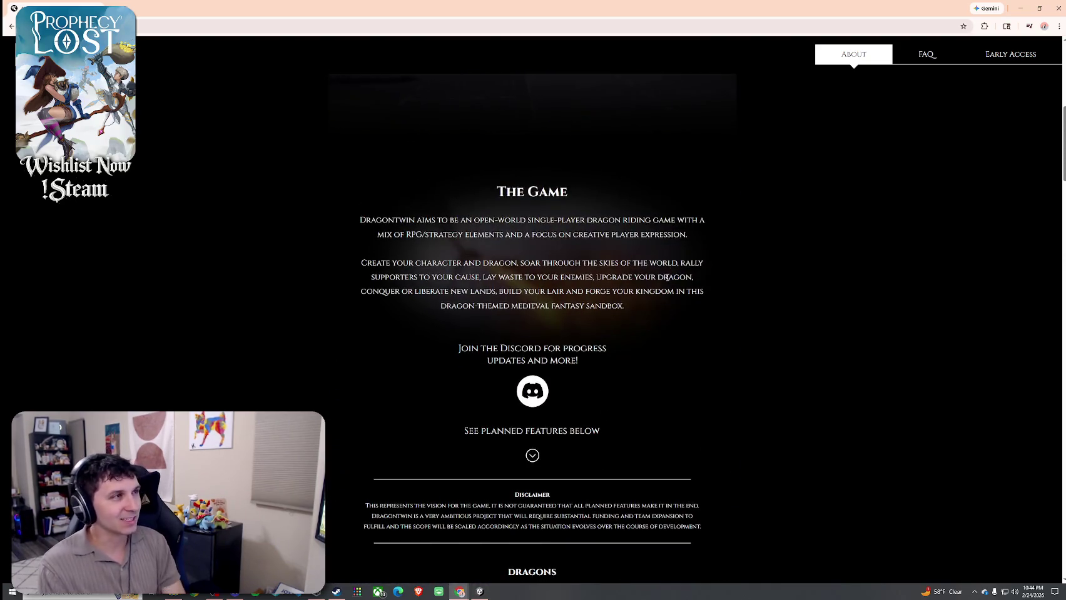
click(1052, 4)
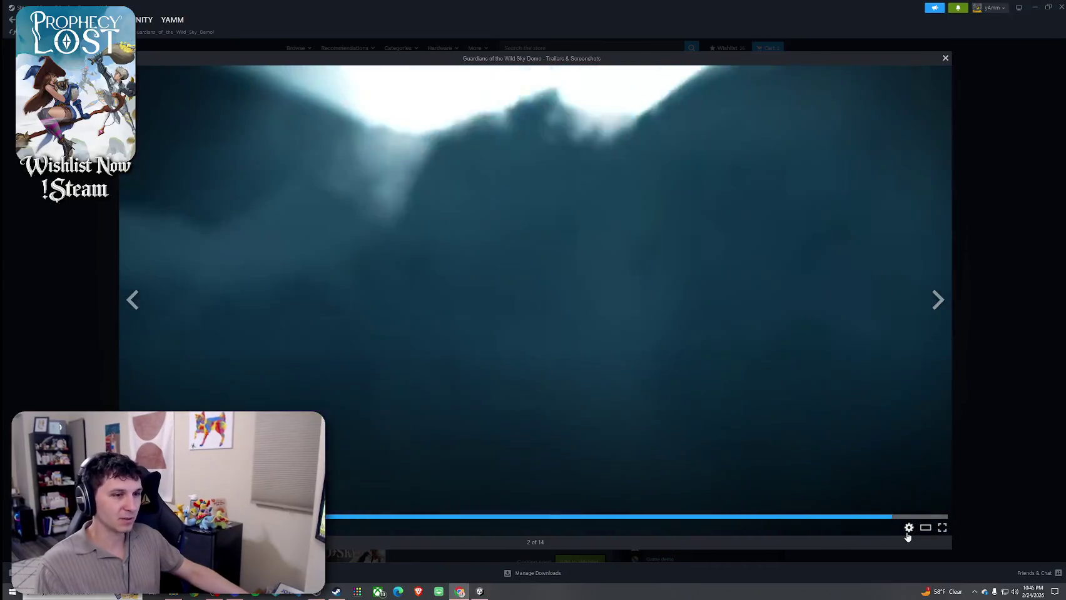
- Close the Guardians of the Wild Sky trailer viewer and open the Next Fest Charts page
click(907, 529)
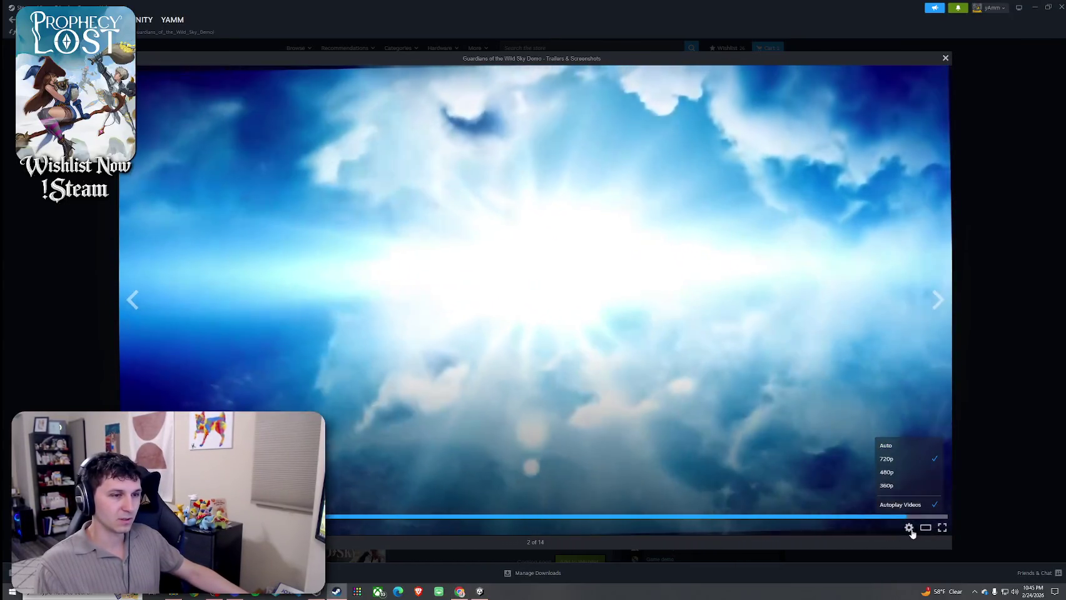
click(909, 528)
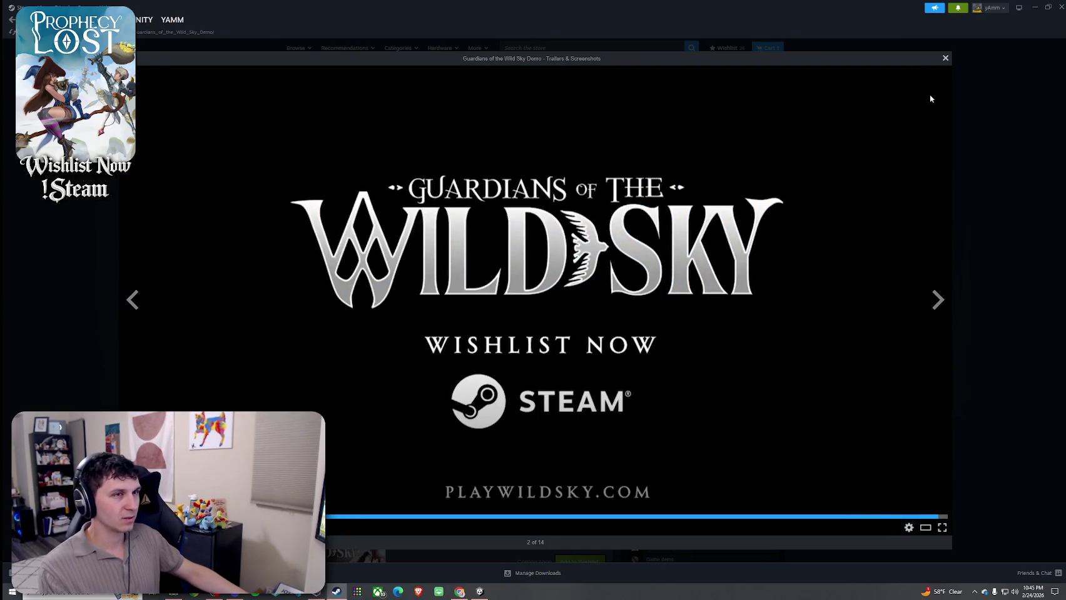
click(945, 58)
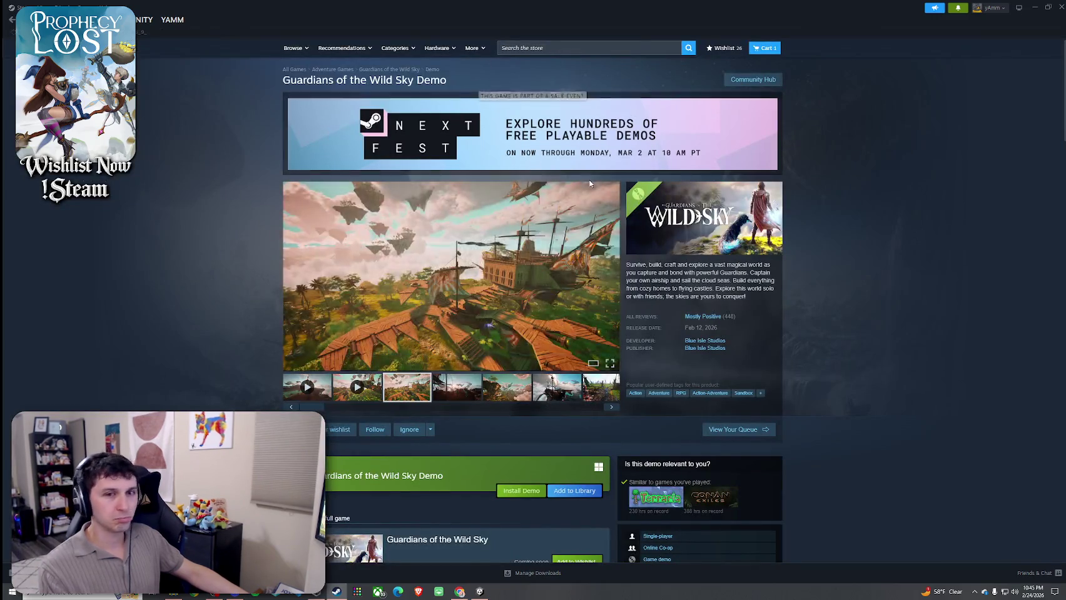
click(595, 175)
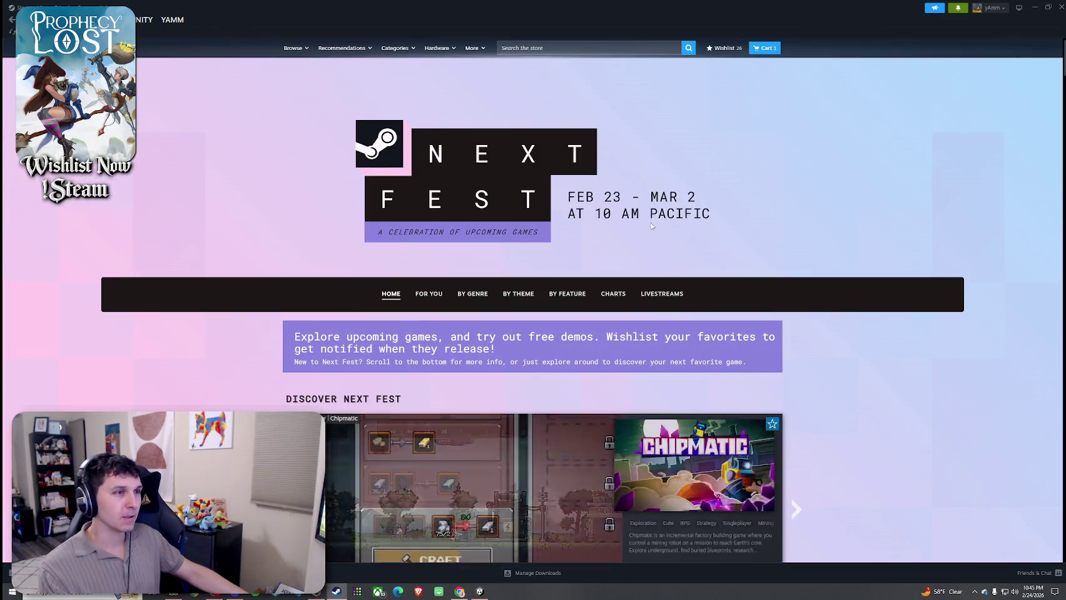
click(610, 294)
- Scroll through the Trending Upcoming chart of 3266 games and its genre filters, ending back at Windrose
scroll(621, 175, down, 4)
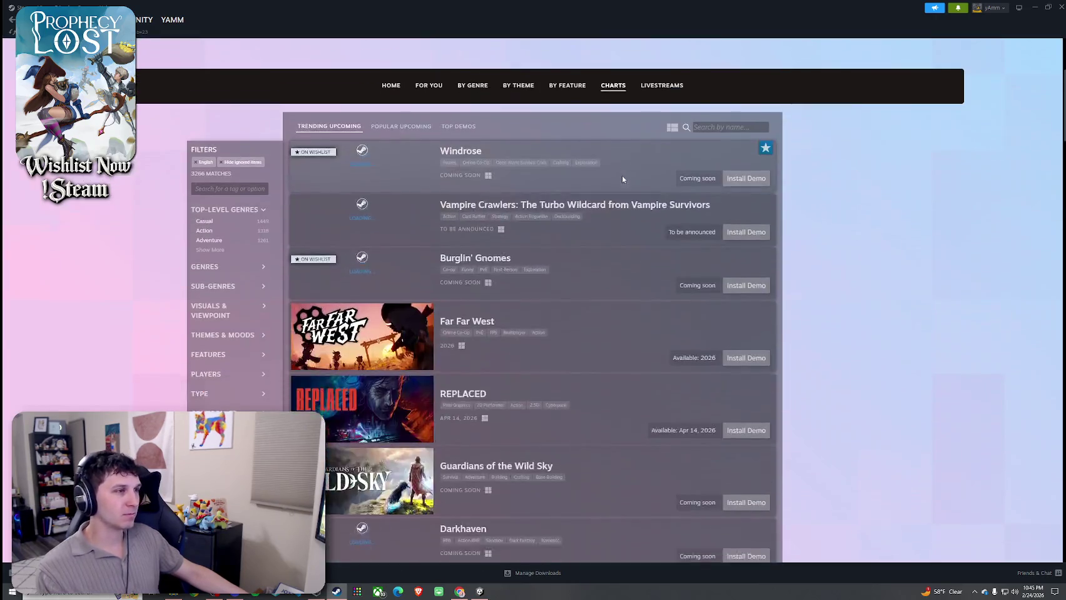
scroll(620, 172, down, 9)
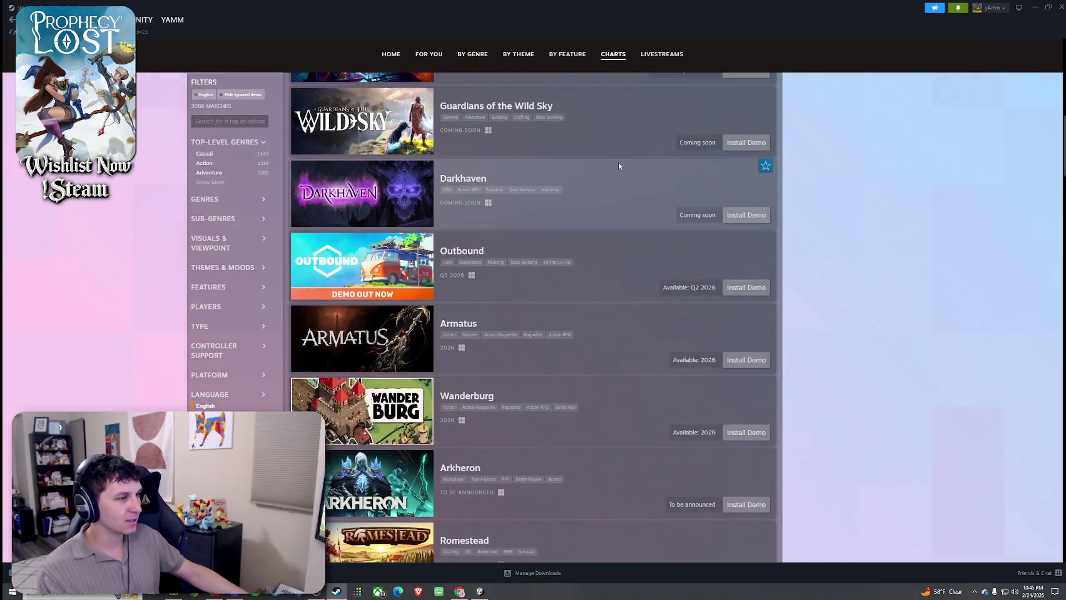
scroll(613, 158, down, 3)
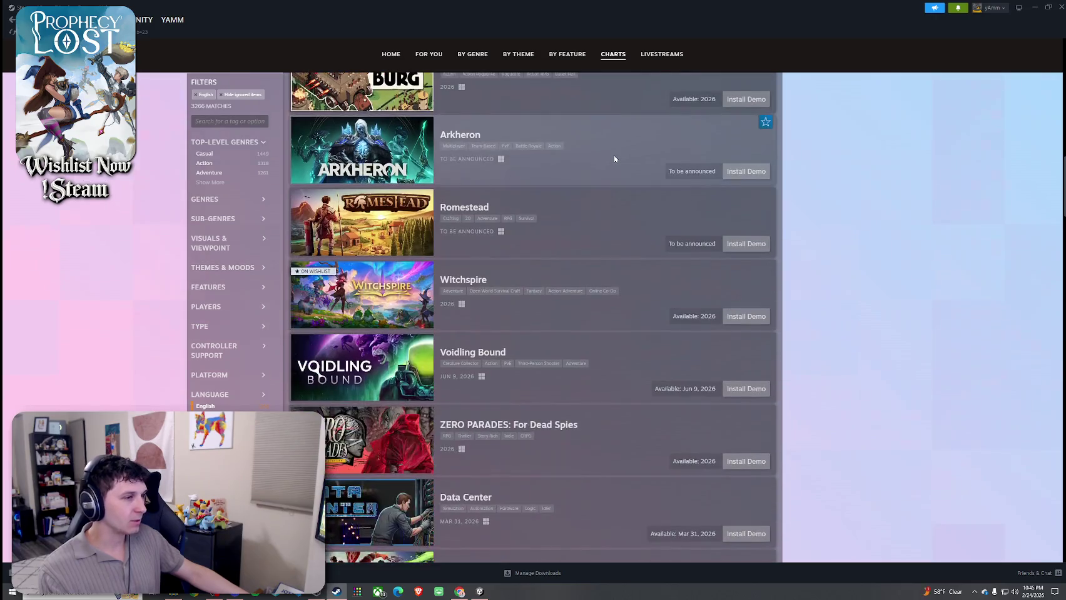
scroll(236, 303, up, 4)
scroll(237, 302, up, 2)
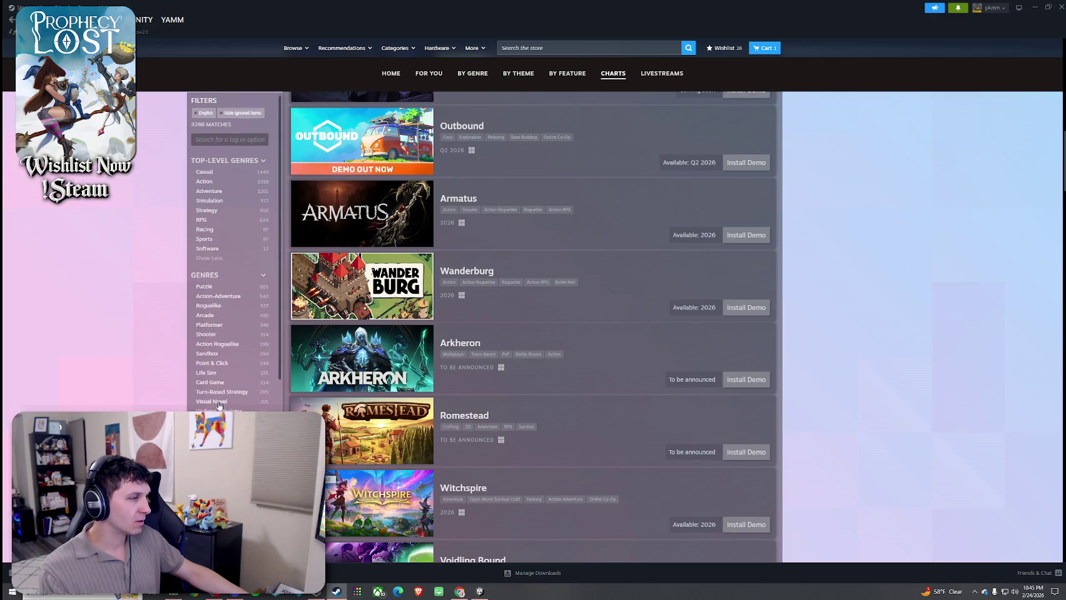
scroll(224, 320, down, 2)
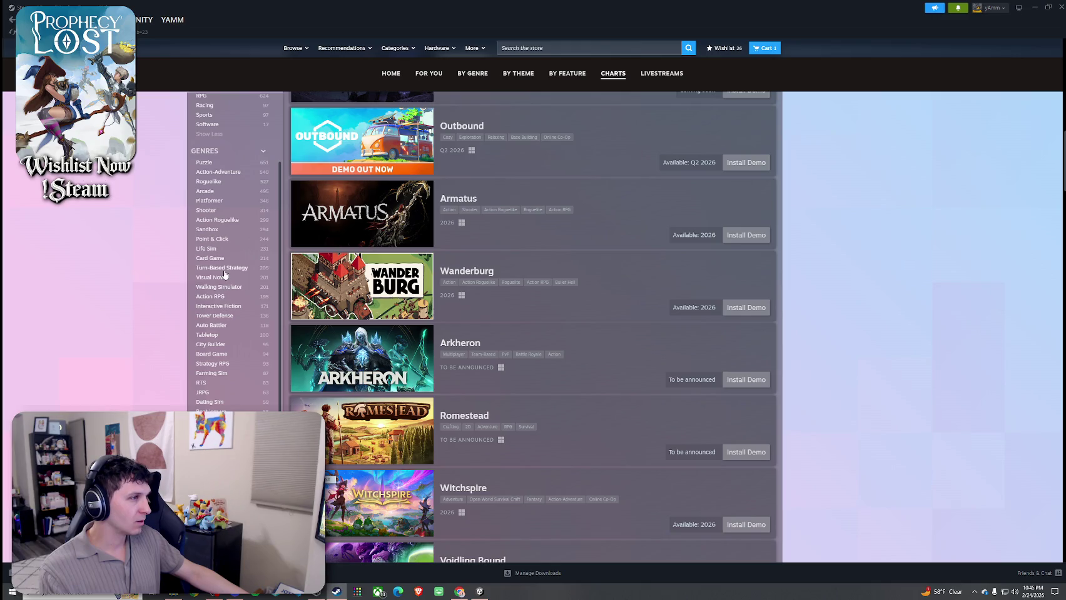
scroll(229, 334, down, 2)
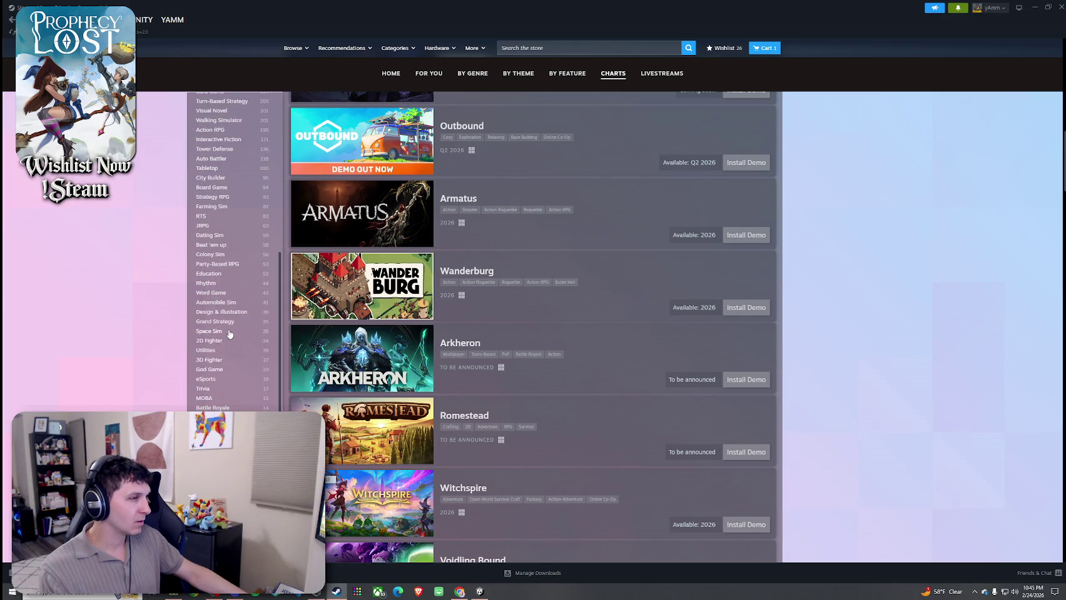
scroll(228, 326, up, 1)
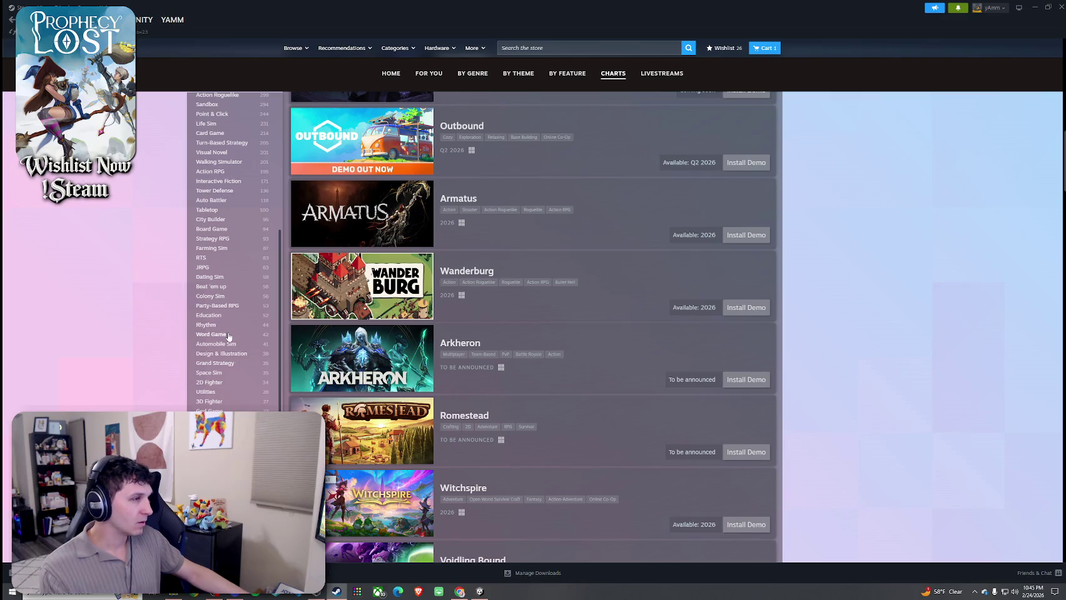
scroll(238, 297, up, 4)
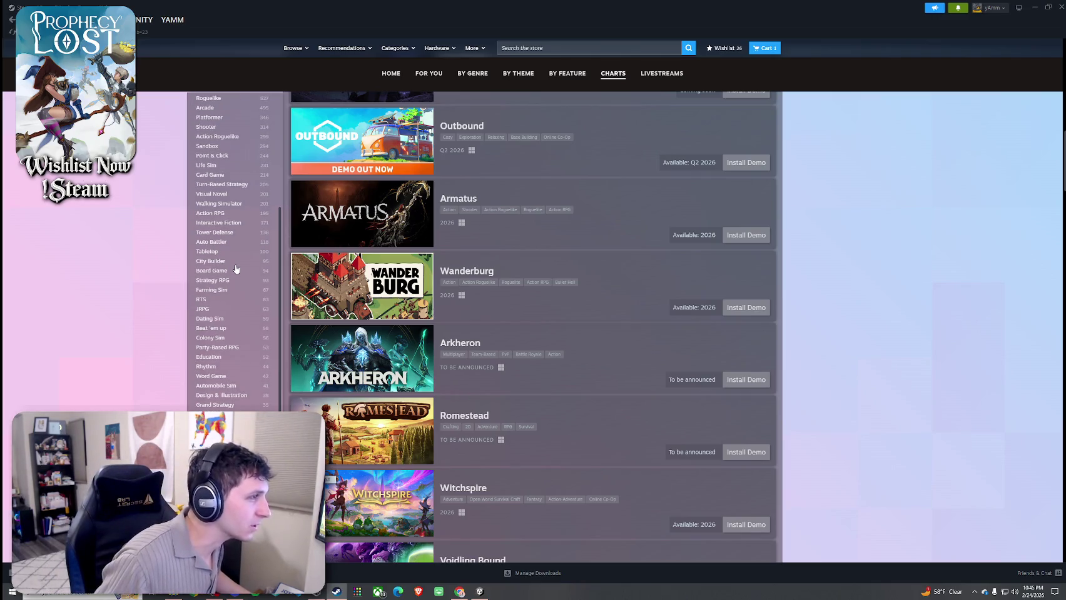
scroll(241, 298, up, 10)
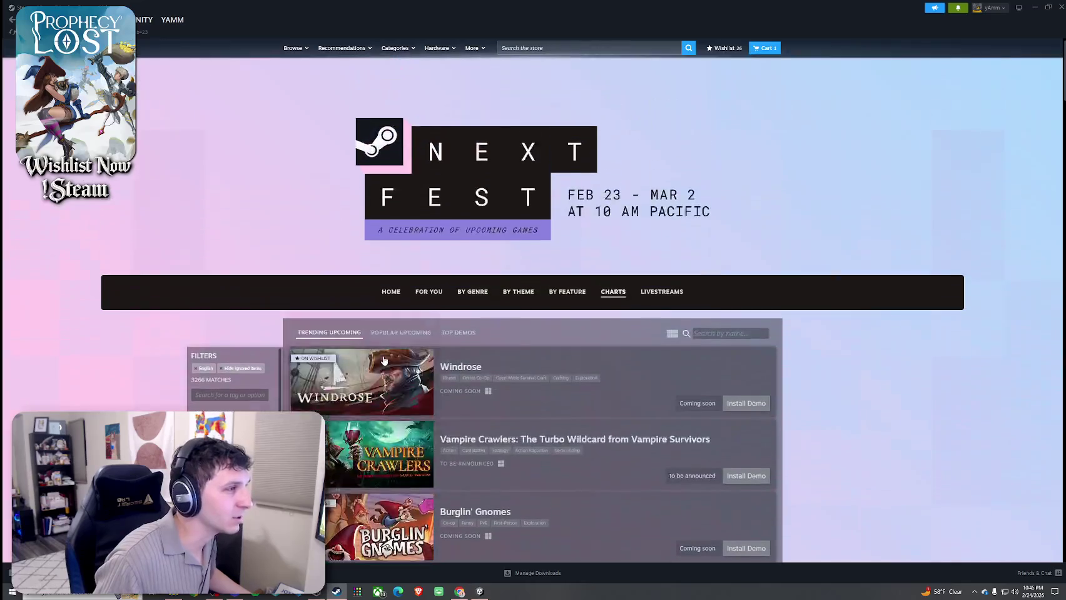
- Return to the Next Fest home page and page through the Creature Collector carousel three times
click(404, 306)
scroll(454, 309, down, 12)
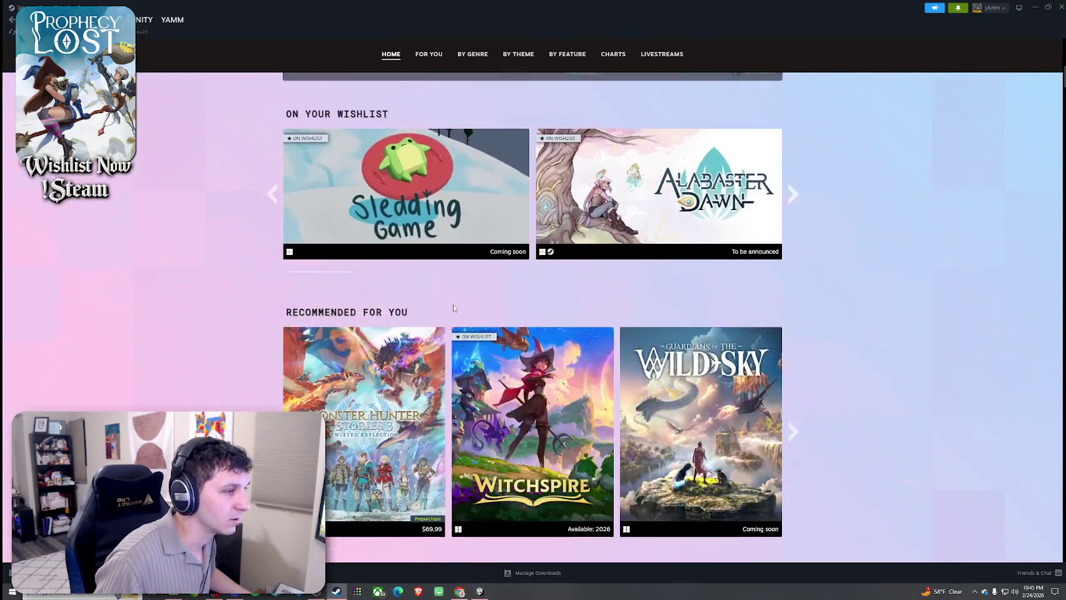
scroll(454, 309, down, 3)
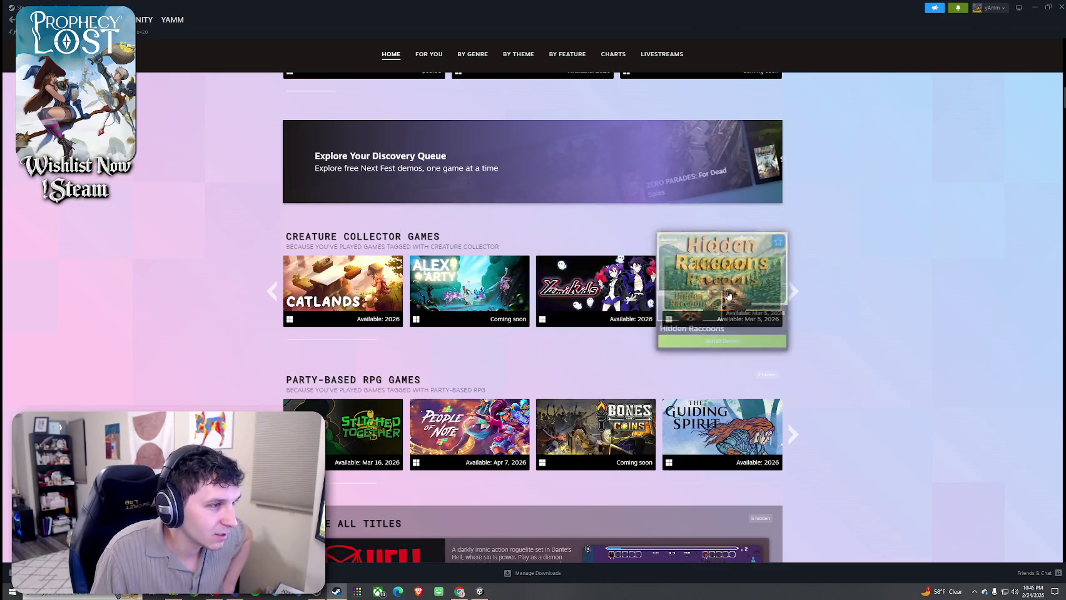
click(792, 294)
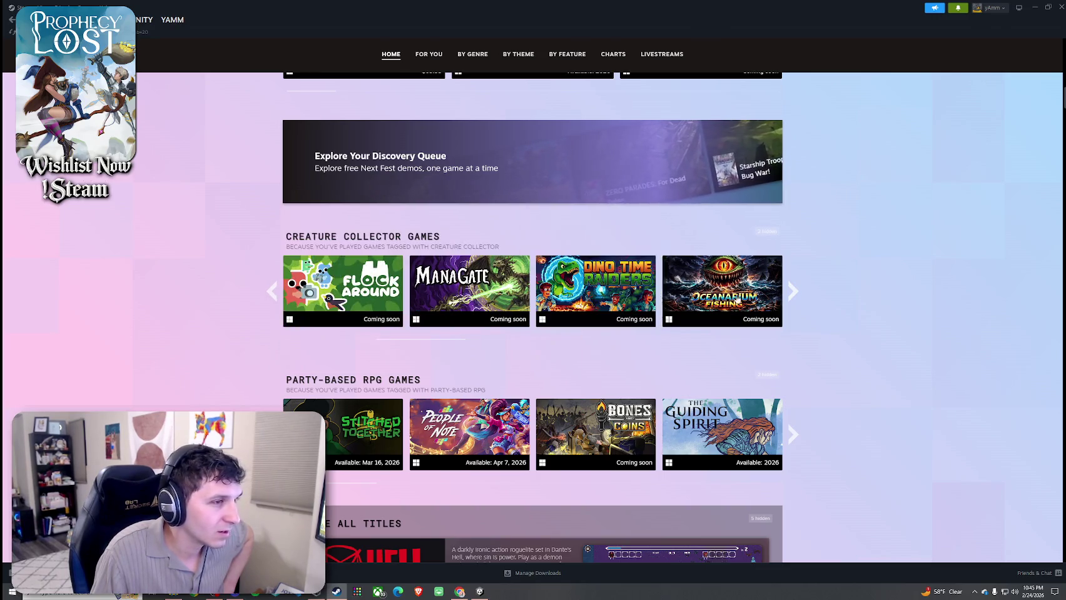
click(793, 292)
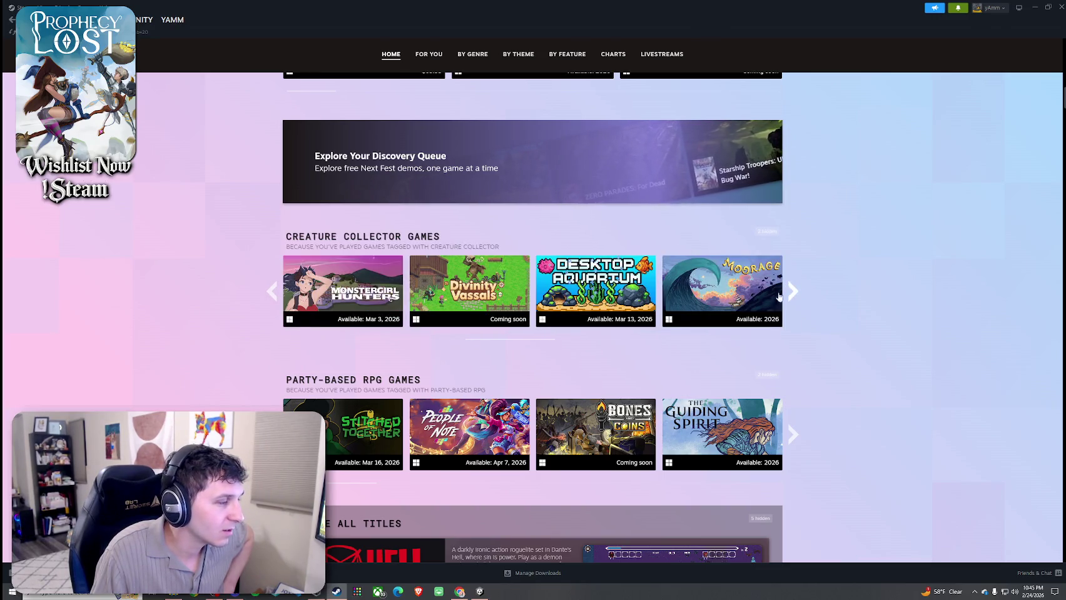
mouse_move(356, 292)
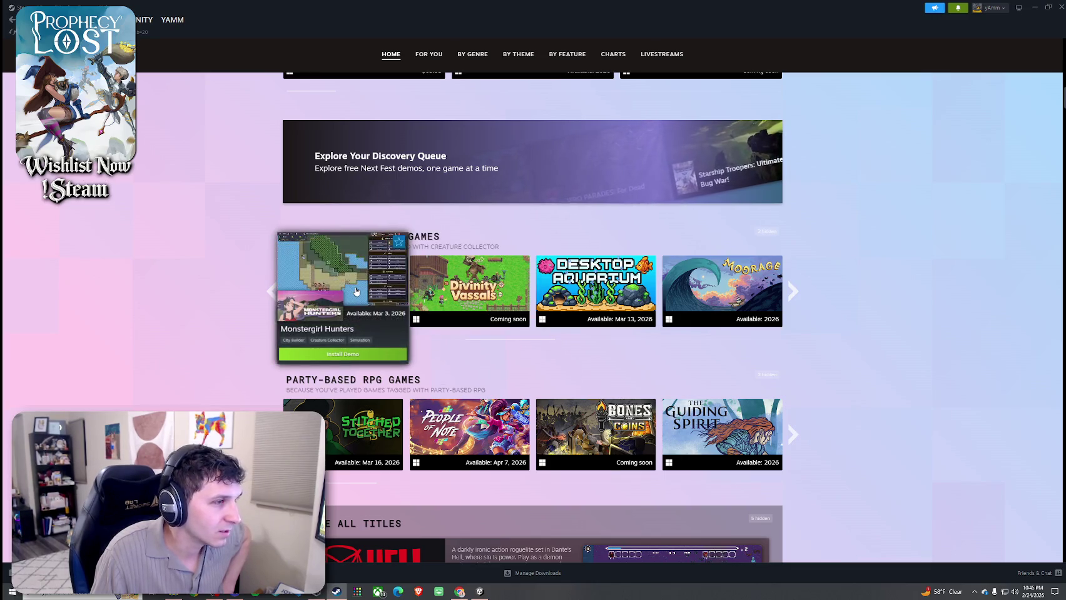
click(792, 291)
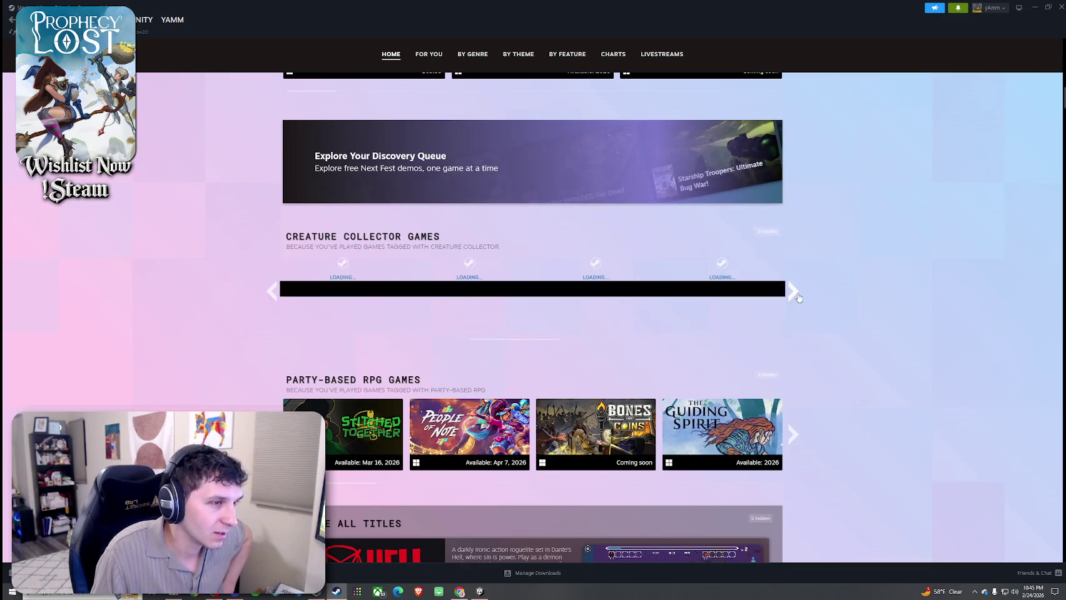
- Open the Dragon Care Tarot store page, browse its screenshots, and play its trailer
mouse_move(601, 285)
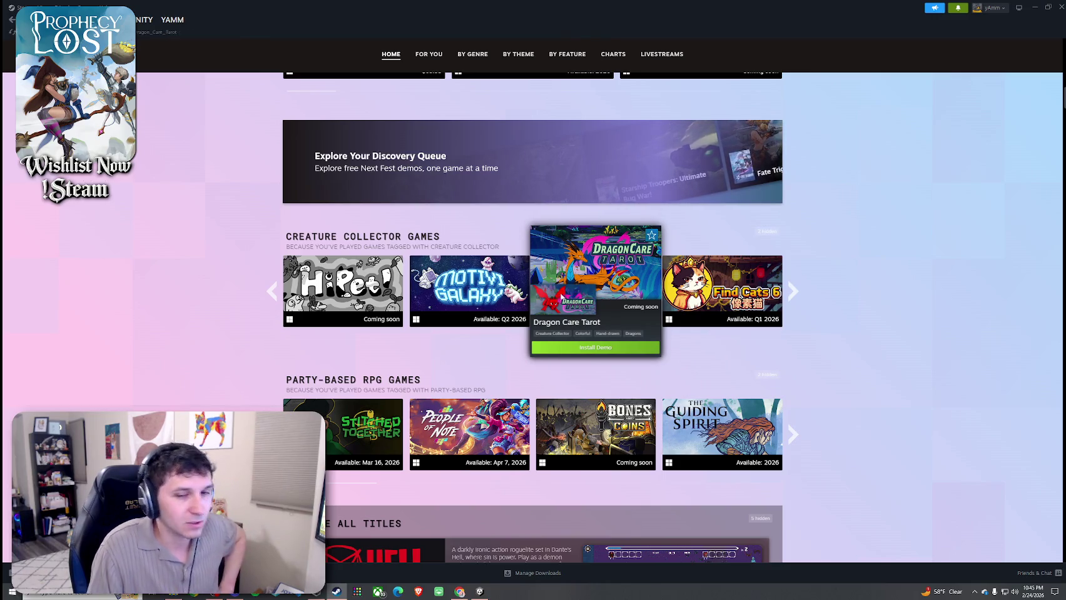
click(562, 296)
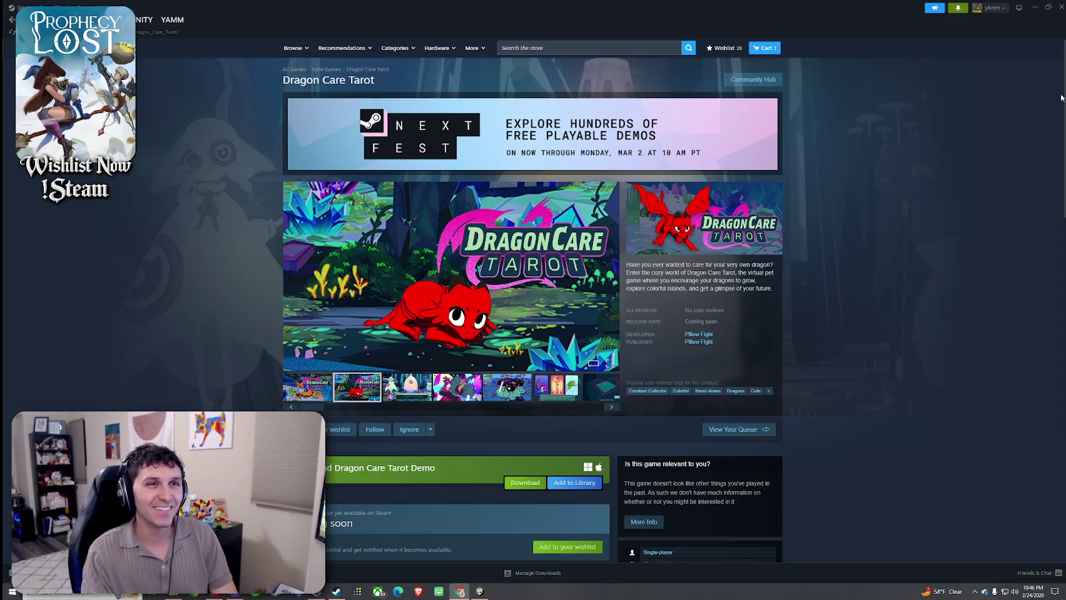
click(408, 387)
click(457, 386)
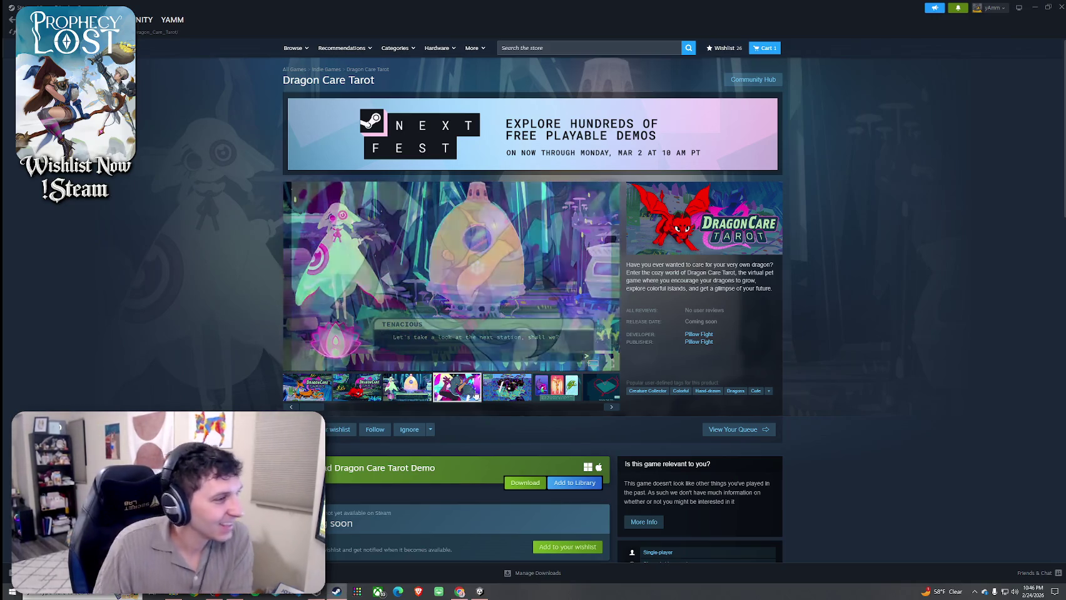
click(555, 388)
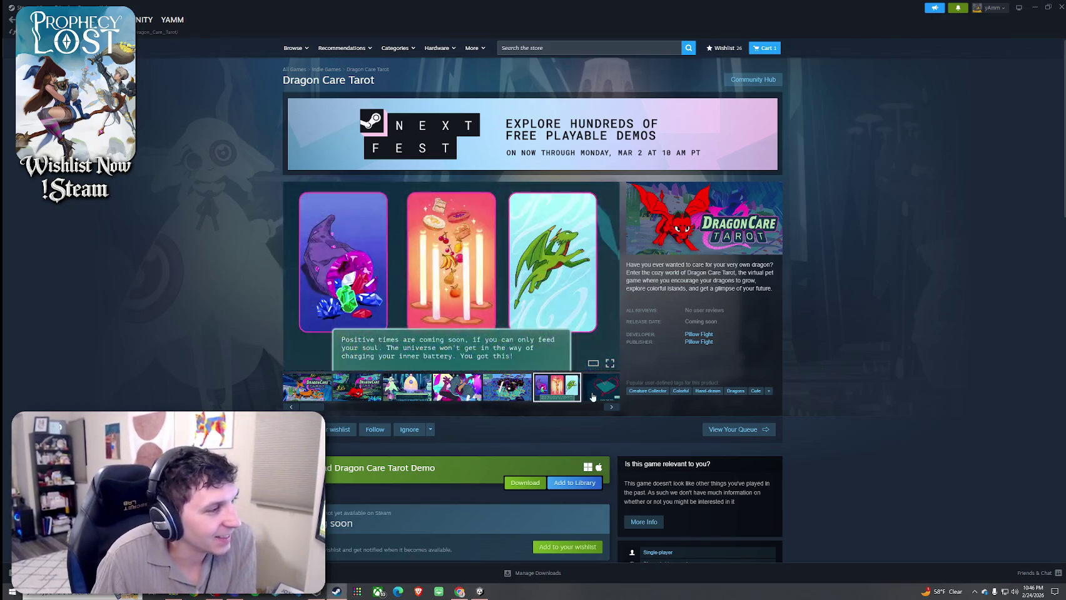
click(595, 391)
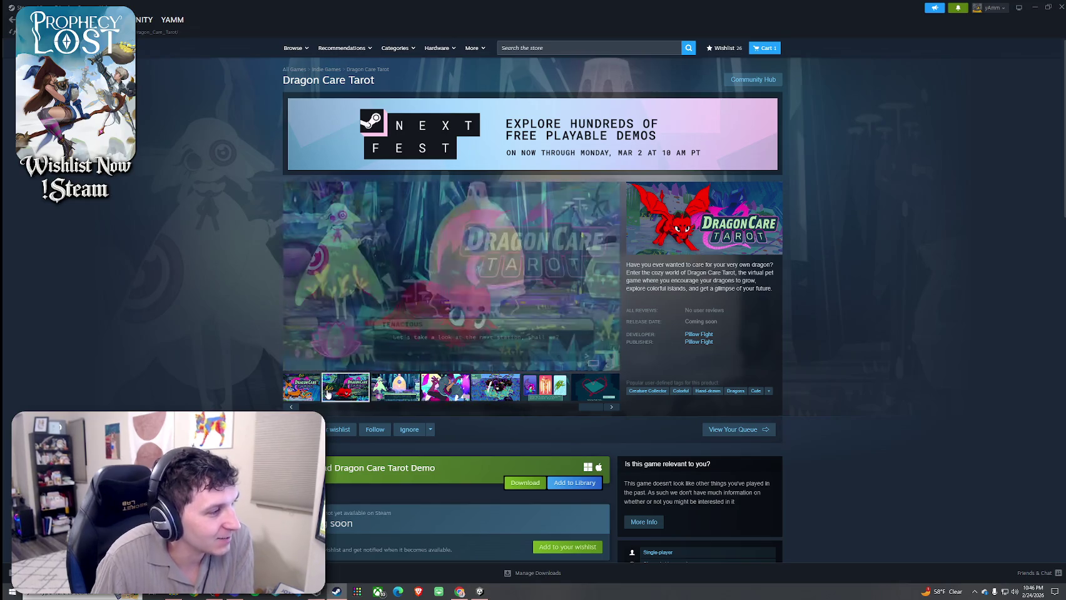
click(321, 408)
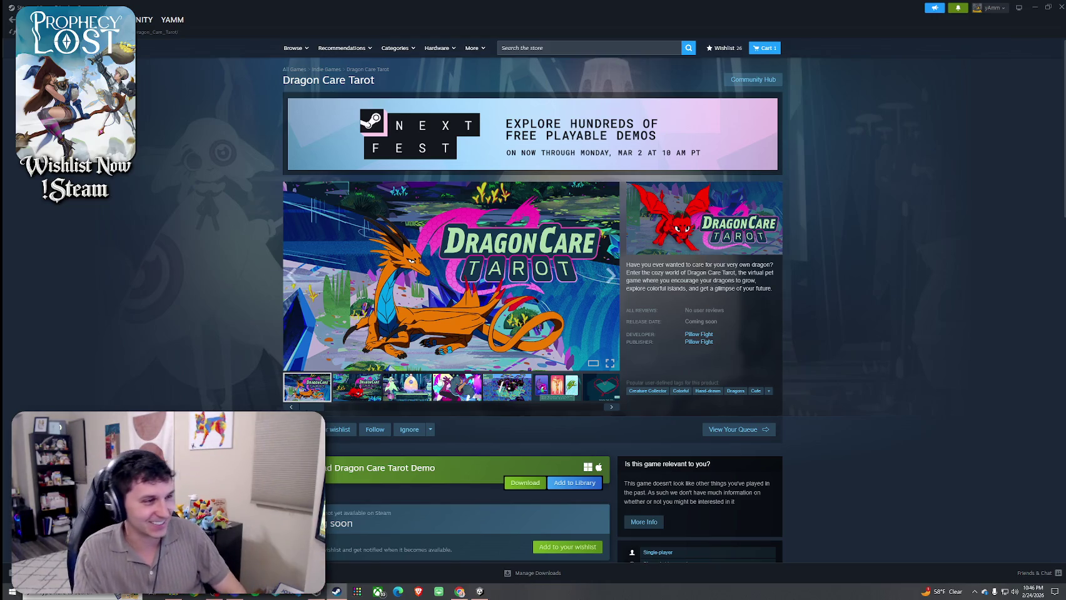
click(376, 396)
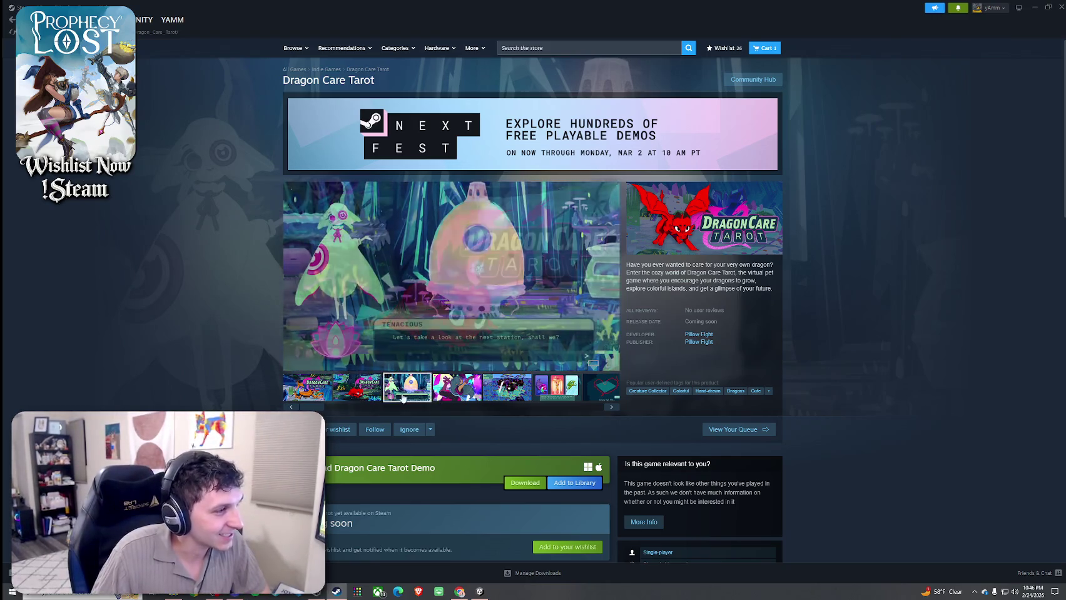
- View Dragon Care Tarot's mushroom forest, three cards, heart flight-path and dancing character screenshots
click(406, 391)
click(457, 391)
click(506, 391)
click(539, 389)
click(594, 389)
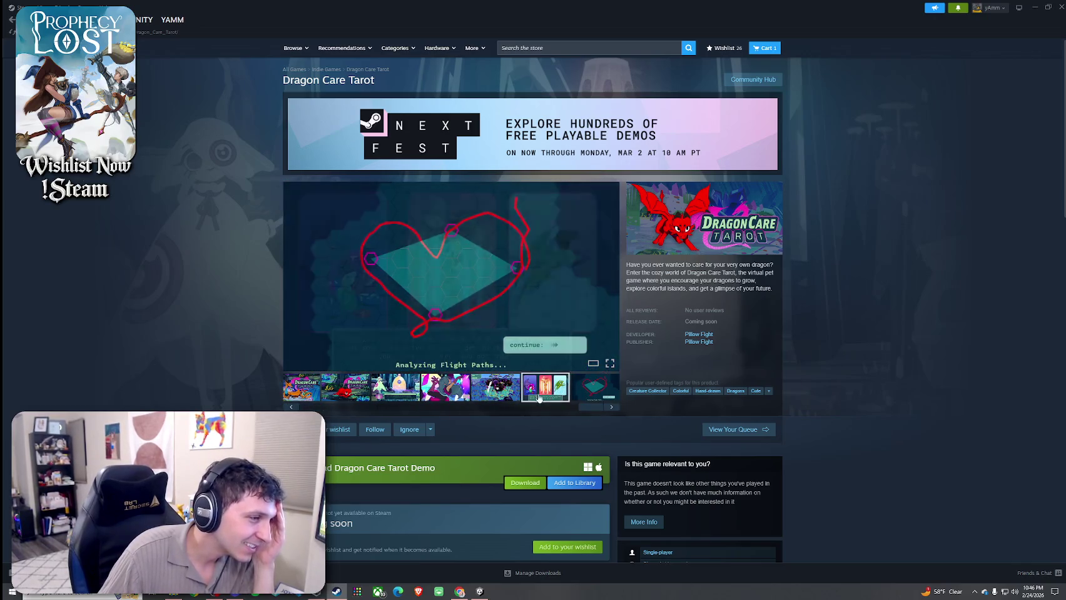
click(480, 397)
click(459, 395)
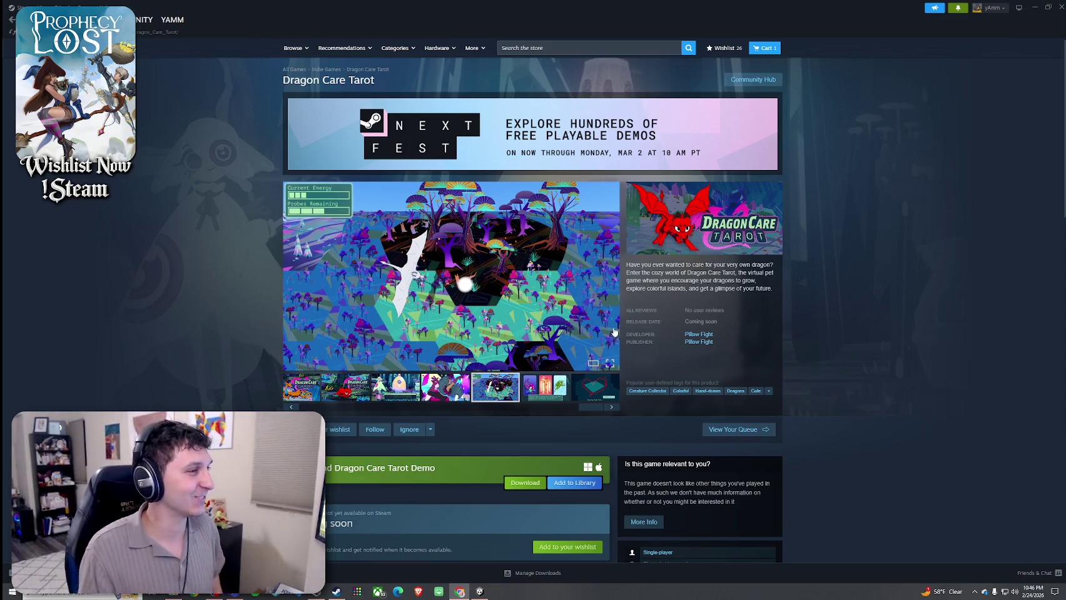
- Step back through the screenshots to the red dragon, then return to the Next Fest page
click(546, 398)
click(592, 401)
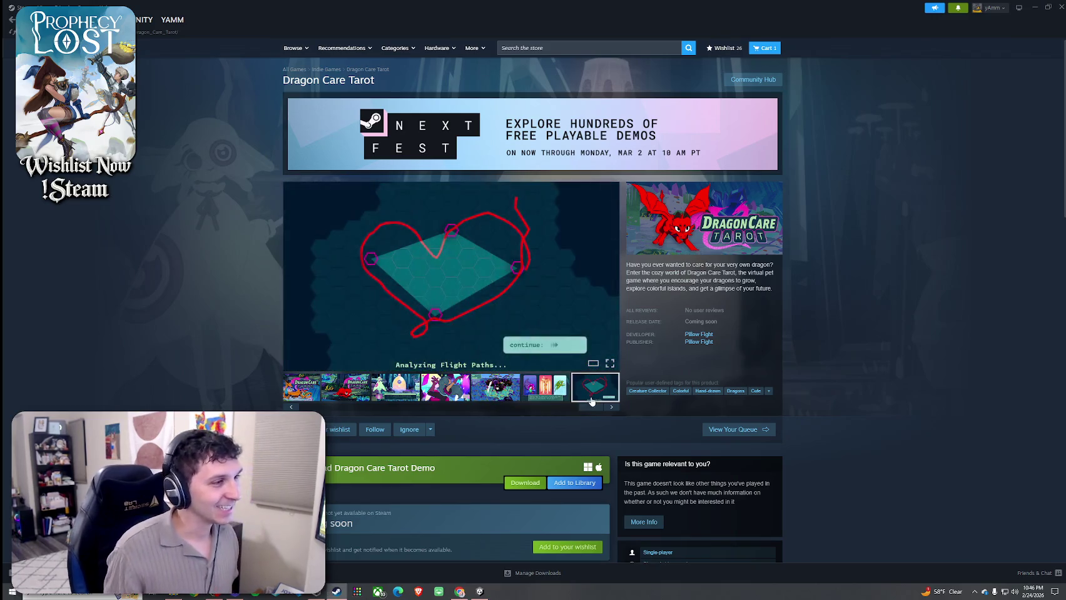
click(460, 399)
click(395, 391)
click(332, 391)
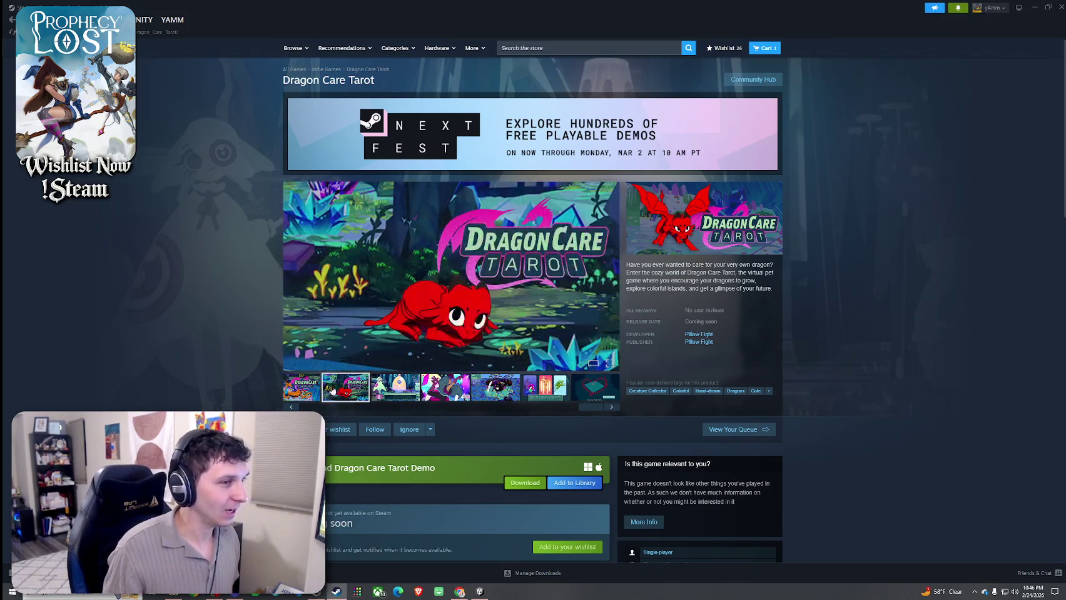
key(alt+Left)
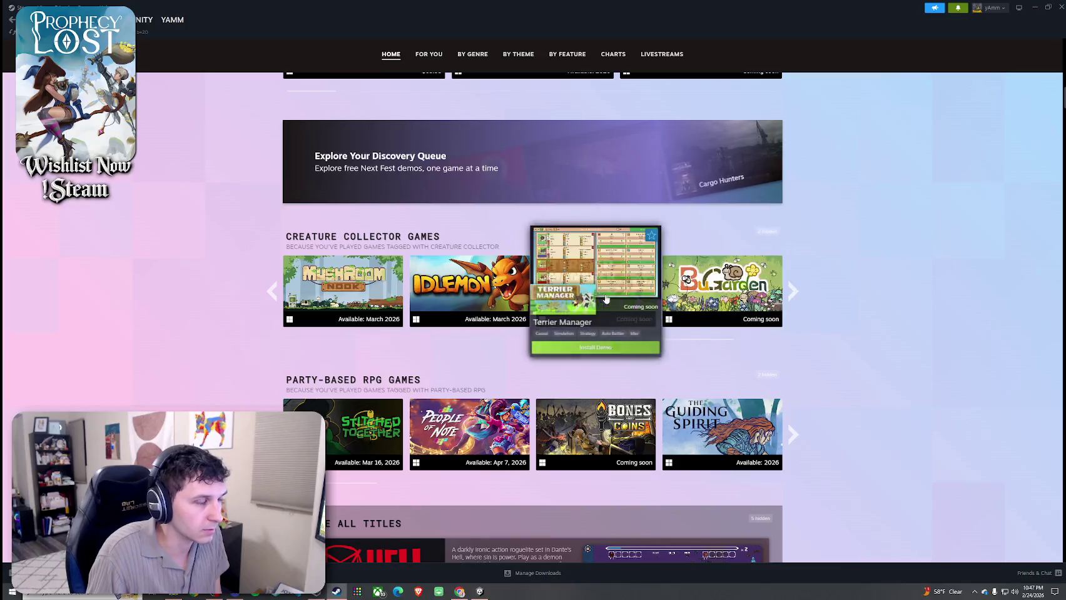
- Advance the Creature Collector carousel, then open I Am Rock's store page and enlarge its gameplay trailer
click(795, 292)
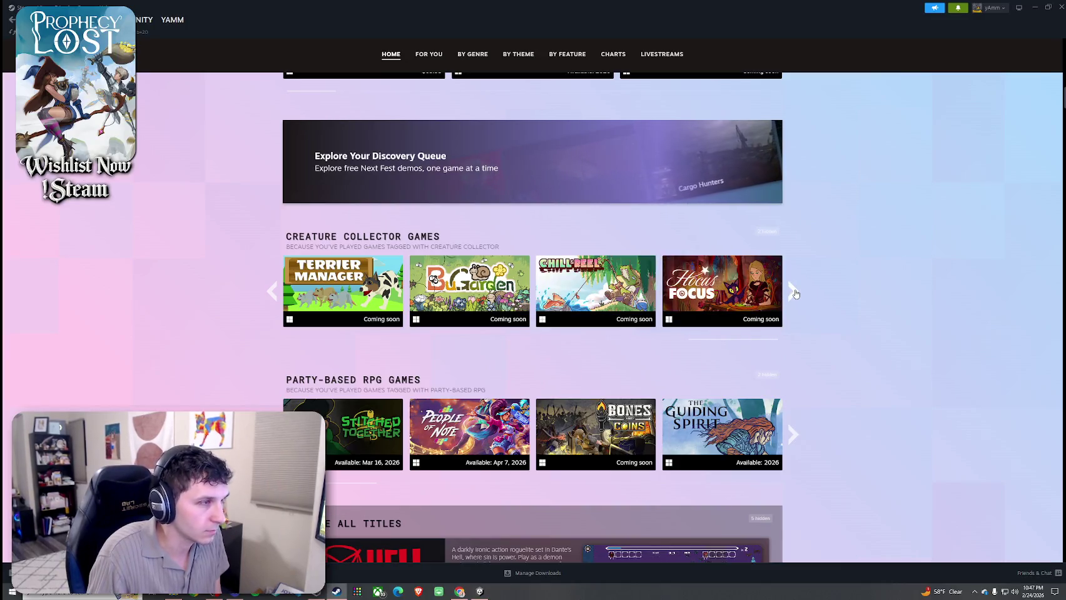
scroll(804, 356, up, 15)
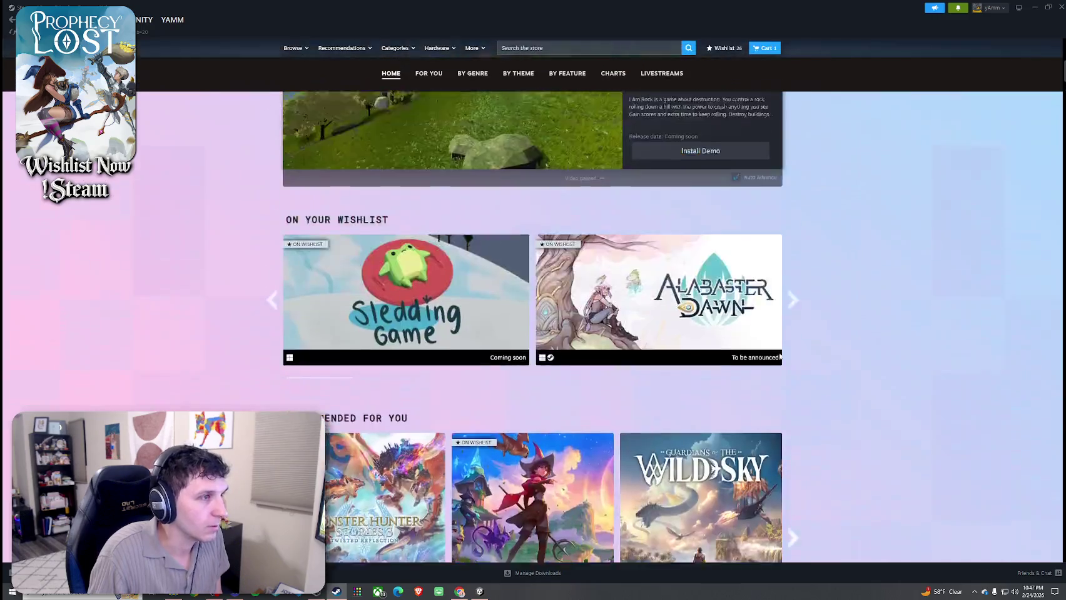
scroll(636, 319, down, 3)
scroll(636, 319, up, 1)
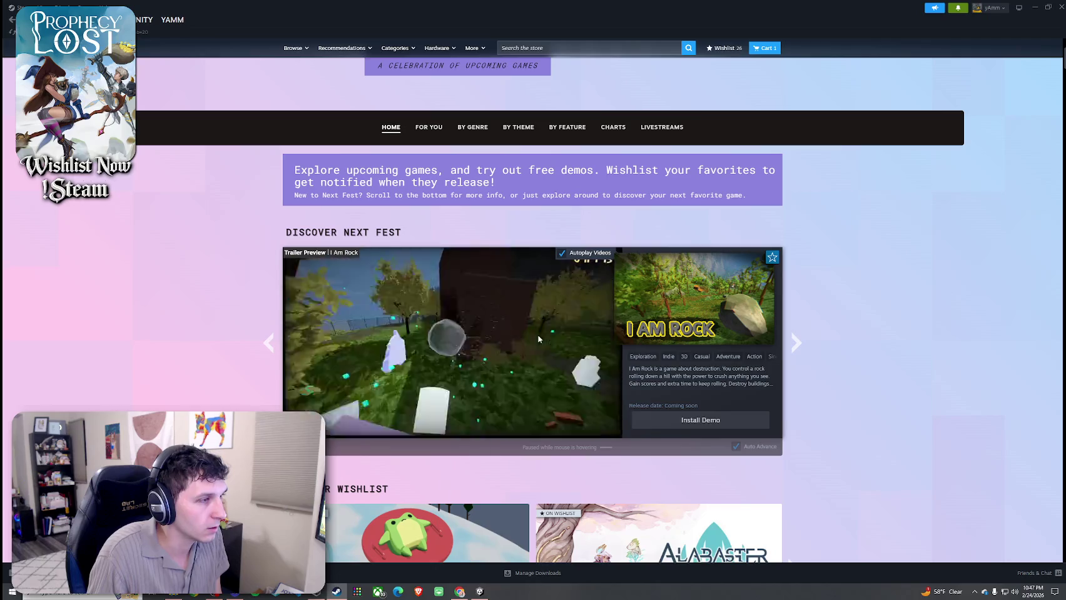
click(538, 339)
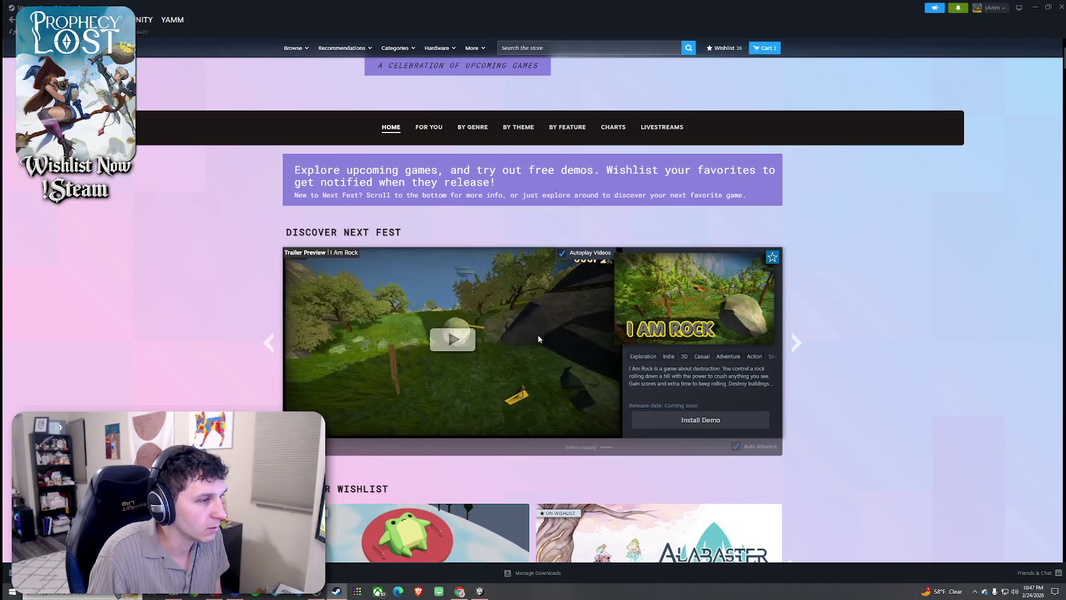
click(618, 324)
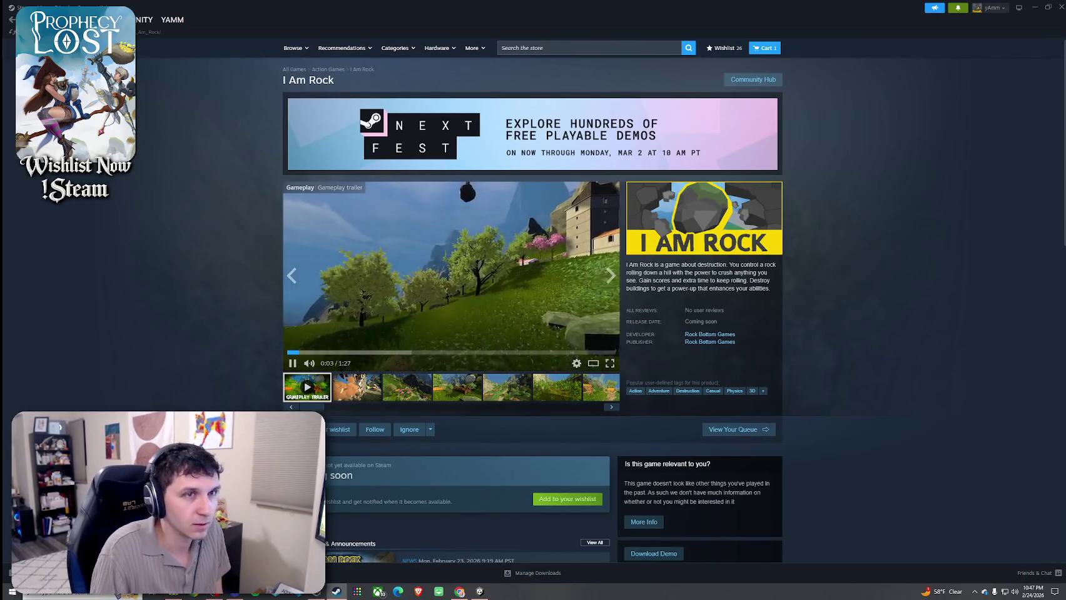
click(610, 363)
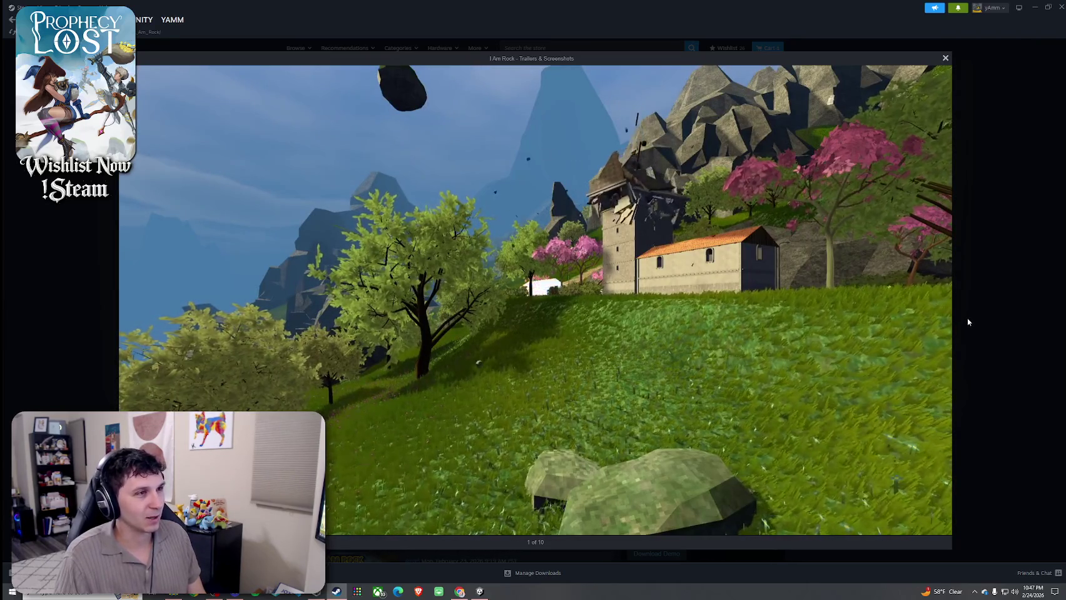
- Watch the enlarged I Am Rock trailer, close the viewer, and go back to the Next Fest event page
mouse_move(925, 311)
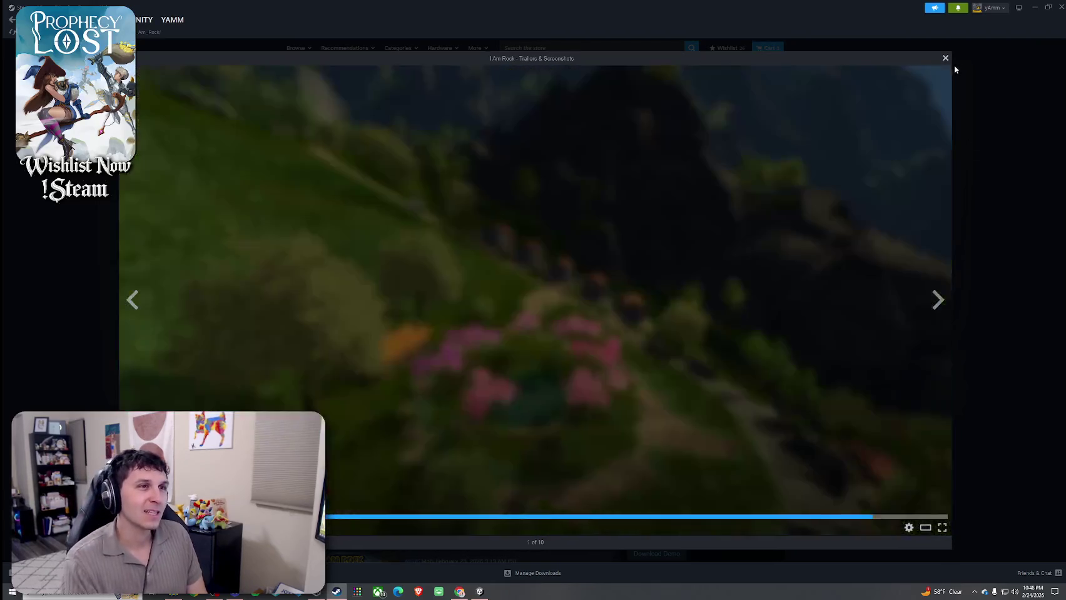
click(943, 60)
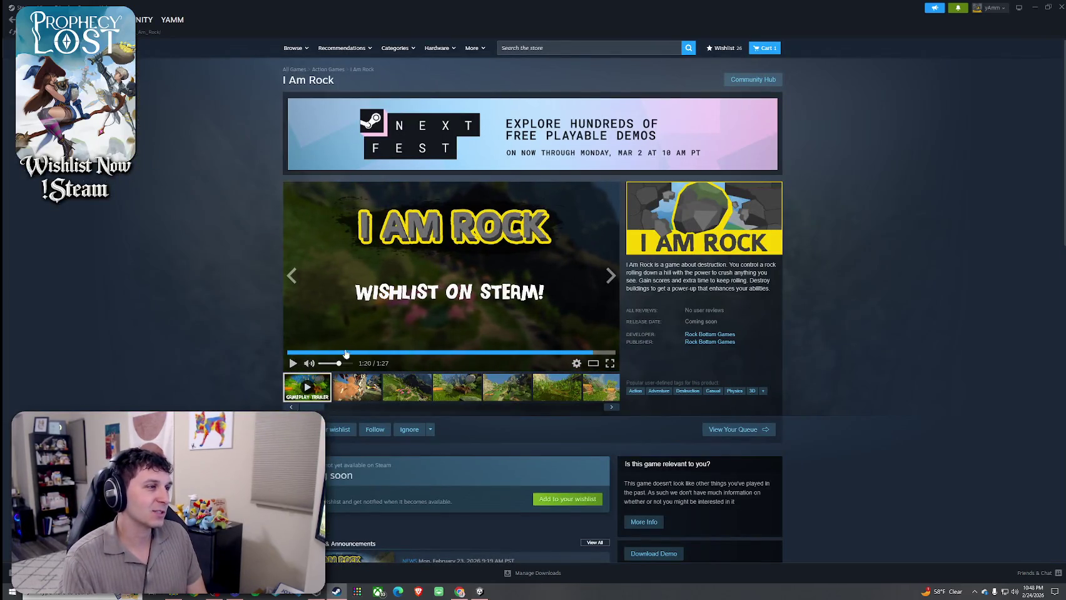
click(394, 127)
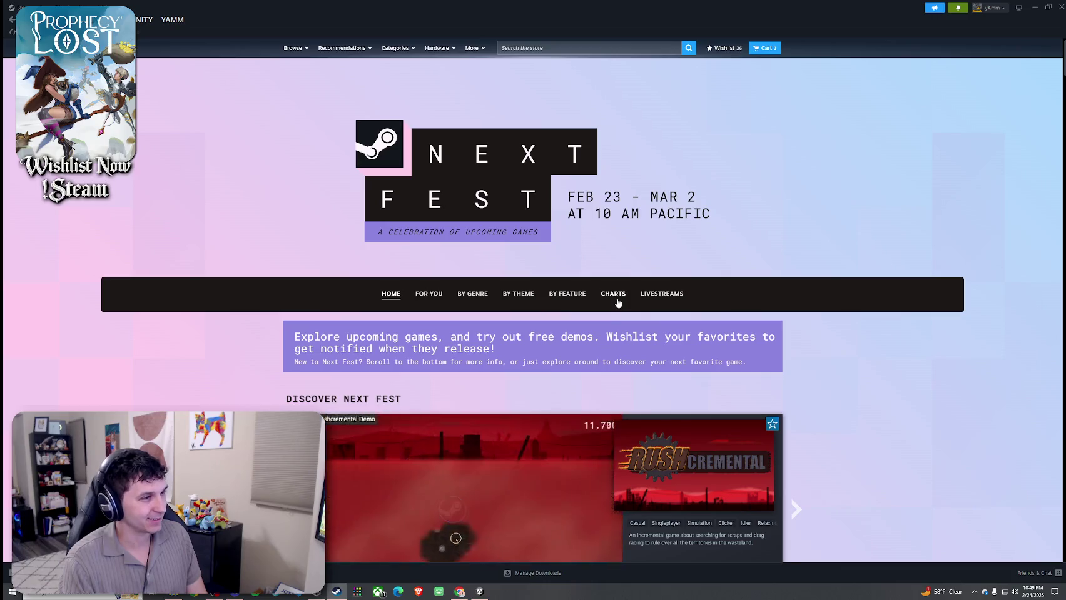
- Open the Next Fest charts and filter them to Dating Sim games
click(614, 294)
scroll(571, 305, down, 3)
scroll(571, 305, down, 5)
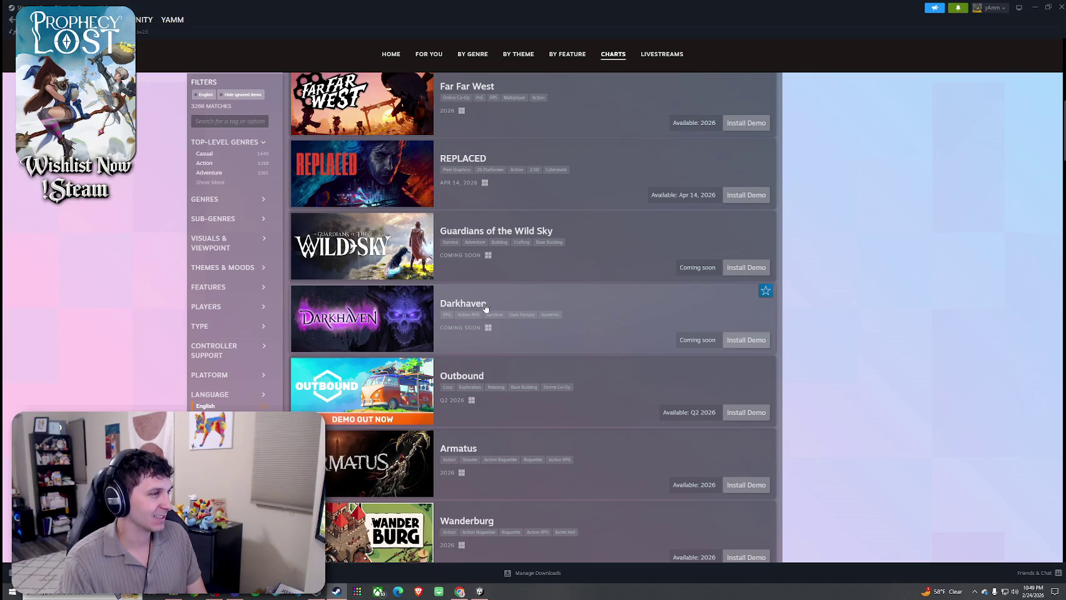
scroll(484, 307, up, 3)
click(210, 201)
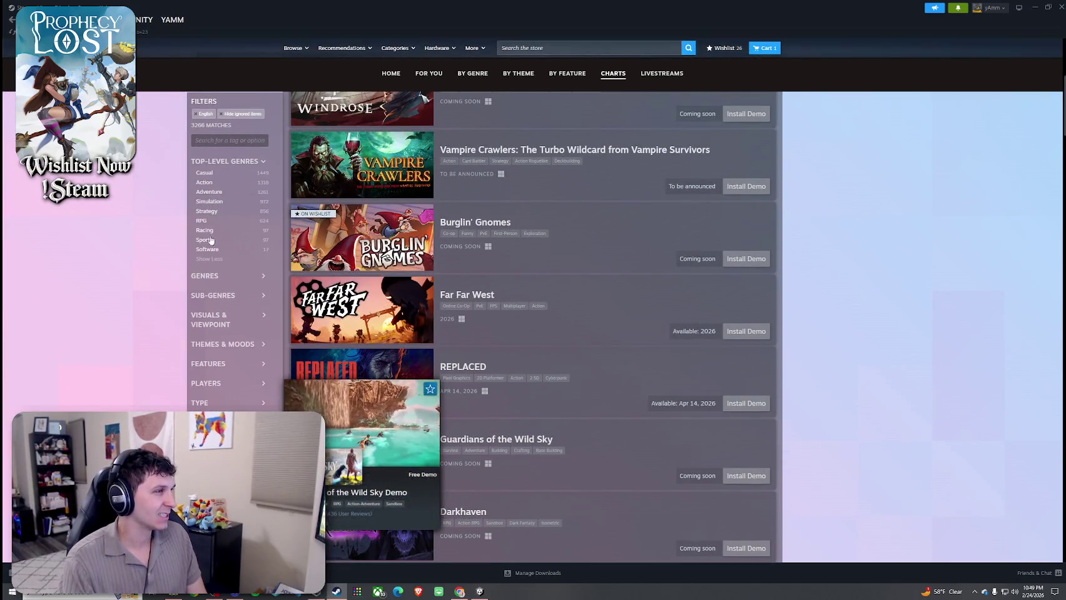
click(214, 276)
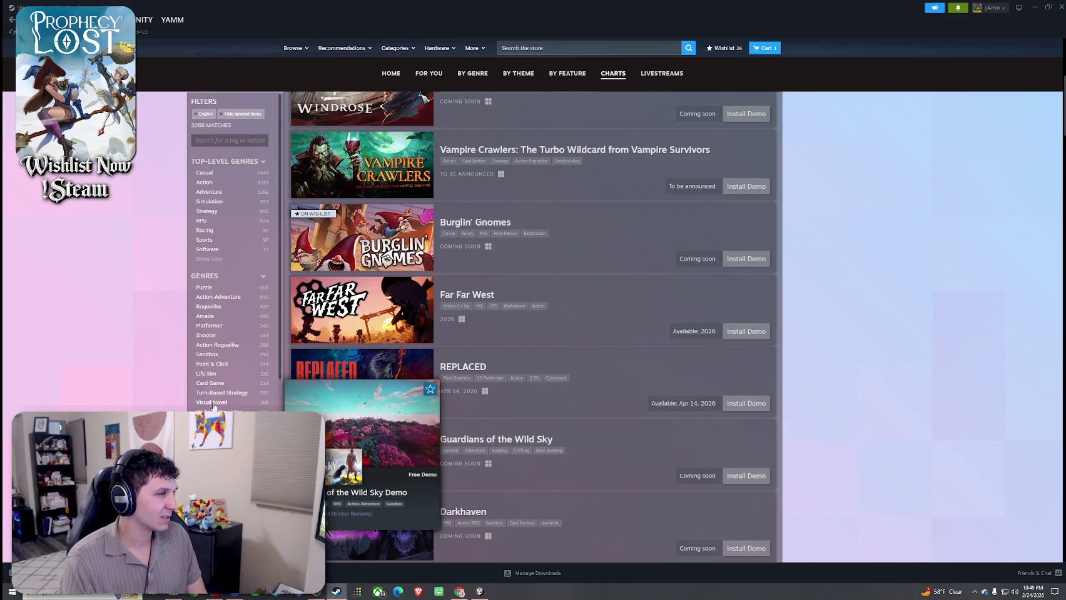
scroll(220, 394, down, 3)
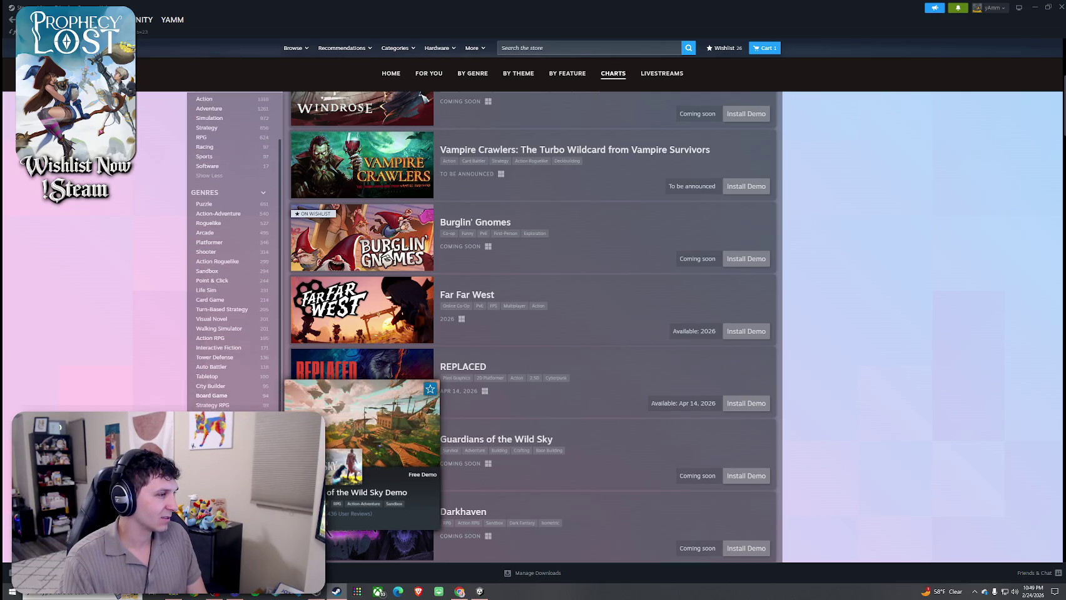
click(212, 425)
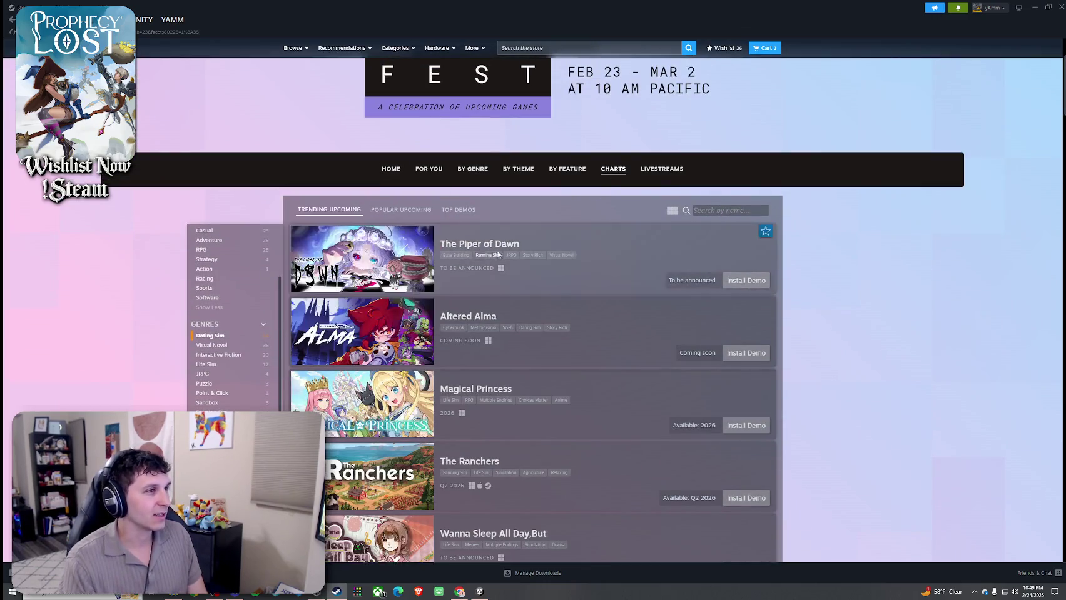
- Preview the Dating Sim chart entries and open the Altered Alma Demo store page
mouse_move(423, 256)
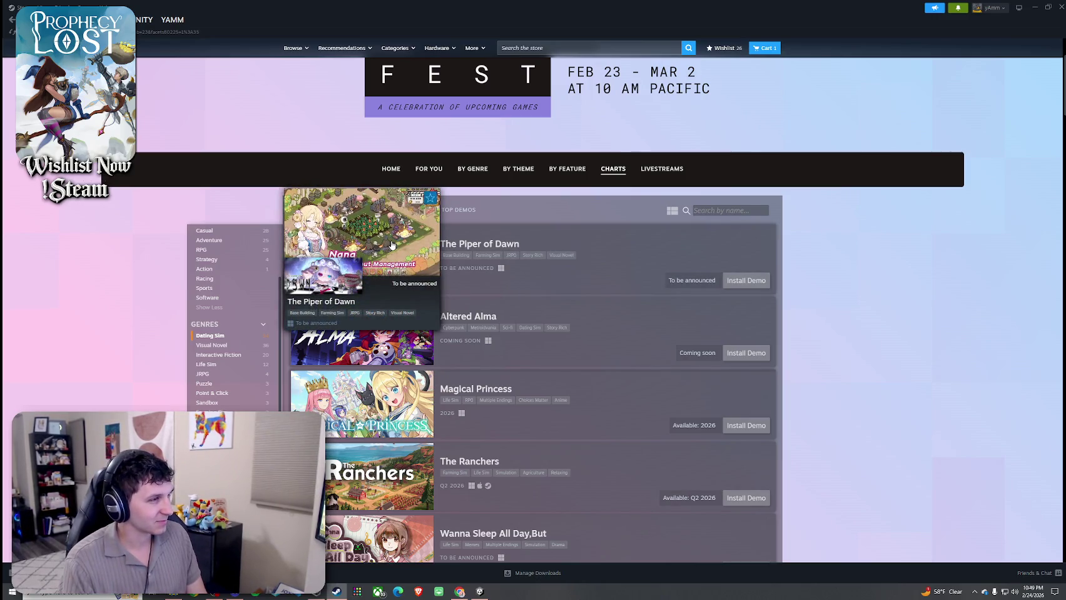
mouse_move(397, 322)
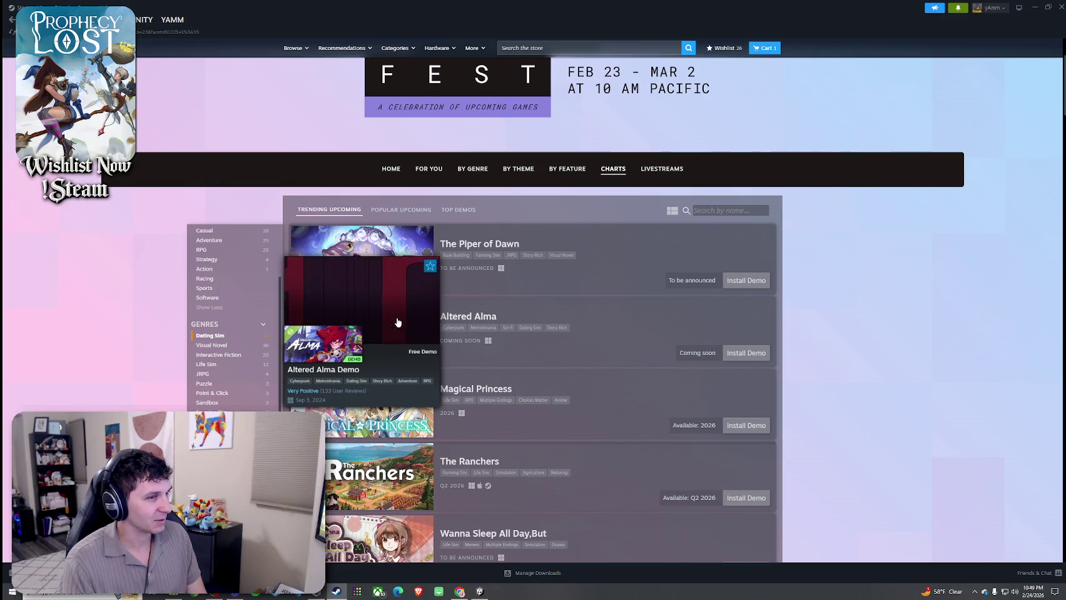
click(628, 346)
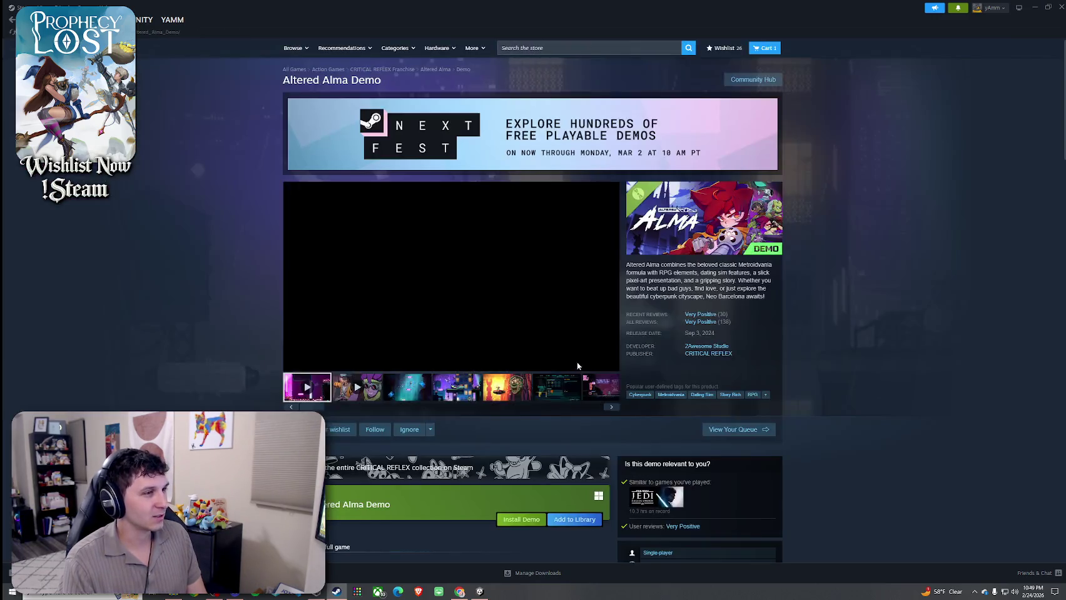
- Pause the live broadcast and watch the Altered Alma trailer enlarged, skipping ahead to near its end
scroll(590, 412, down, 3)
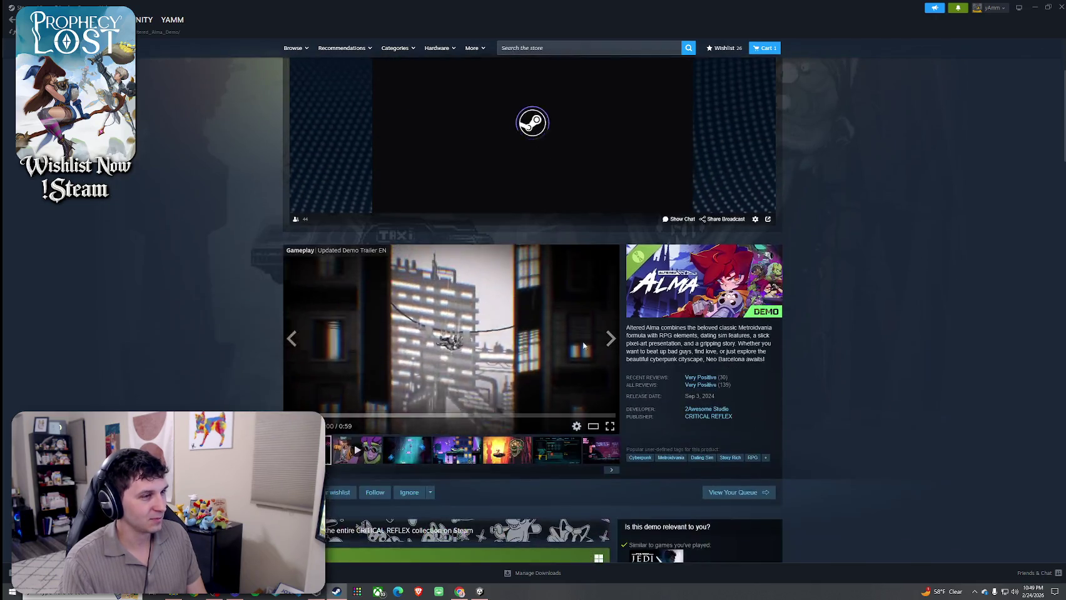
scroll(531, 257, up, 2)
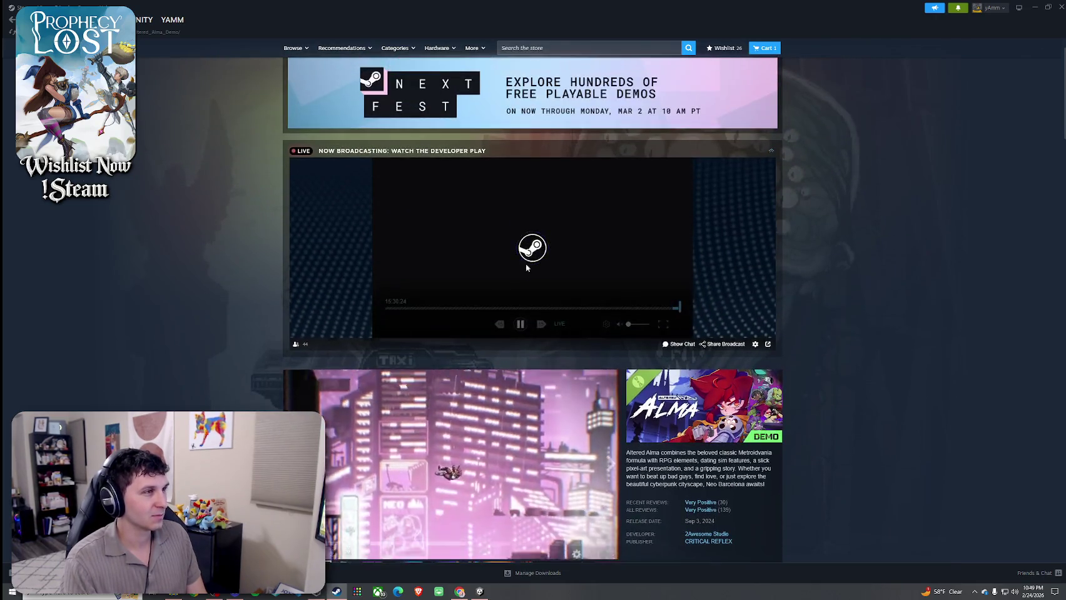
click(520, 324)
scroll(590, 388, down, 3)
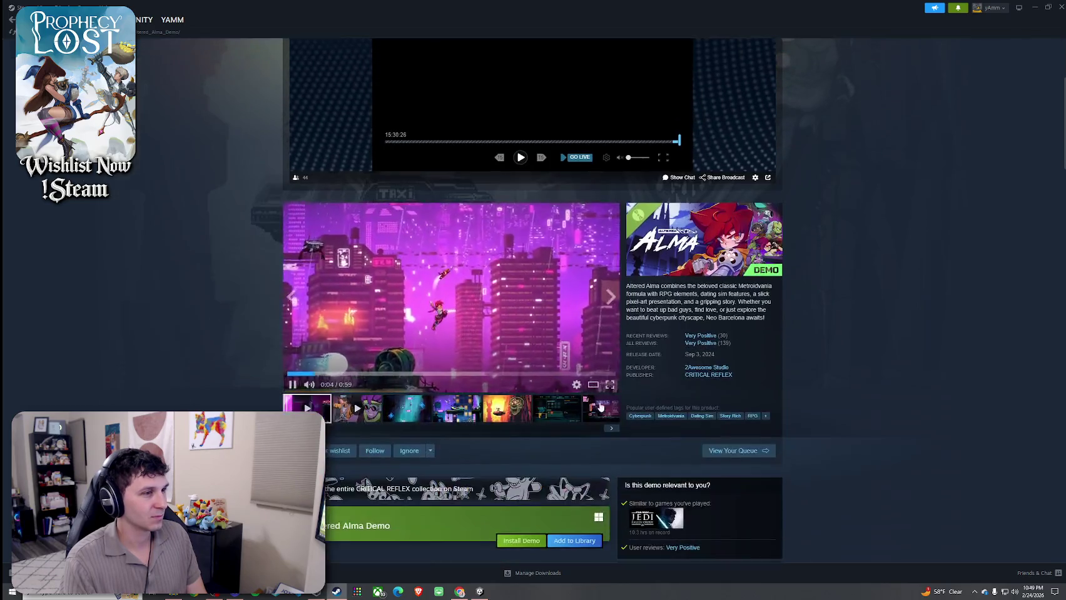
click(591, 386)
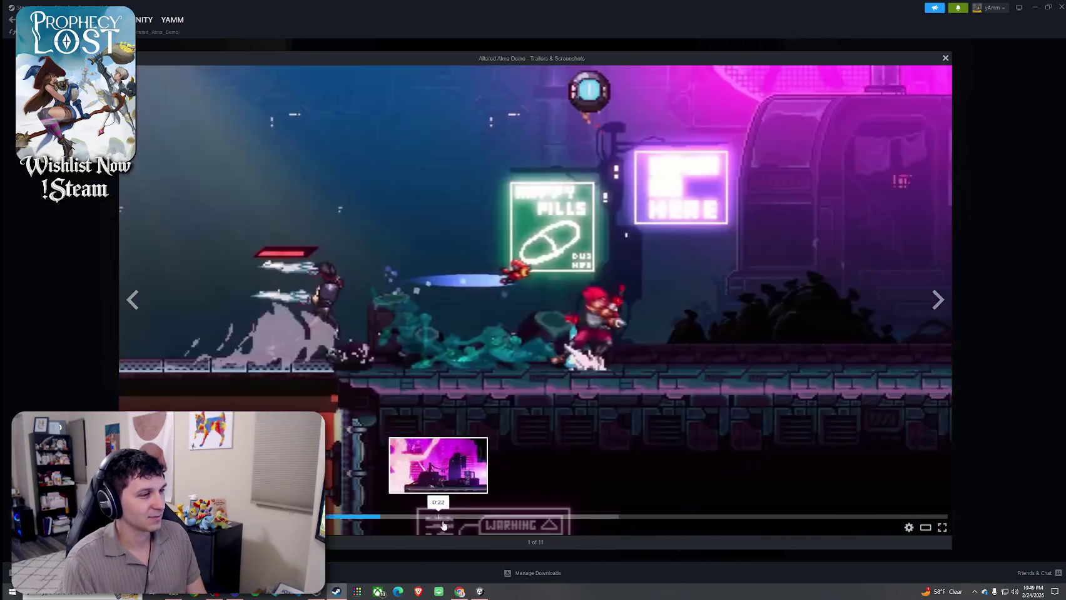
click(499, 518)
click(693, 517)
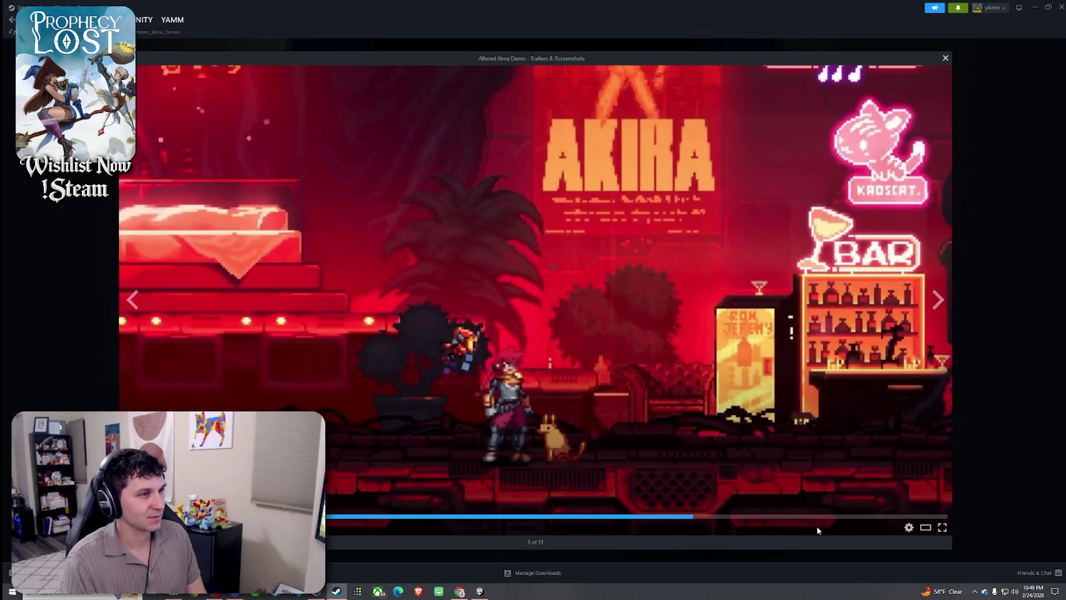
click(832, 518)
click(976, 428)
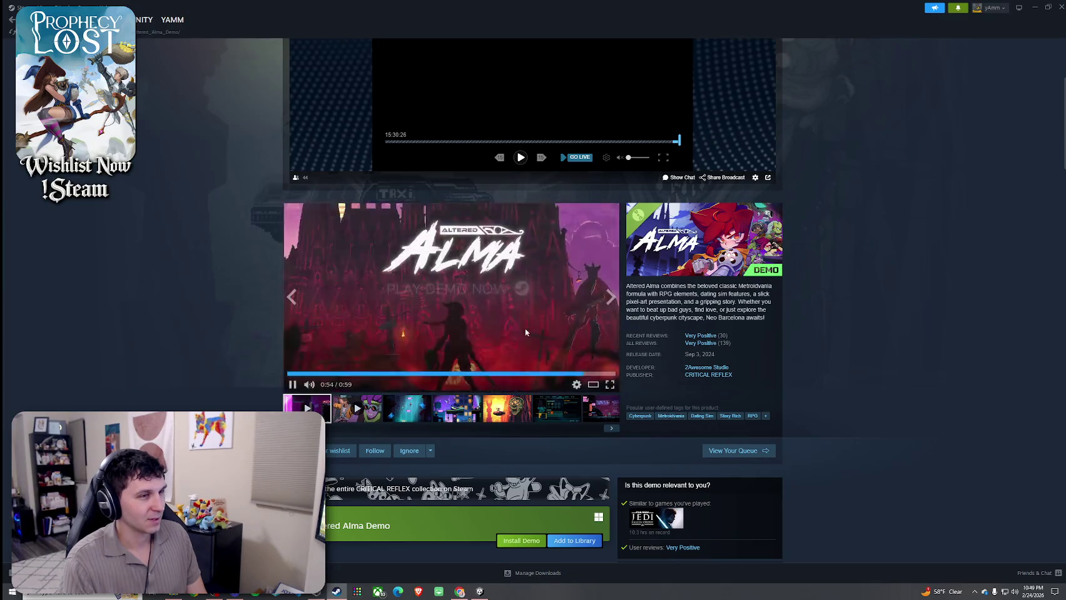
- Browse the Altered Alma screenshots, from the purple city and forest back to the first blue city
click(556, 409)
click(600, 409)
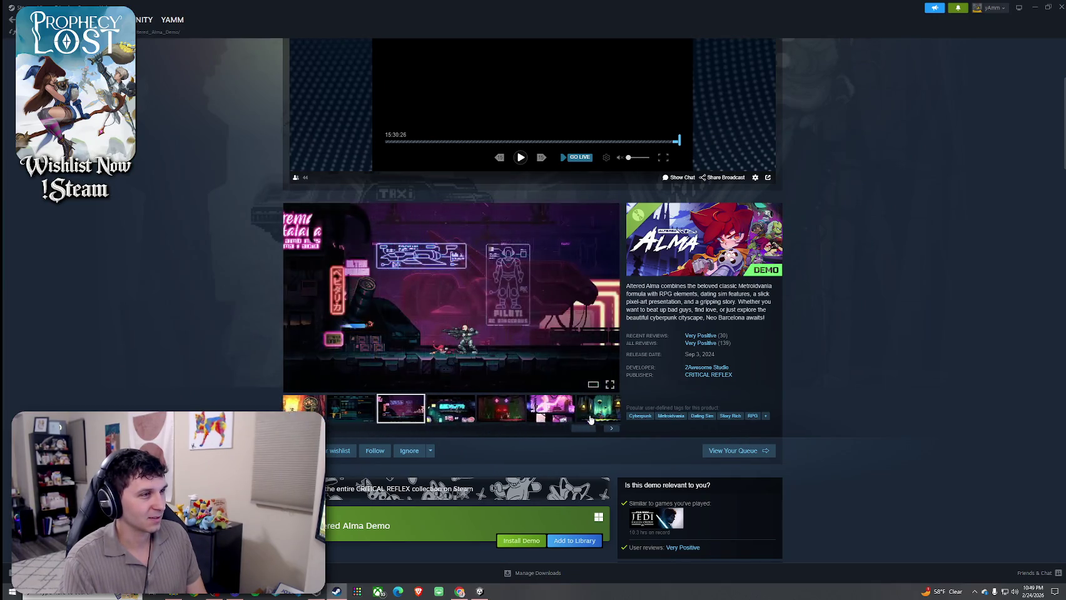
click(473, 409)
click(594, 410)
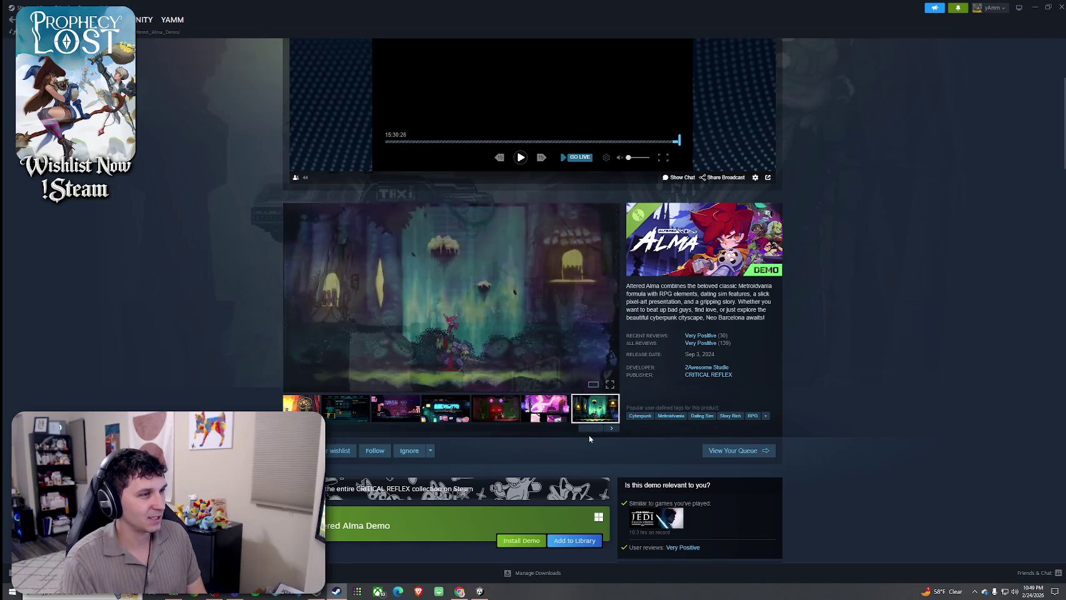
drag(591, 428, 441, 428)
click(409, 409)
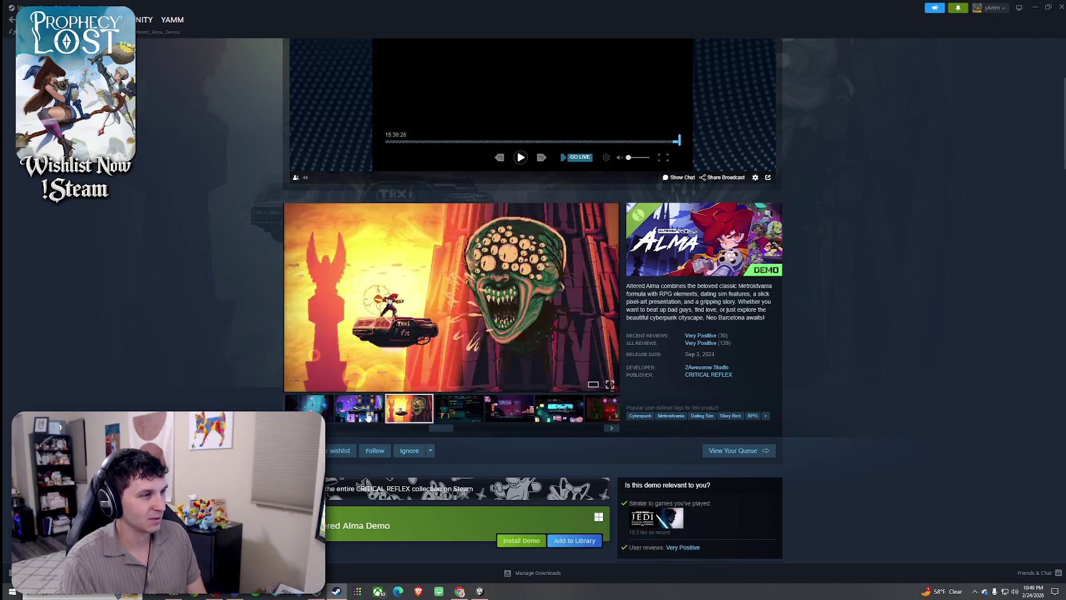
click(309, 408)
- Play the second Altered Alma trailer, skipping to 0:39 and 1:09, then scroll down the page
click(362, 429)
click(328, 422)
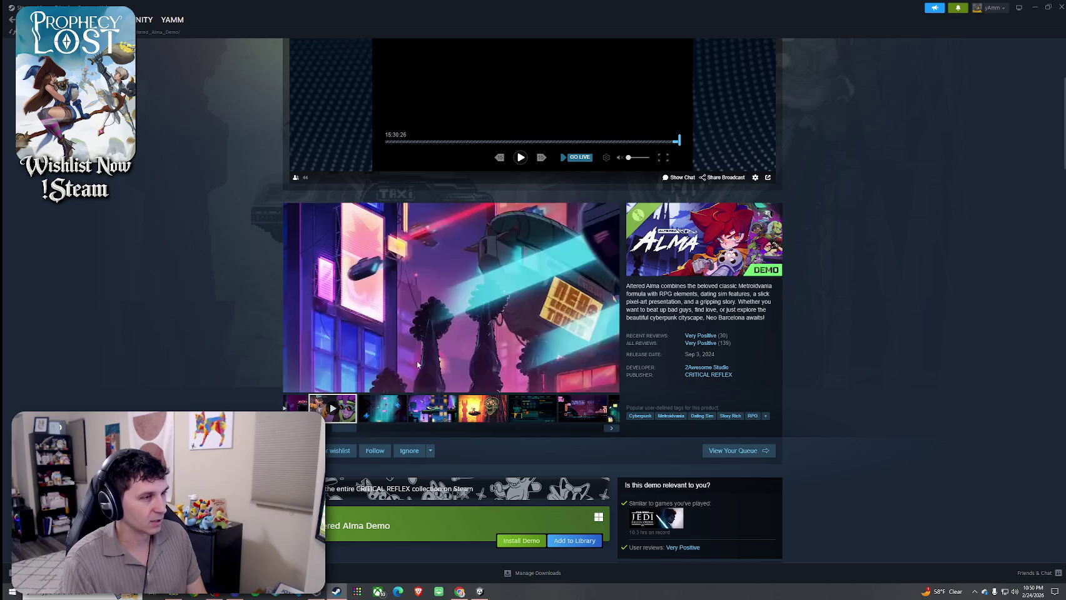
click(437, 375)
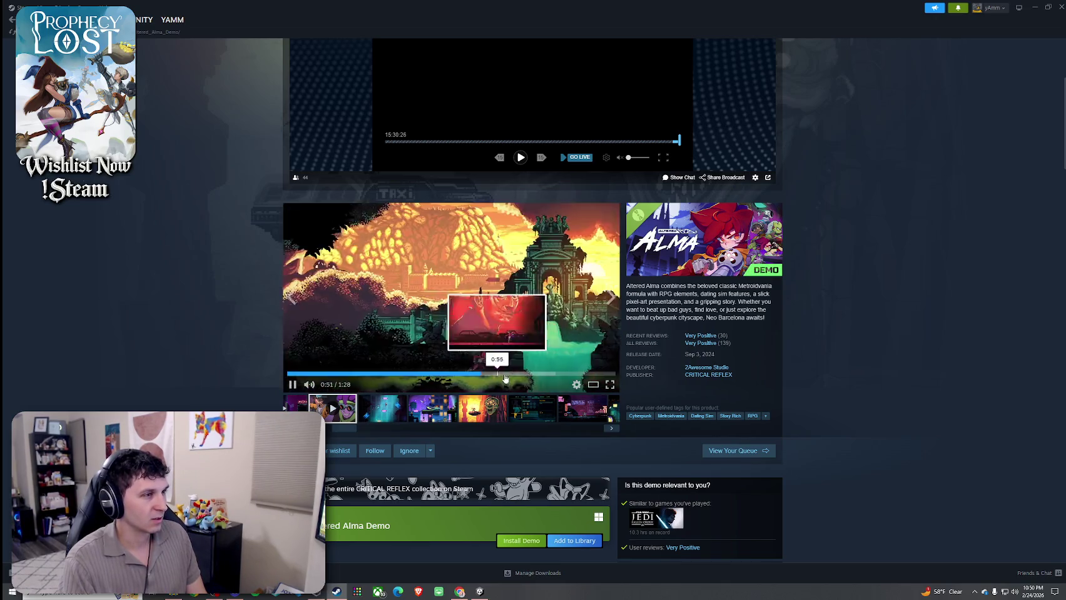
click(550, 374)
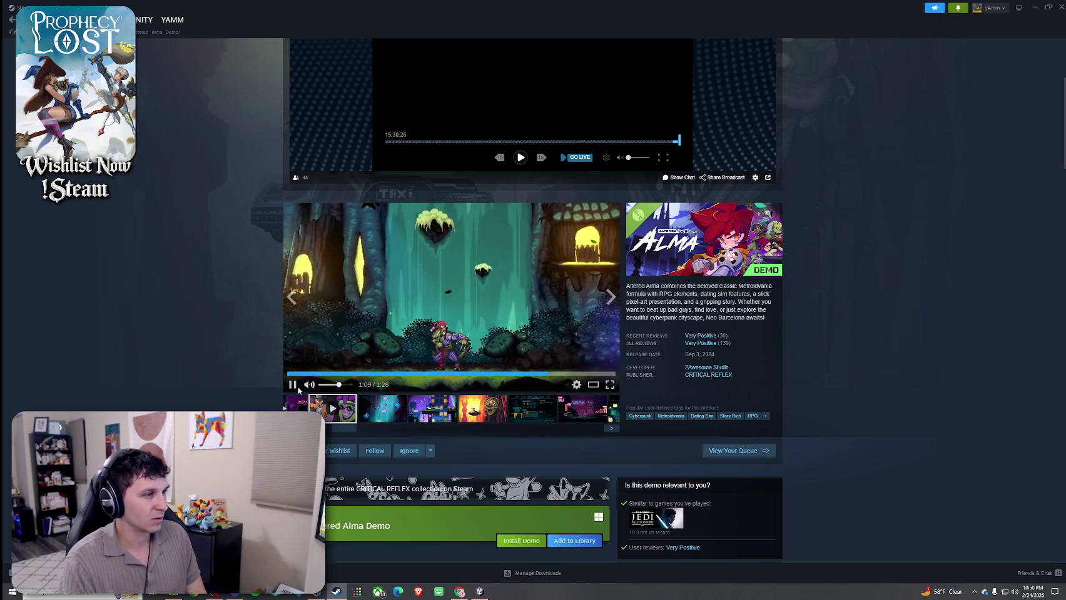
scroll(423, 364, down, 5)
scroll(423, 364, down, 15)
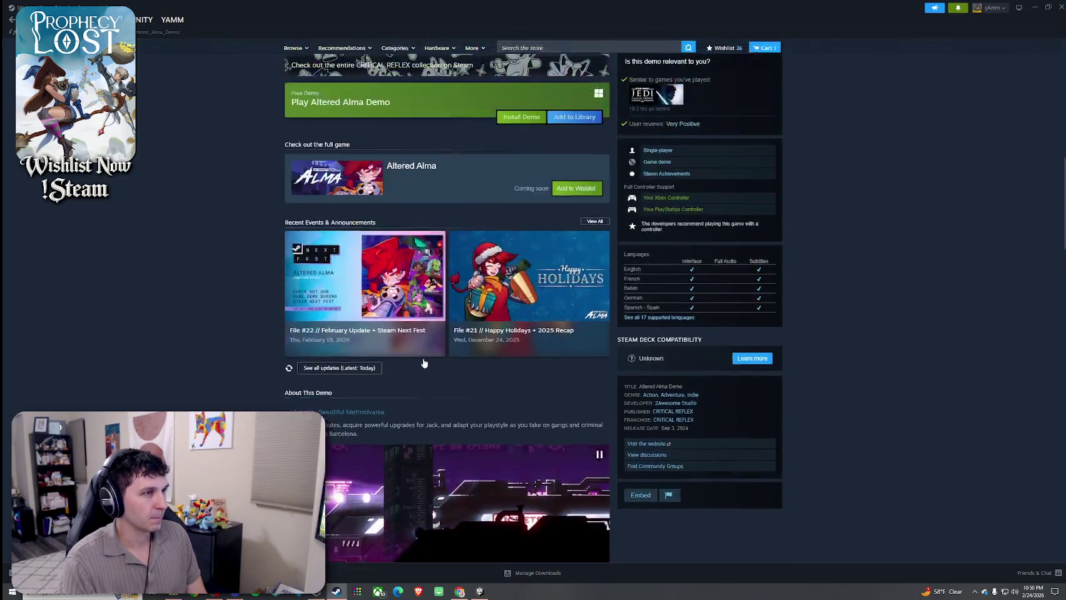
- Expand a not-recommended Altered Alma review, select and clear some of its text, then return to the charts
scroll(426, 357, down, 6)
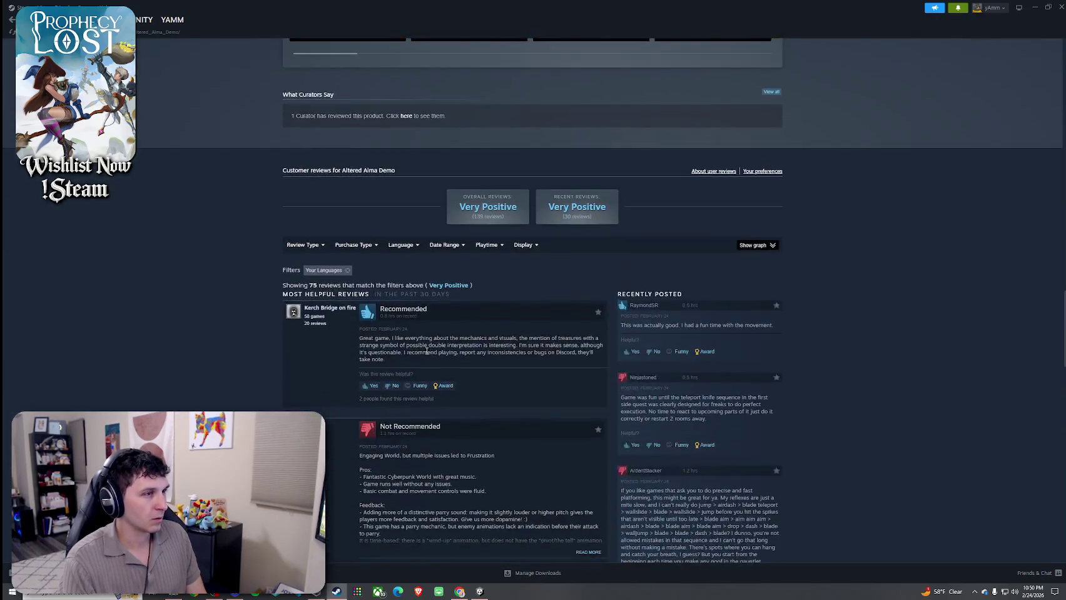
scroll(427, 348, down, 4)
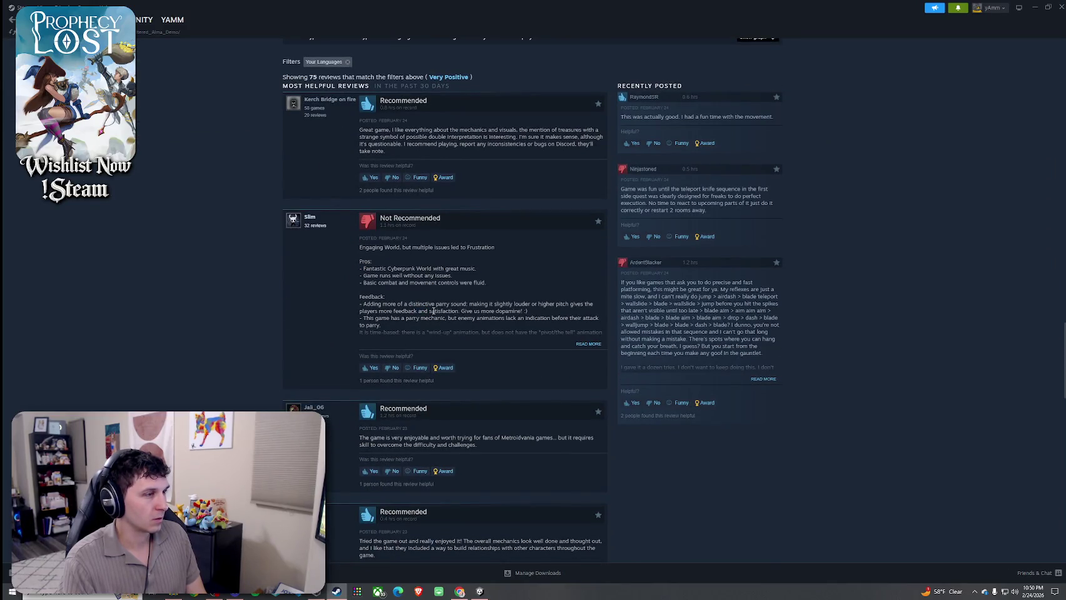
click(588, 344)
drag(378, 311, 383, 332)
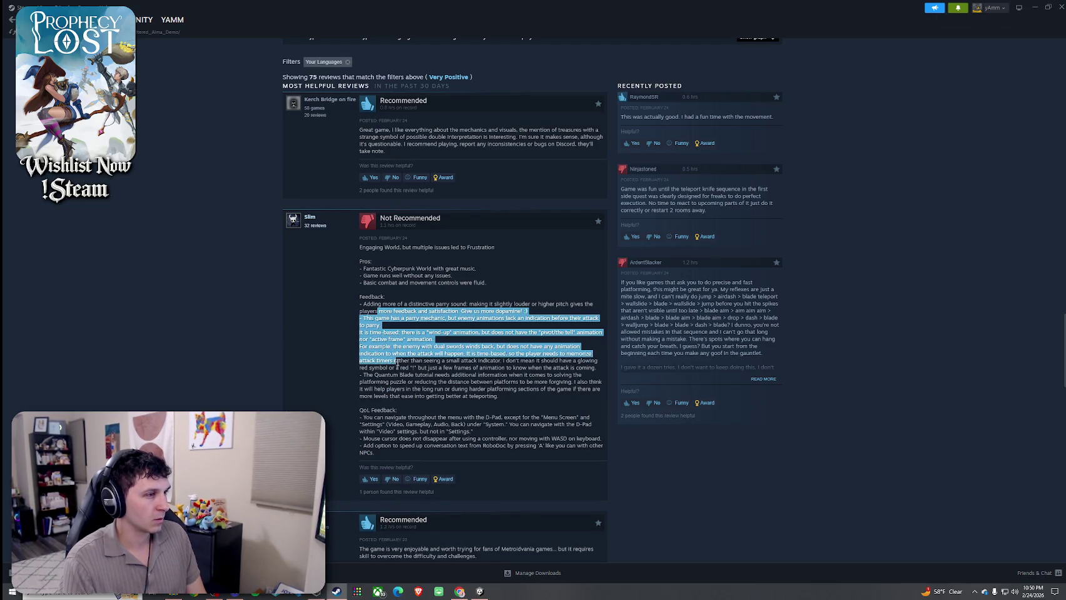
click(400, 375)
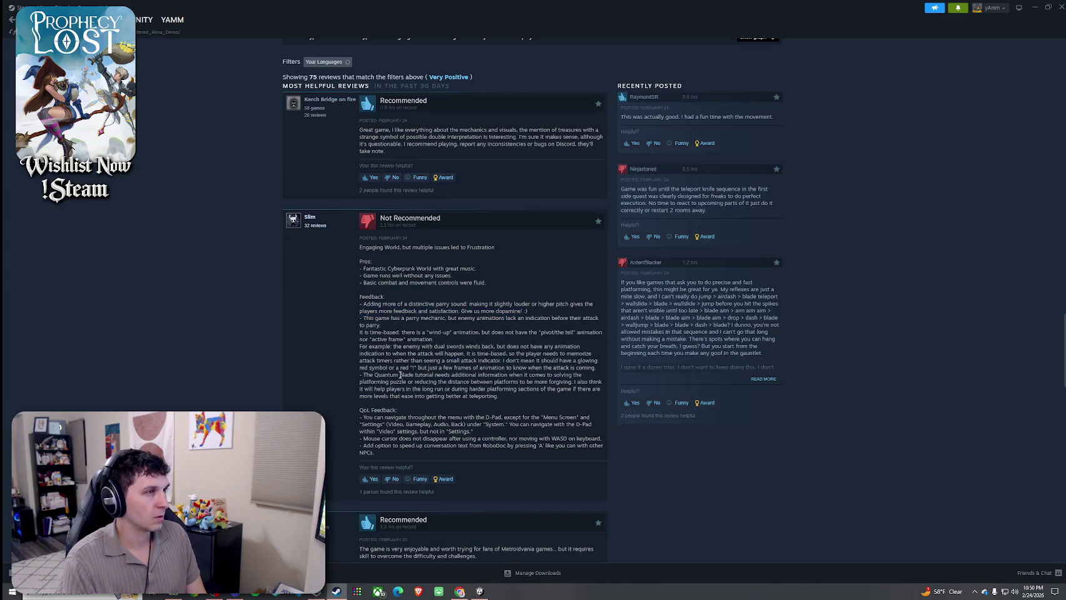
key(alt+Left)
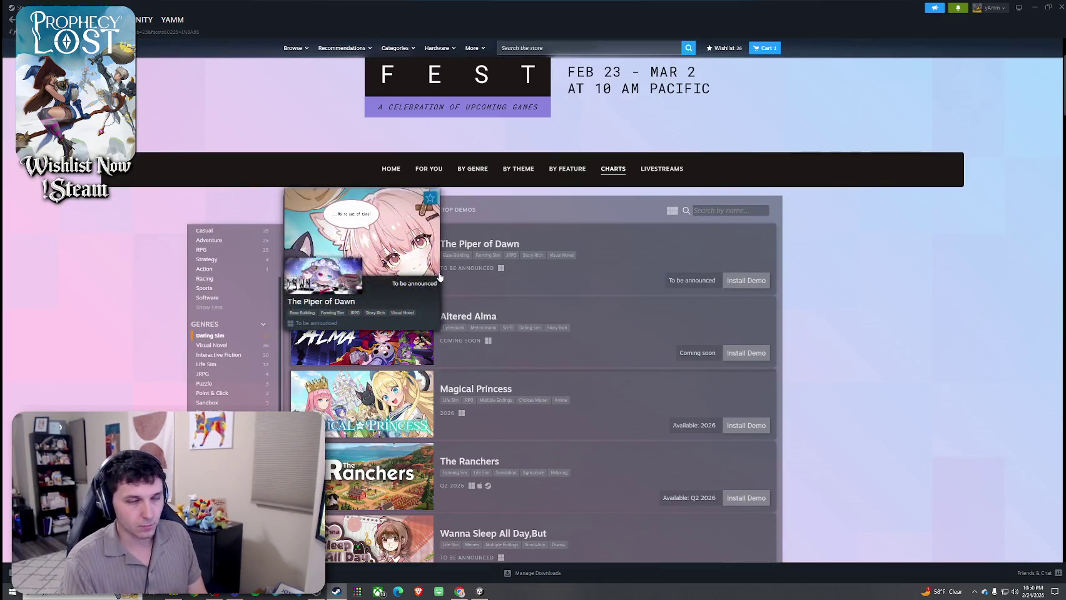
- Preview the Dating Sim chart entries and open the Can I Not Fall for Idols? store page
mouse_move(394, 397)
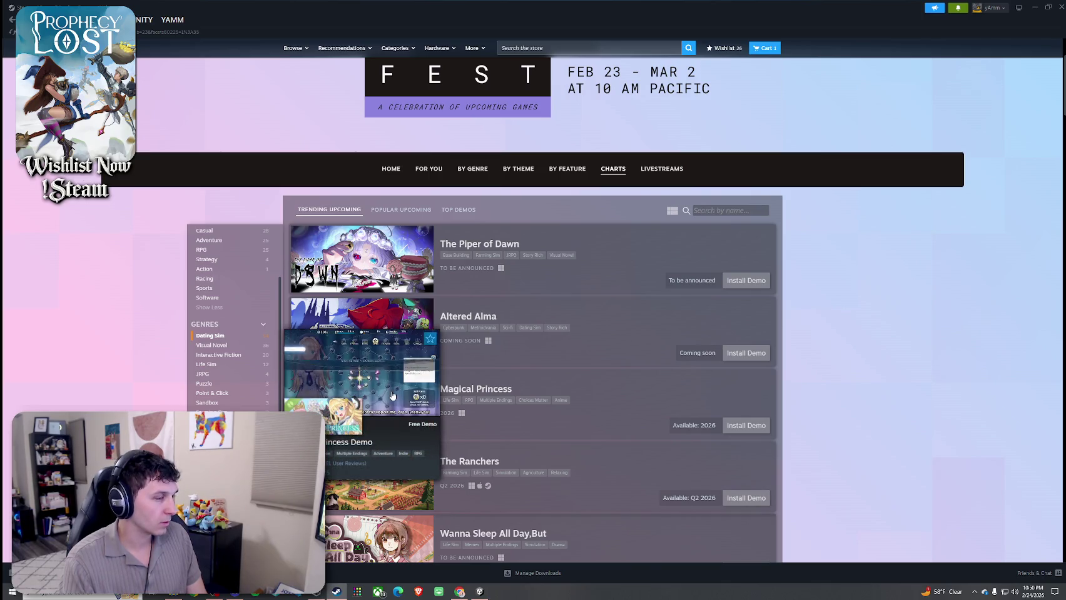
mouse_move(384, 276)
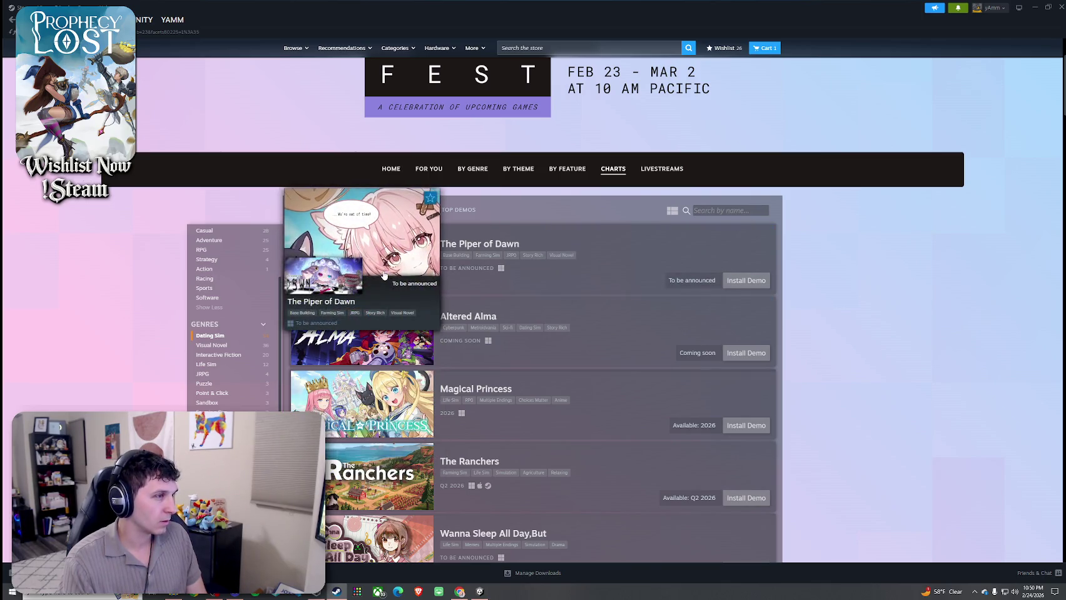
scroll(384, 276, down, 3)
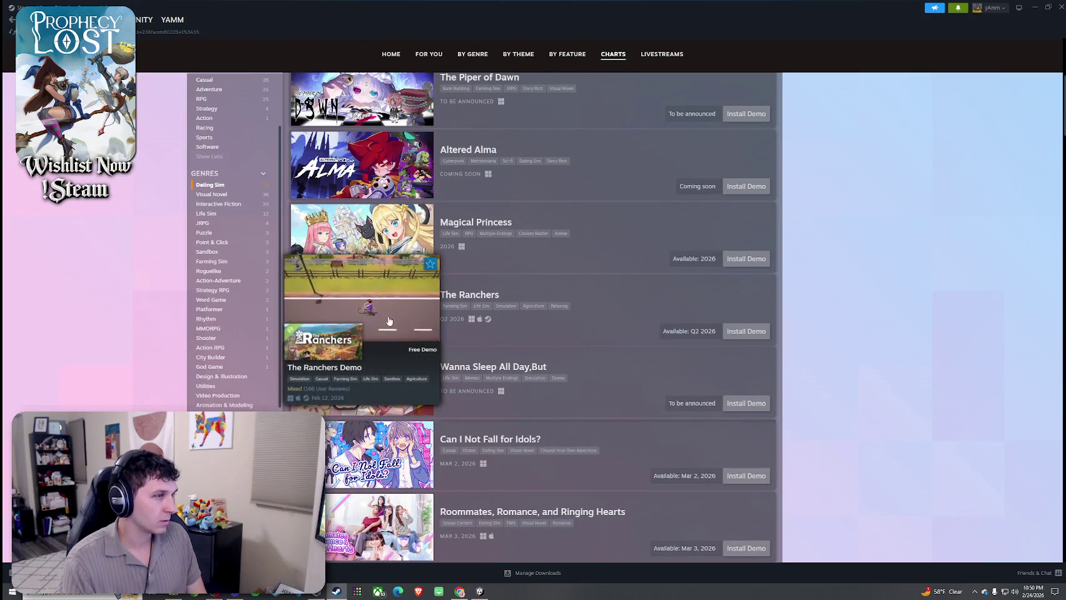
mouse_move(473, 405)
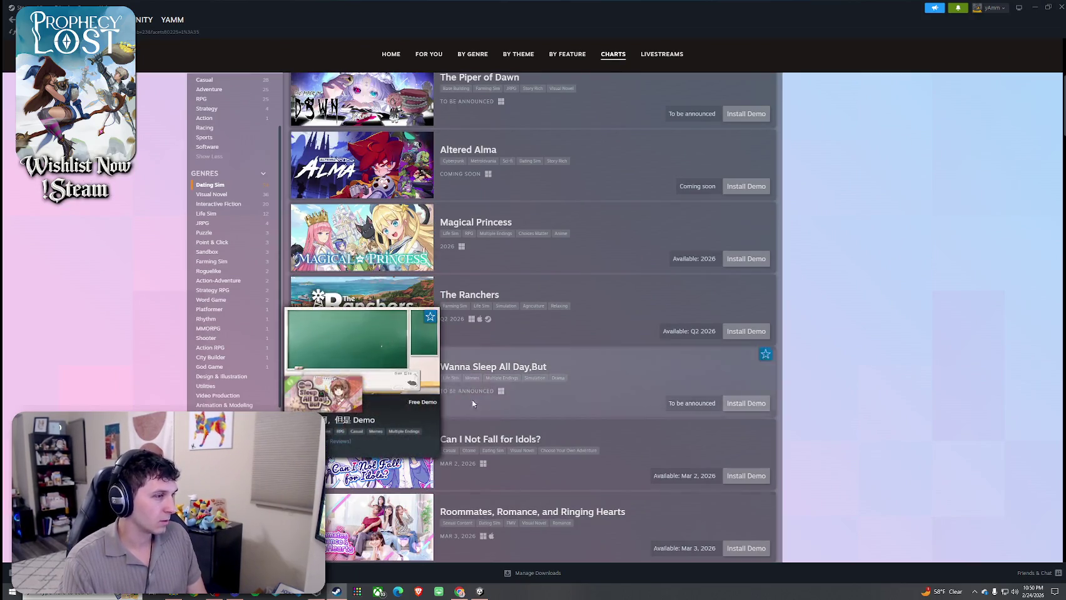
mouse_move(370, 450)
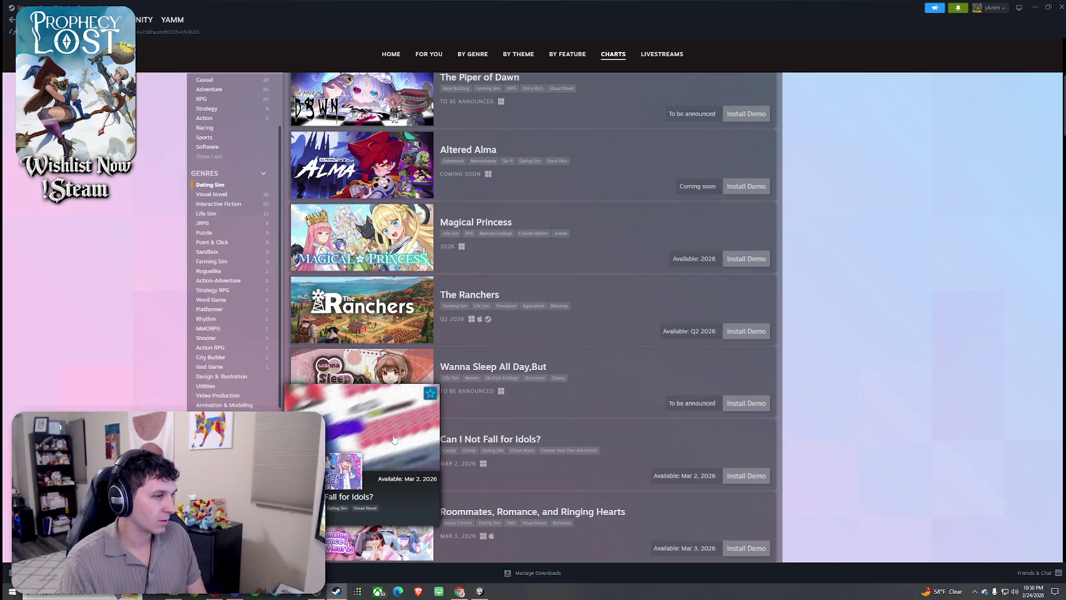
scroll(496, 395, down, 1)
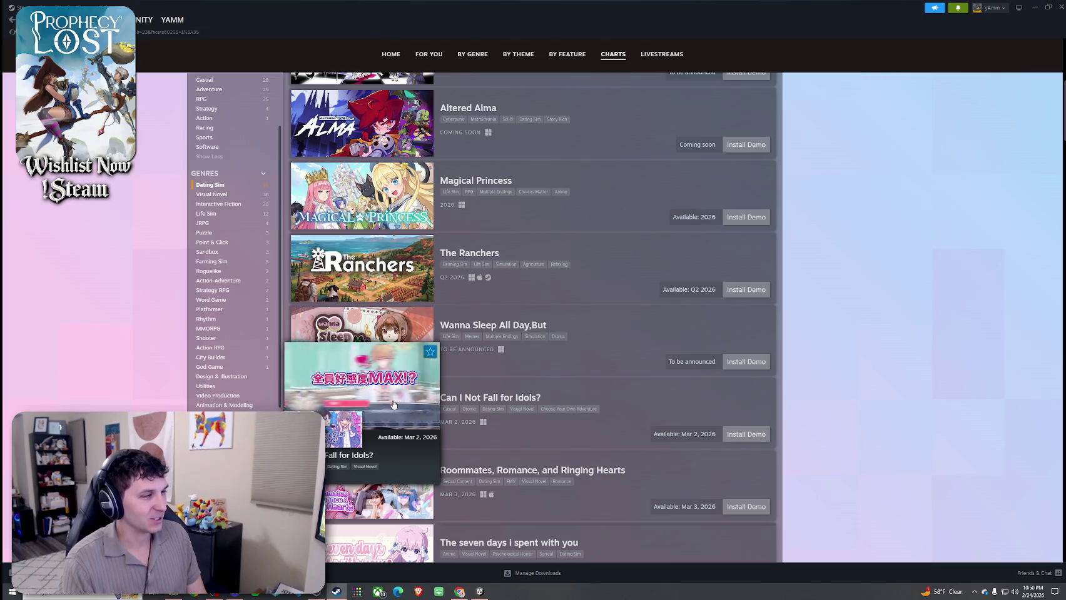
click(416, 414)
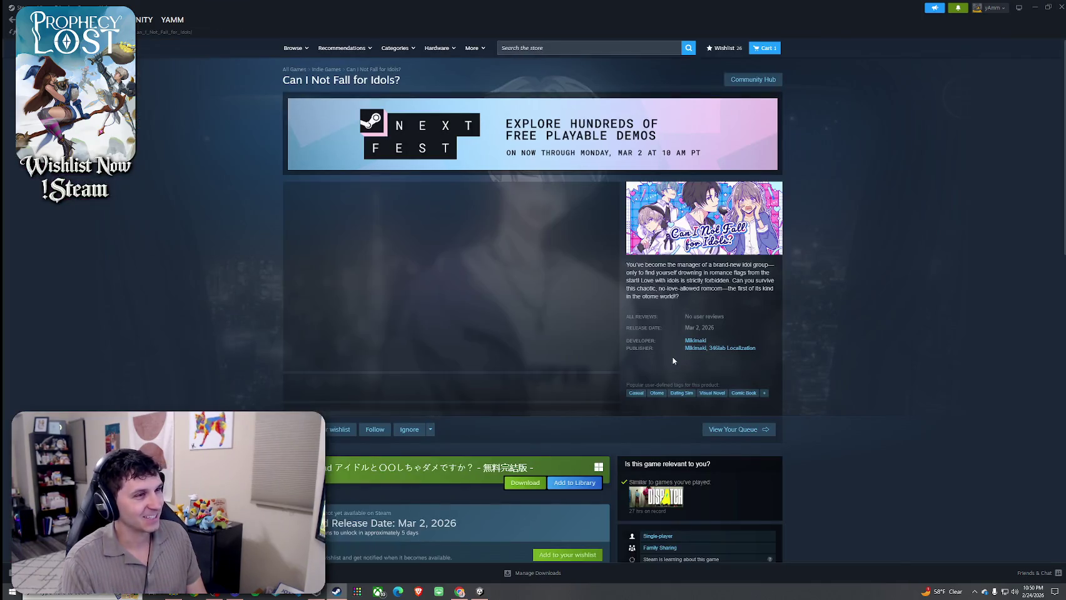
- Watch its trailer enlarged, close the viewer, and return to the Next Fest home page
click(593, 366)
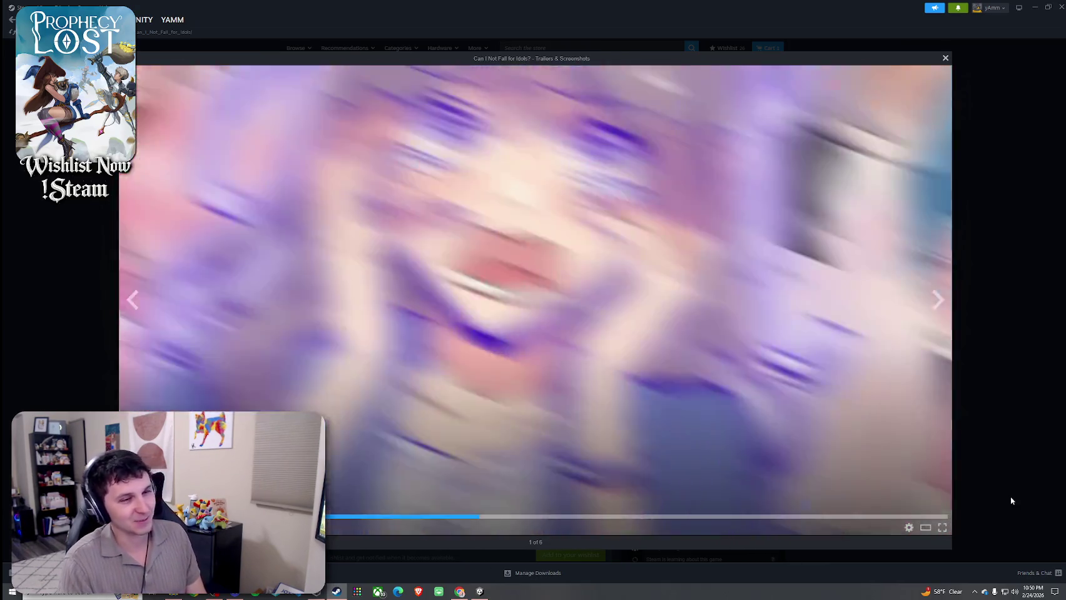
click(1008, 501)
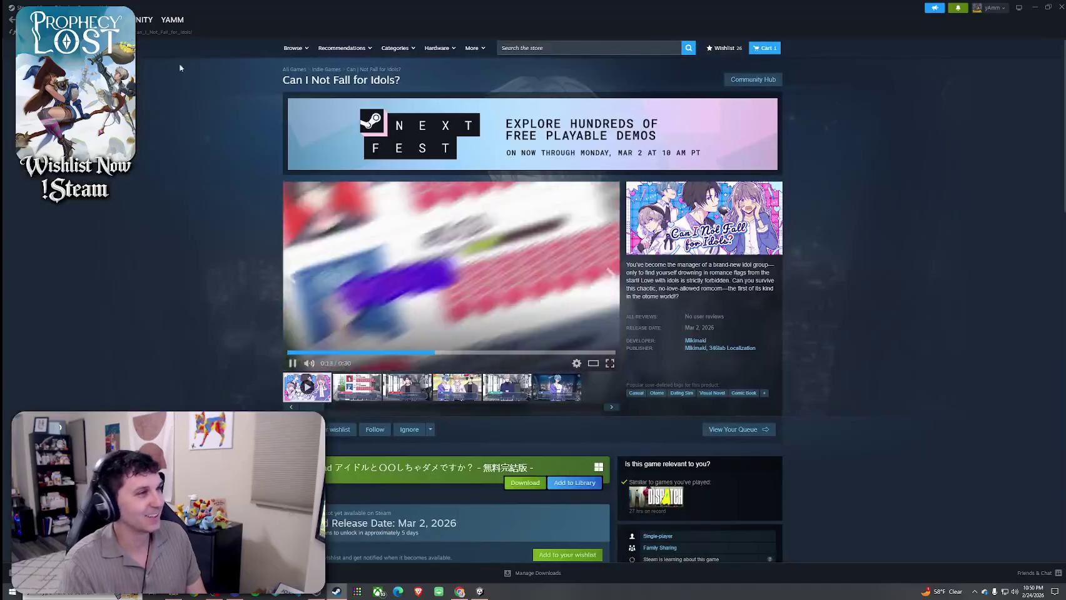
click(532, 140)
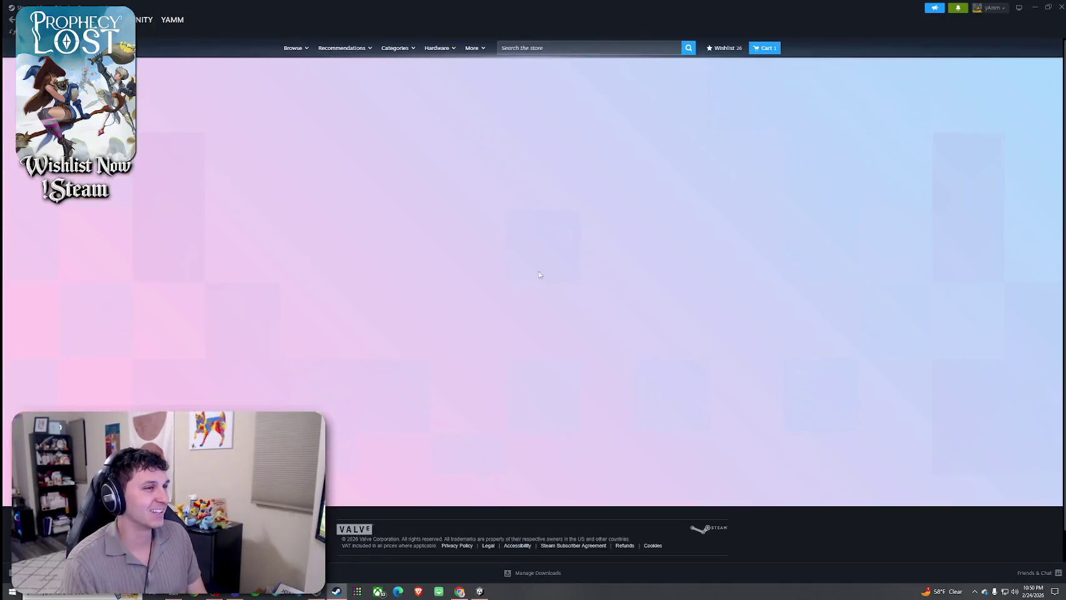
- Scroll the Next Fest home recommendations, then show the games grouped By Feature
scroll(578, 319, down, 4)
scroll(578, 319, down, 5)
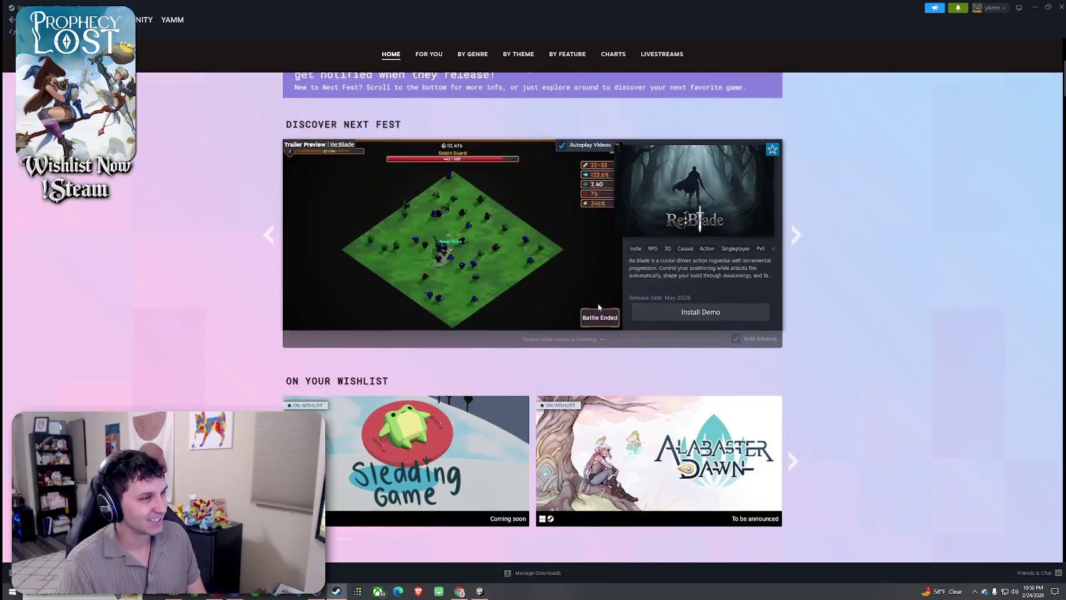
scroll(601, 366, down, 3)
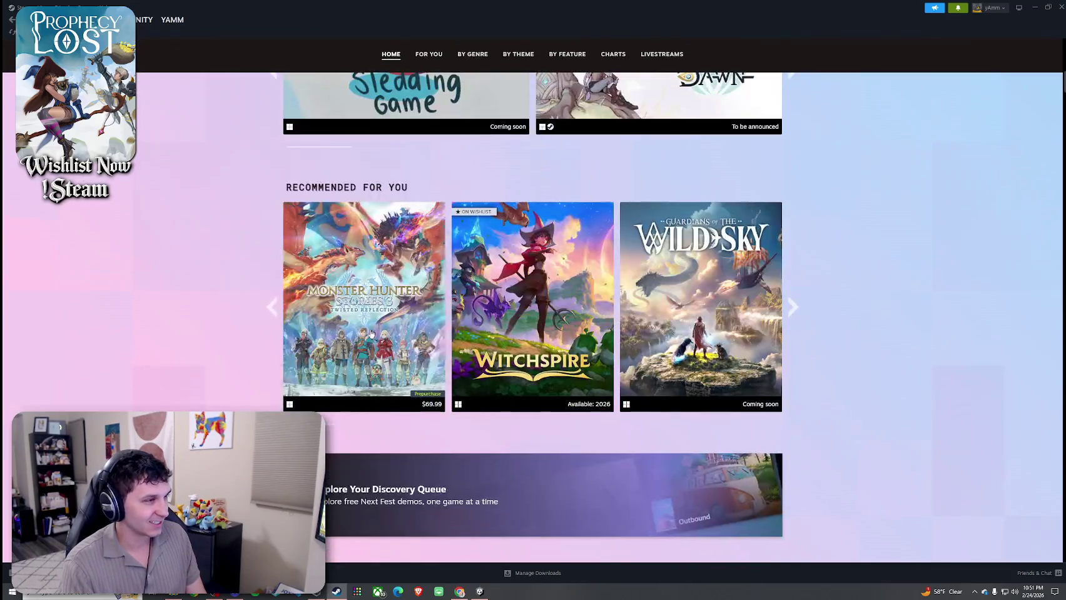
scroll(714, 345, down, 5)
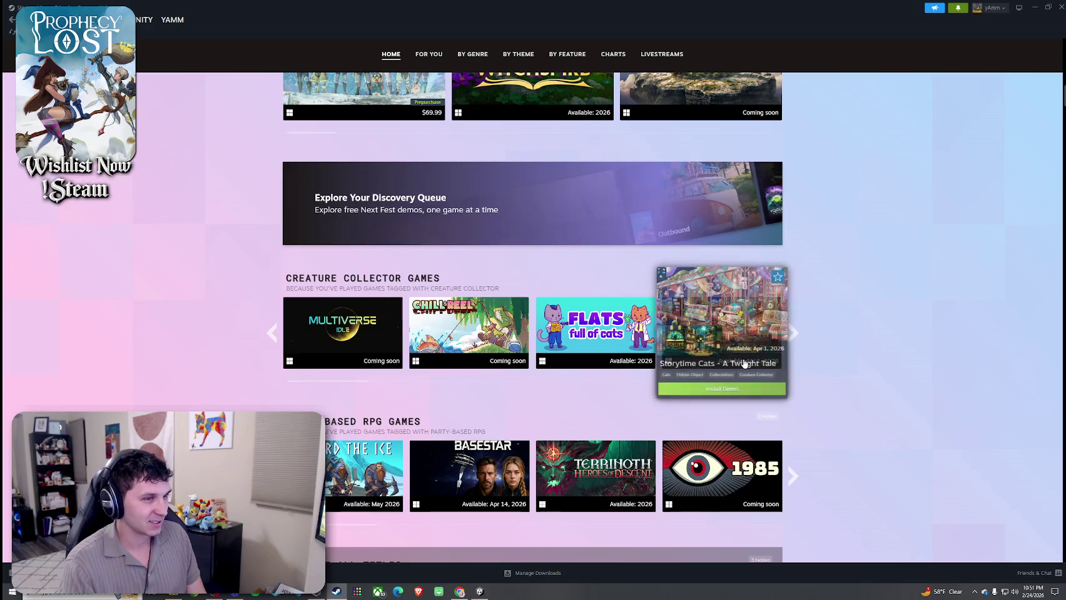
scroll(796, 345, down, 4)
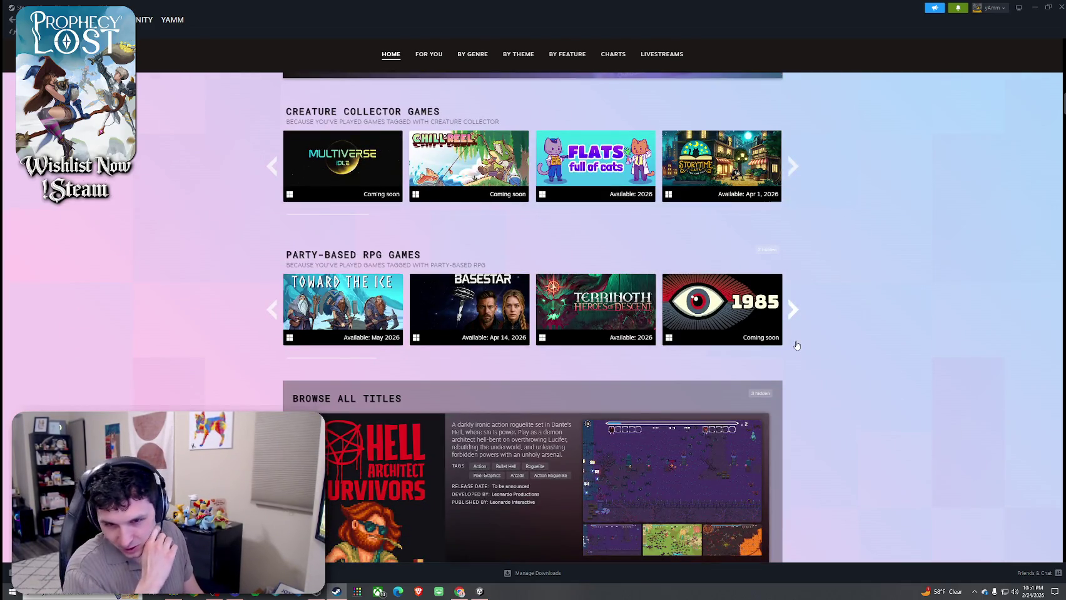
scroll(766, 460, up, 15)
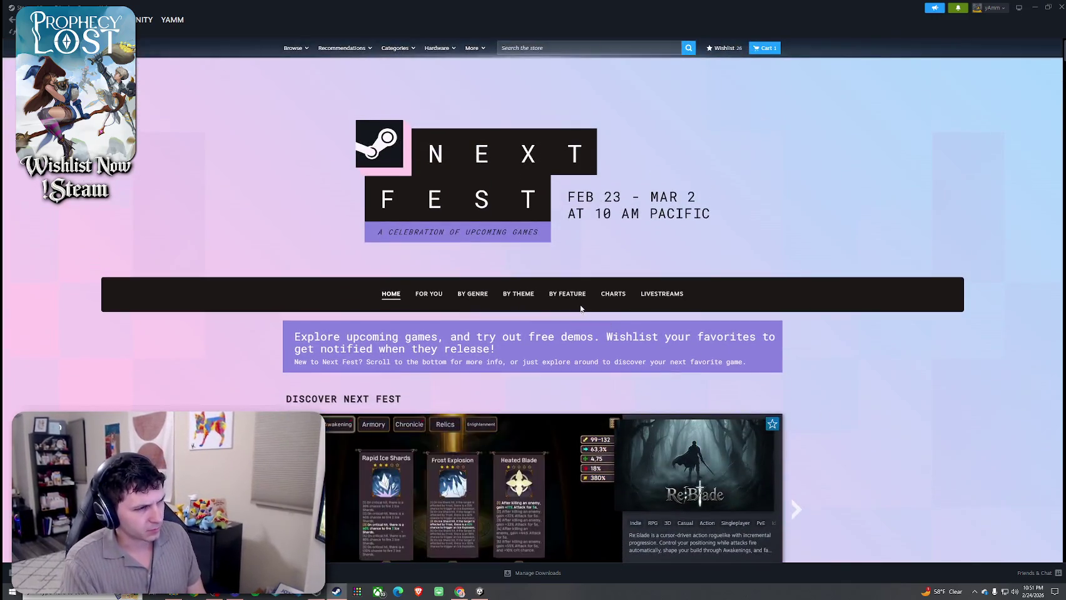
click(568, 294)
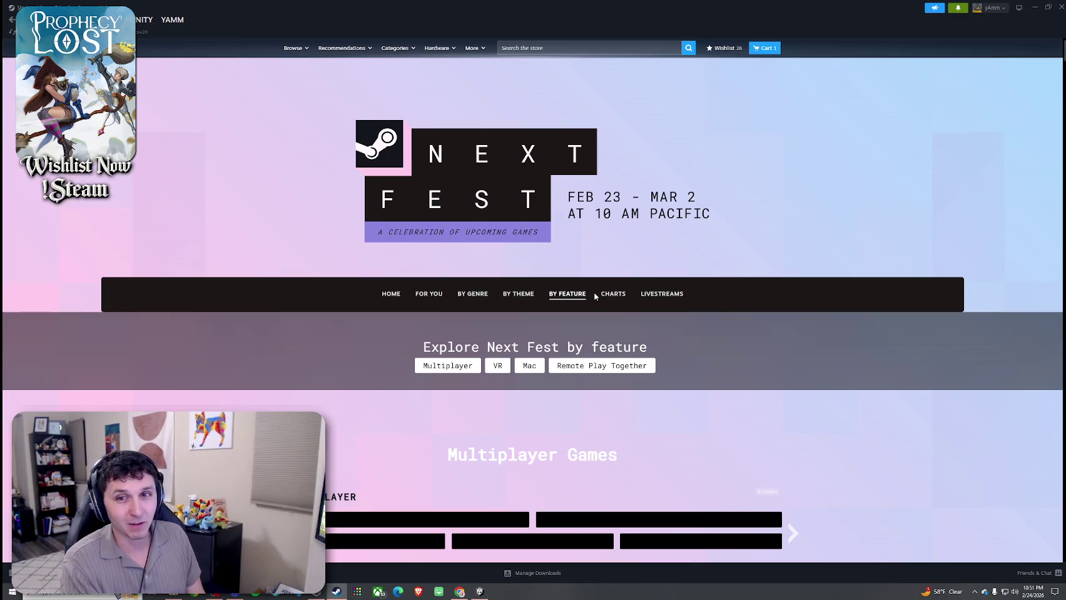
- Scroll the By Feature listings, then switch to the Trending Upcoming charts led by Windrose
scroll(572, 290, down, 2)
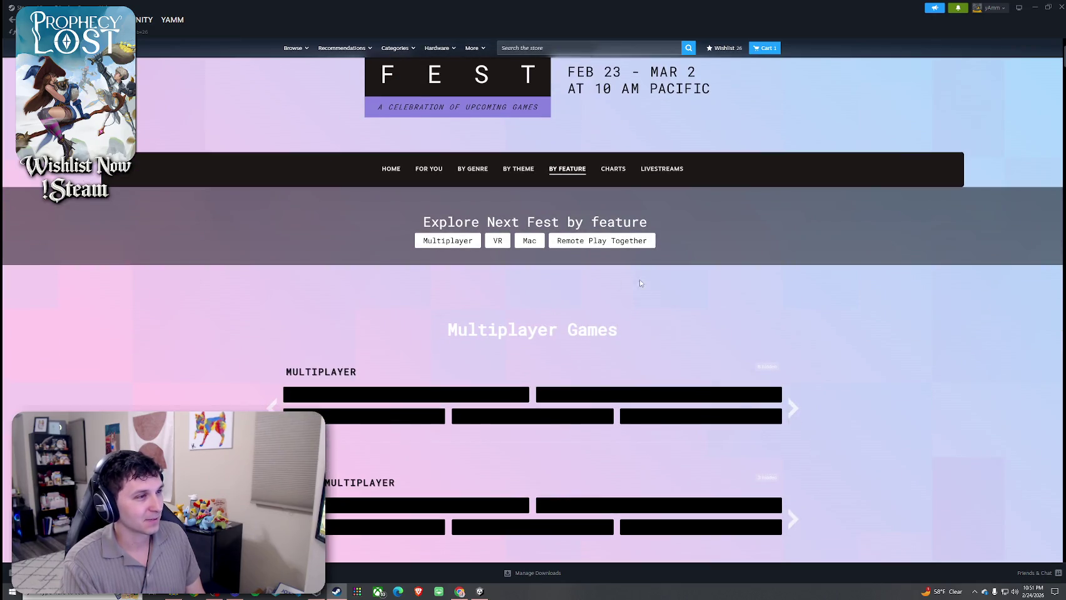
scroll(641, 284, up, 2)
scroll(588, 338, down, 3)
mouse_move(499, 374)
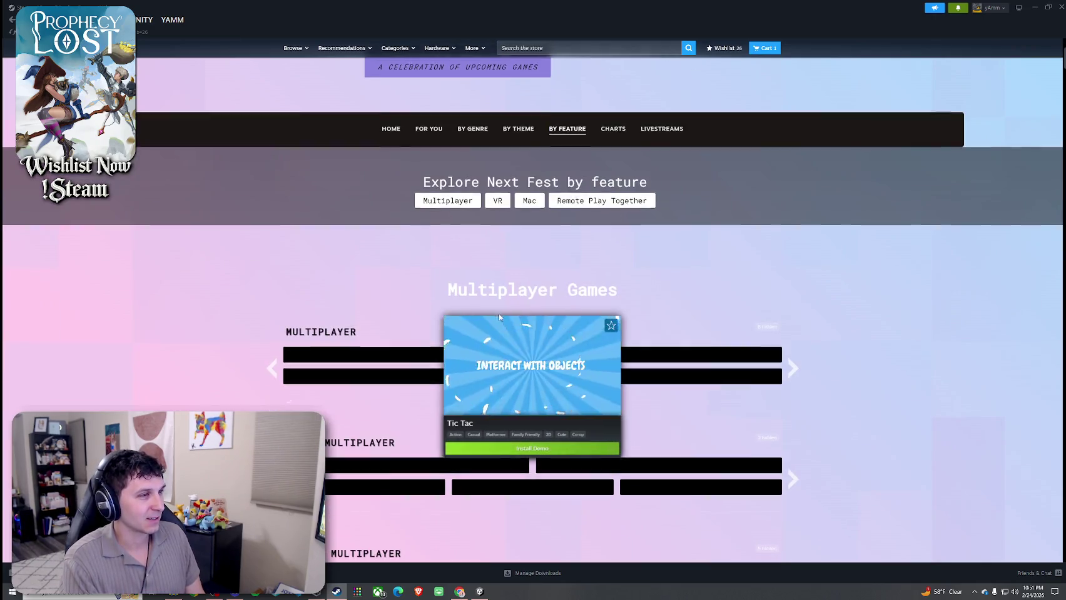
scroll(499, 318, up, 2)
mouse_move(583, 480)
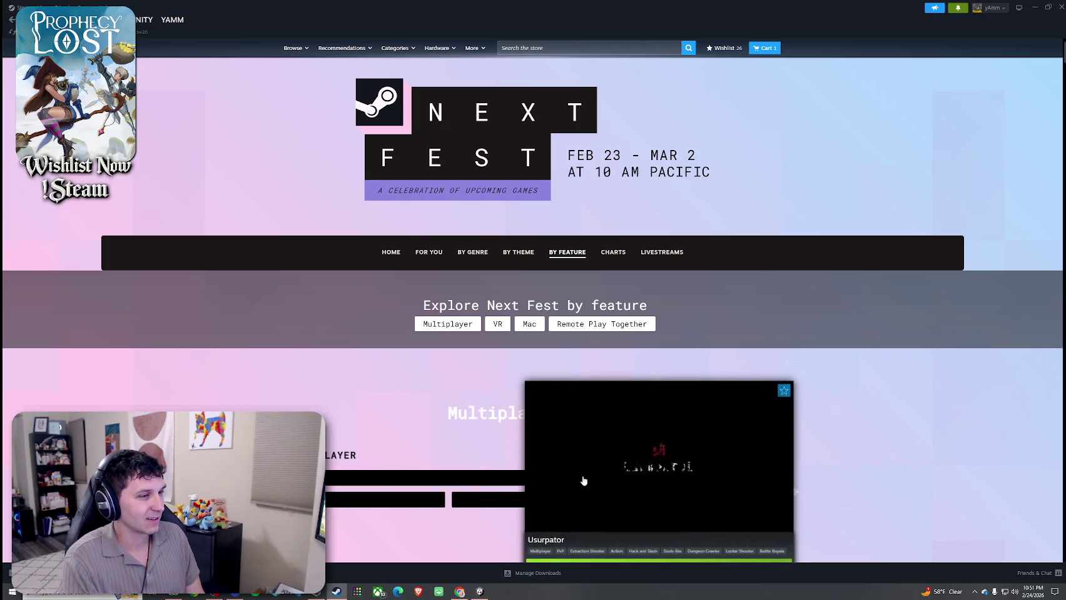
scroll(629, 368, up, 1)
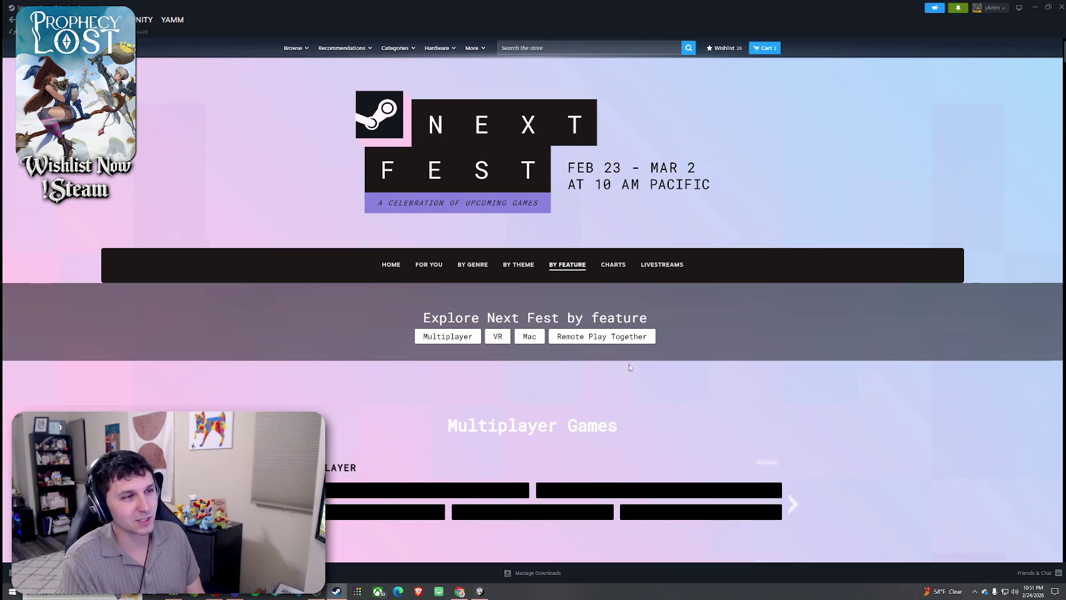
scroll(630, 368, up, 1)
click(611, 294)
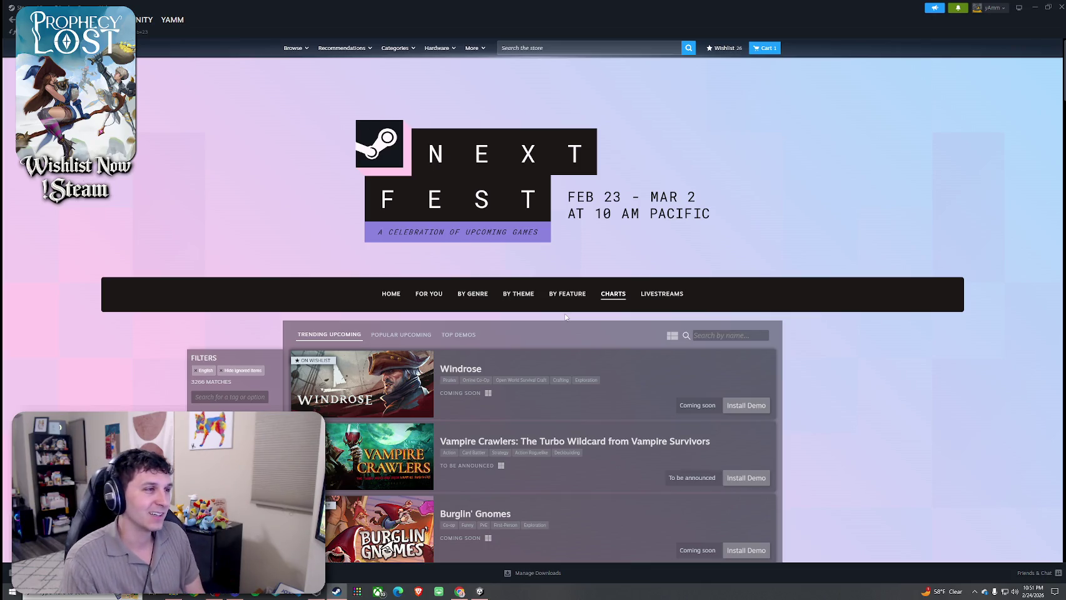
- Expand the Themes & Moods filter category in the Next Fest charts sidebar
scroll(500, 337, down, 3)
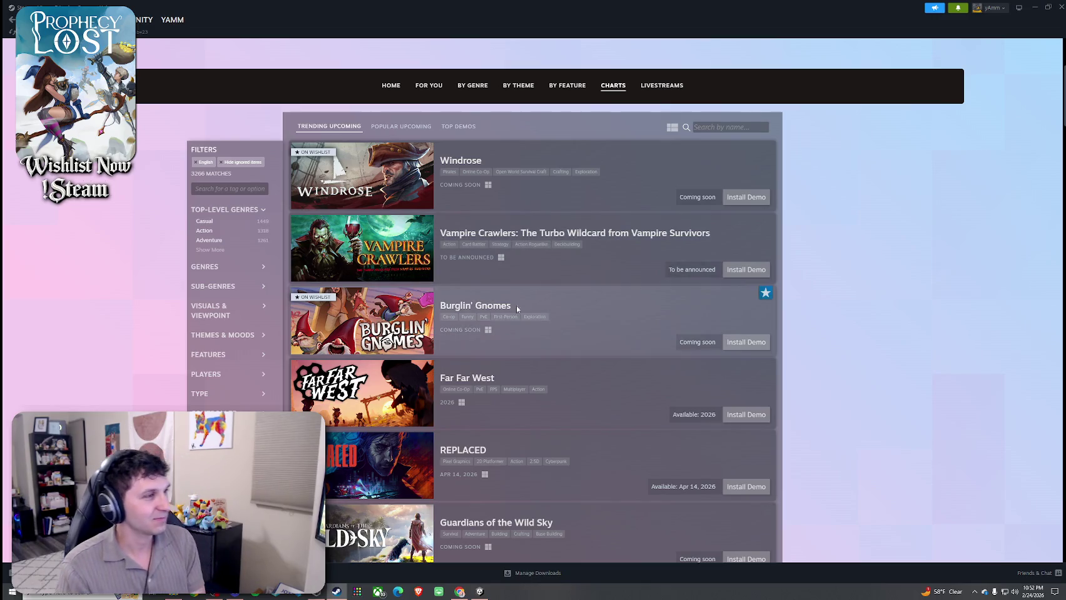
scroll(499, 314, down, 2)
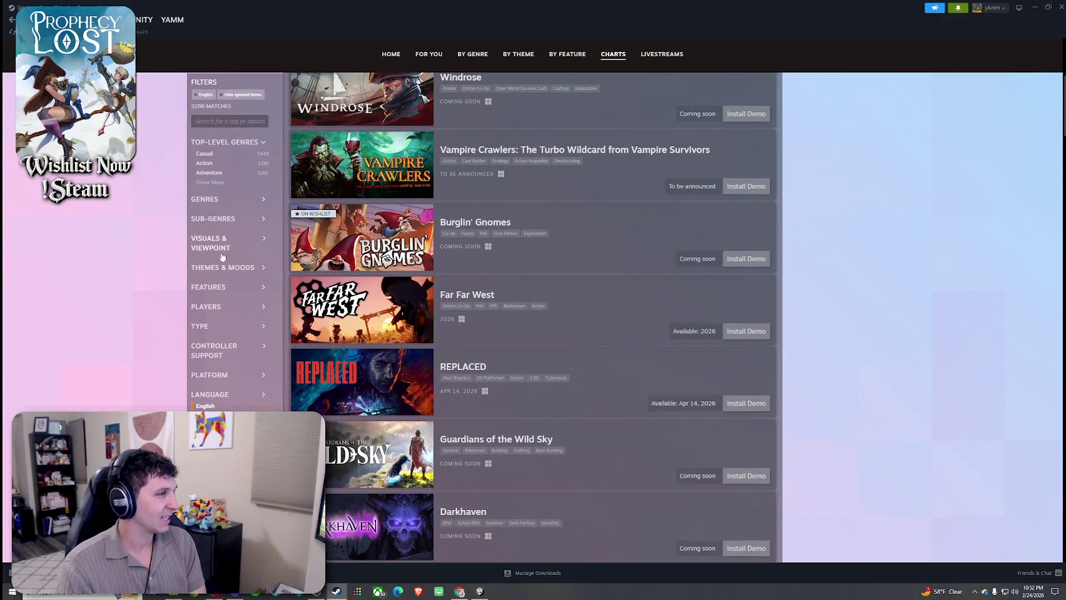
click(222, 267)
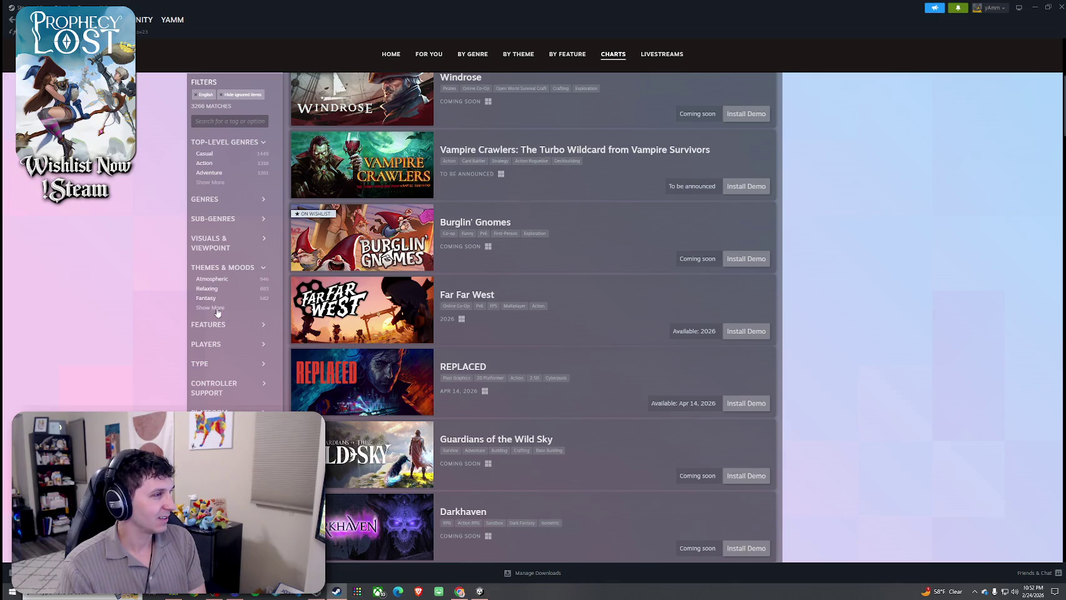
- Look through the theme, visual and sub-genre tag lists in the filter sidebar
scroll(225, 289, down, 10)
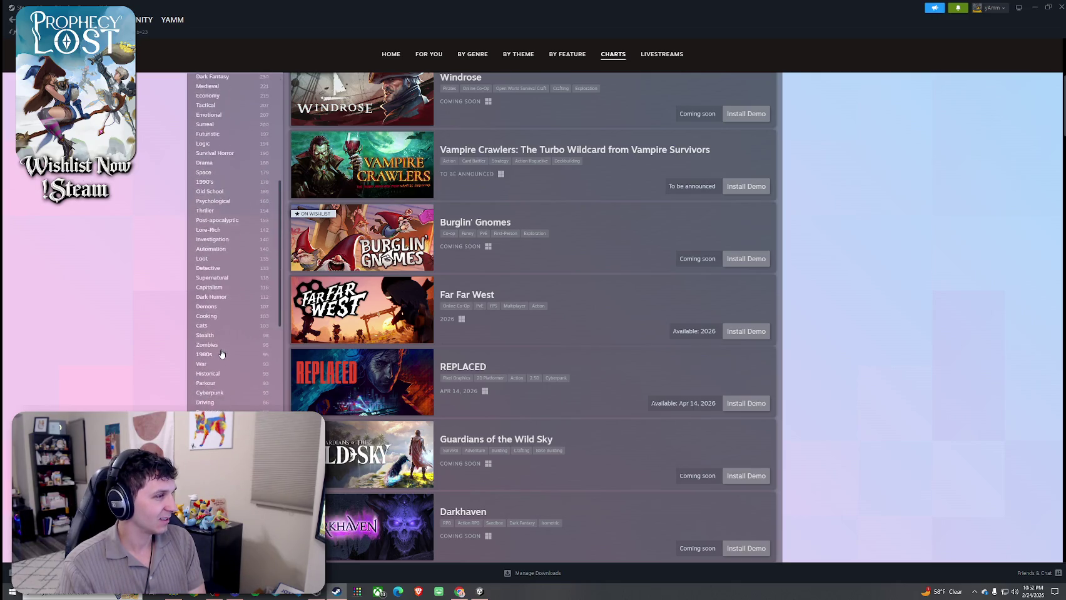
scroll(221, 347, down, 8)
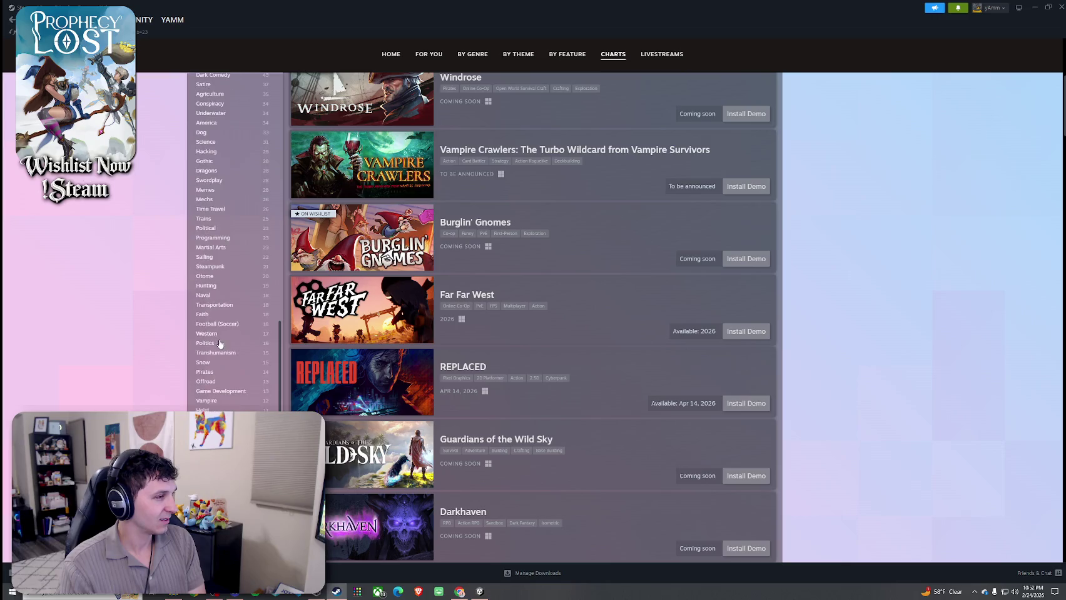
scroll(192, 336, up, 5)
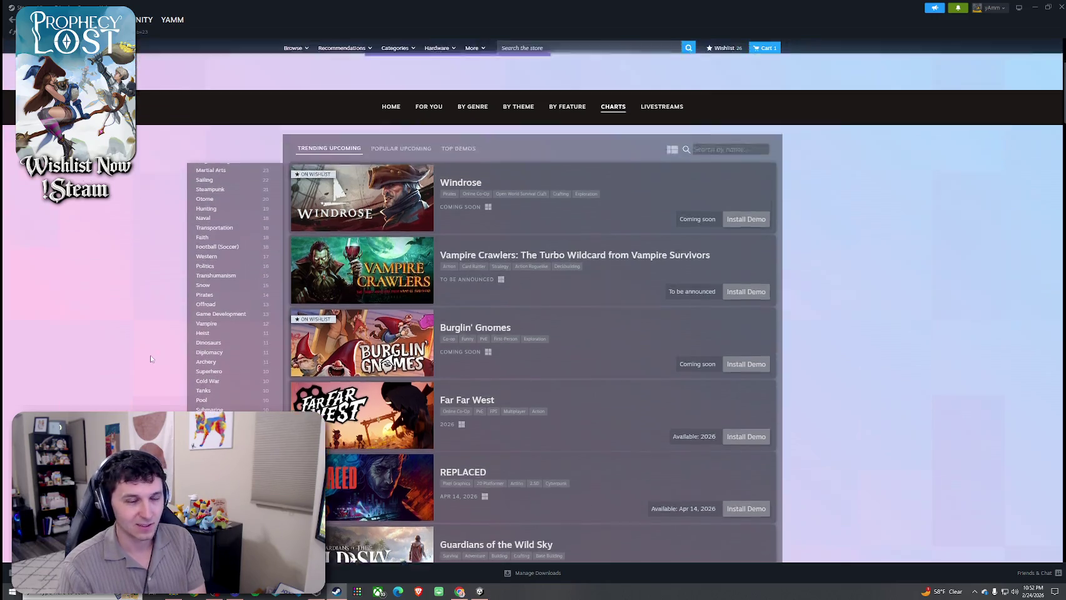
scroll(192, 344, down, 3)
scroll(236, 354, up, 3)
scroll(236, 355, up, 15)
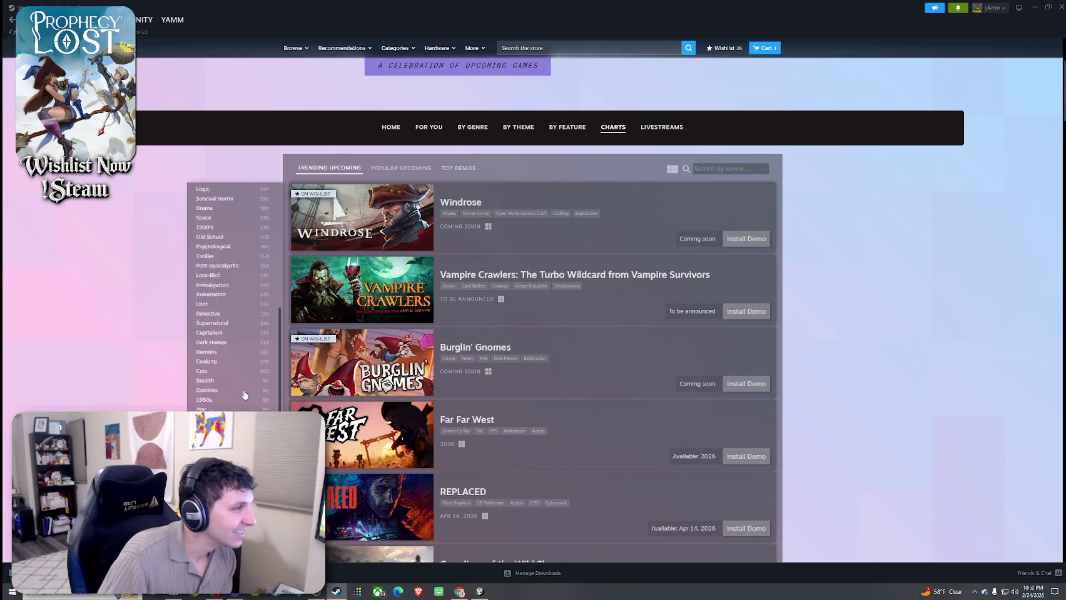
scroll(141, 362, down, 1)
scroll(141, 362, down, 1)
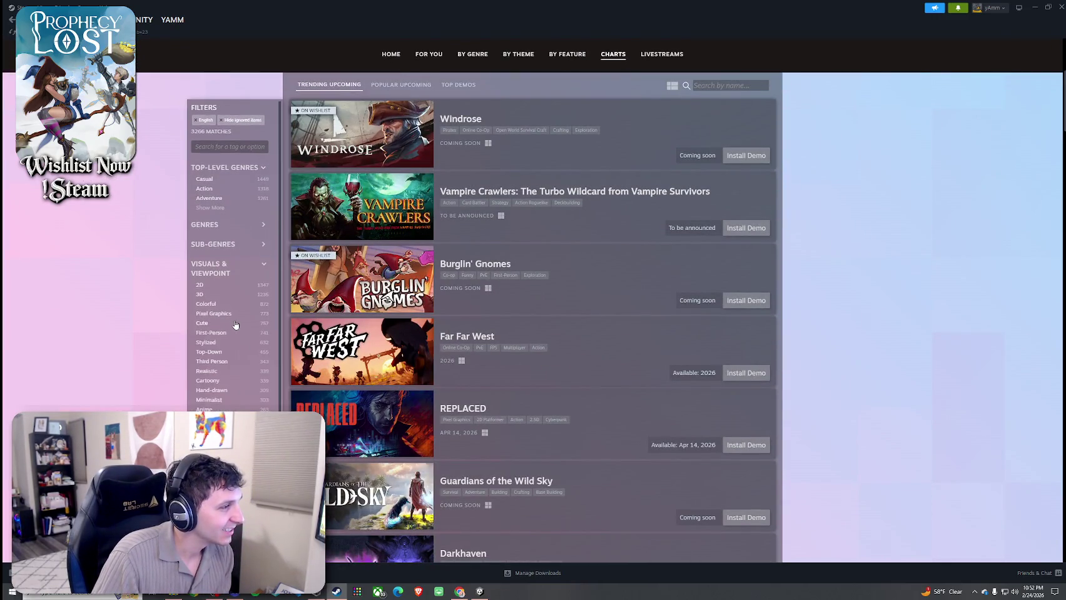
scroll(235, 325, down, 3)
scroll(236, 325, up, 3)
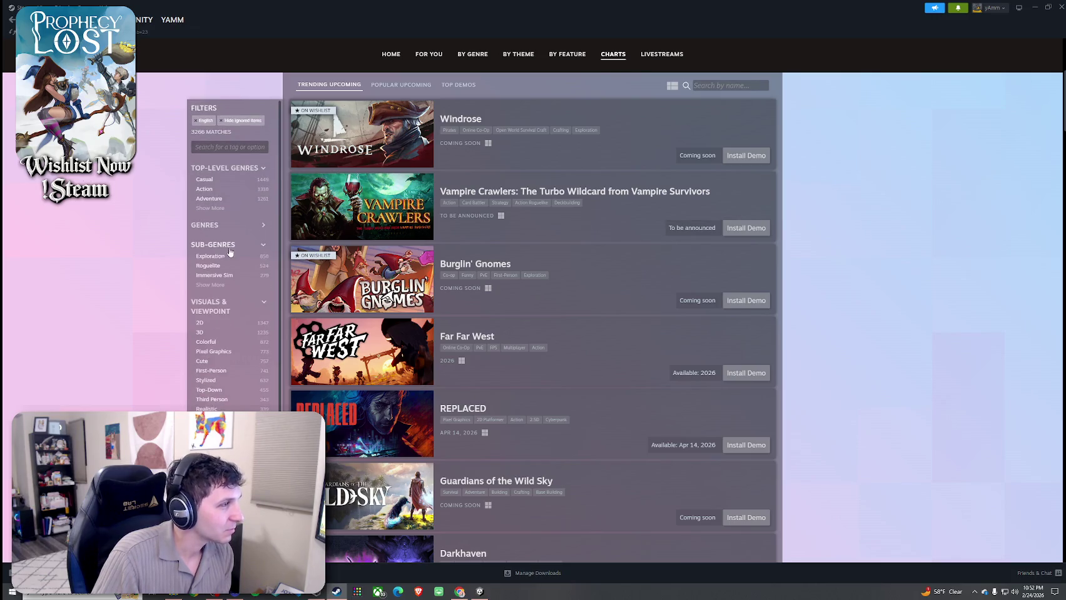
scroll(220, 312, down, 2)
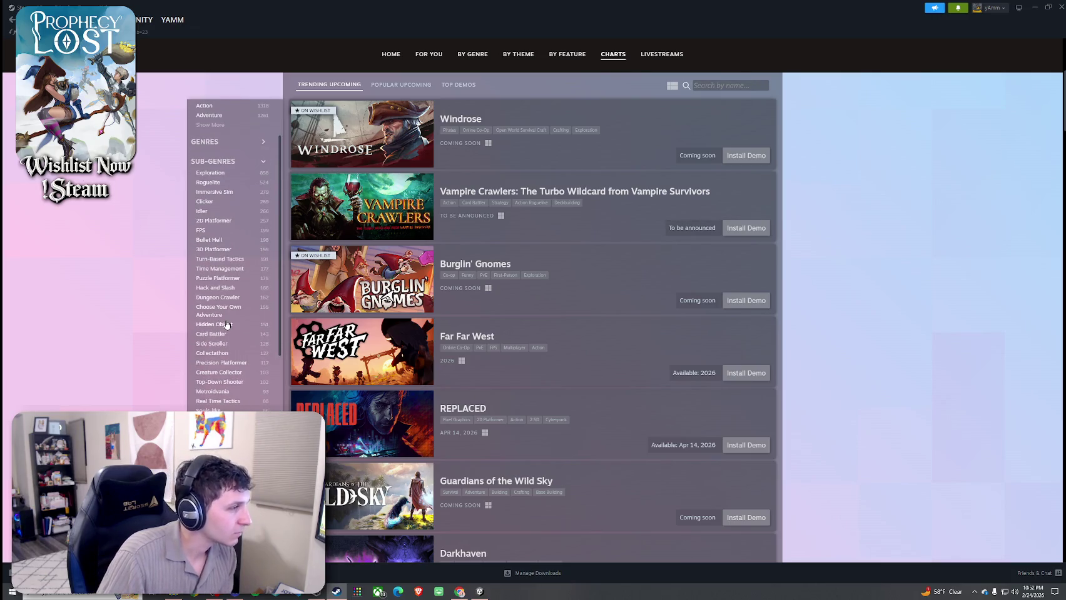
- Filter the Next Fest charts to Creature Collector games
click(229, 371)
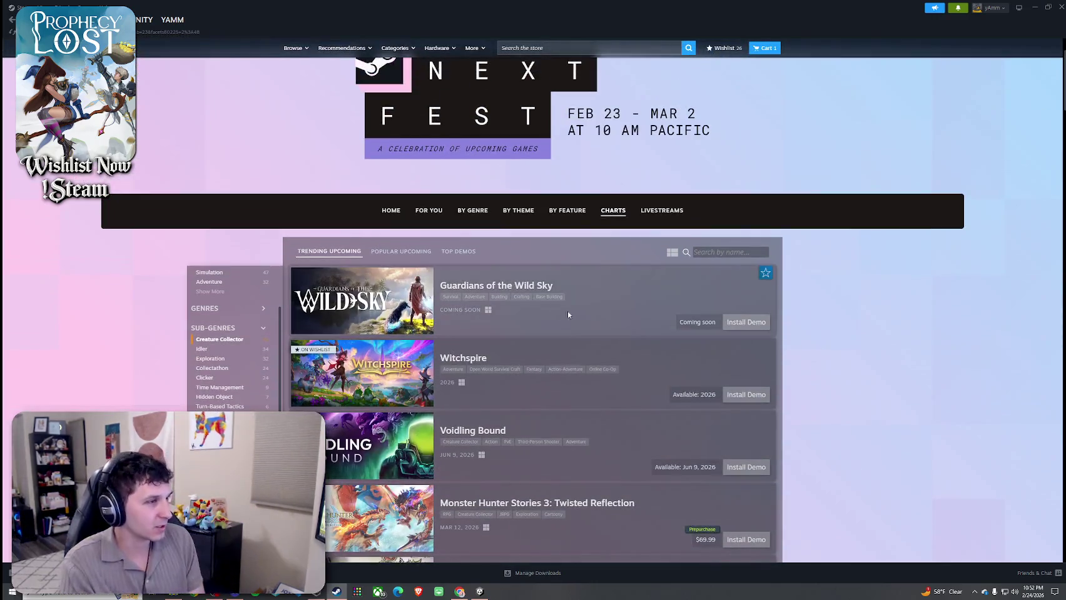
mouse_move(403, 311)
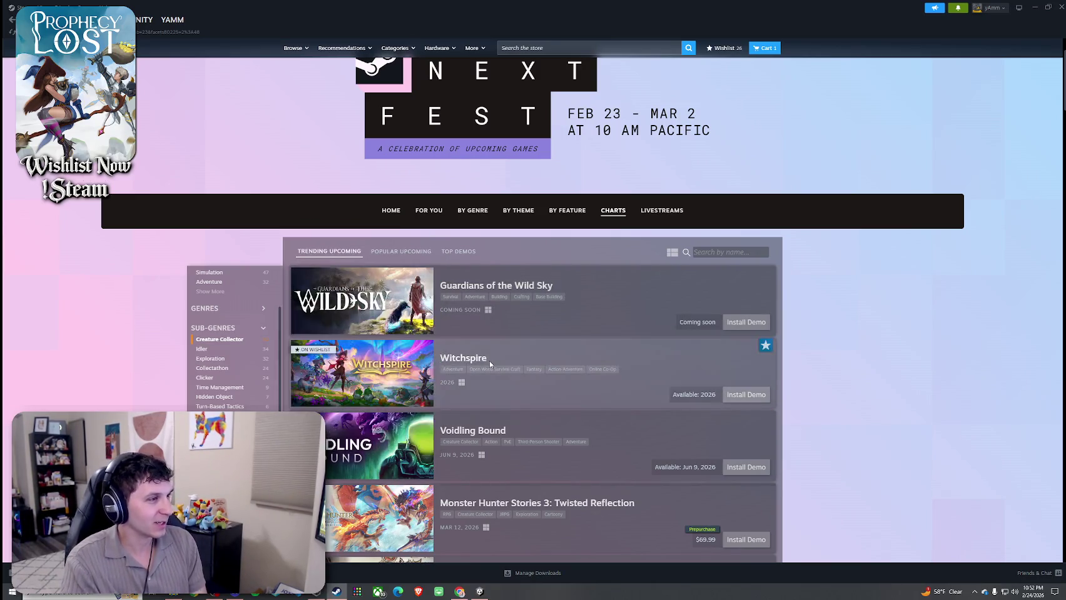
scroll(490, 378, down, 1)
- Open the Voidling Bound Demo store page from the filtered list
mouse_move(387, 286)
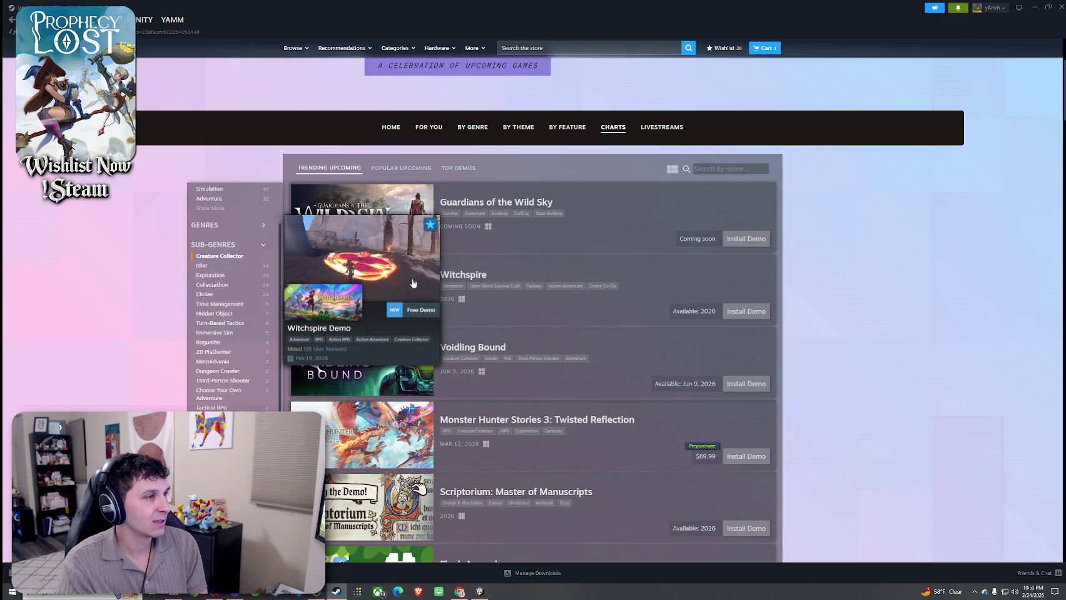
scroll(386, 277, down, 1)
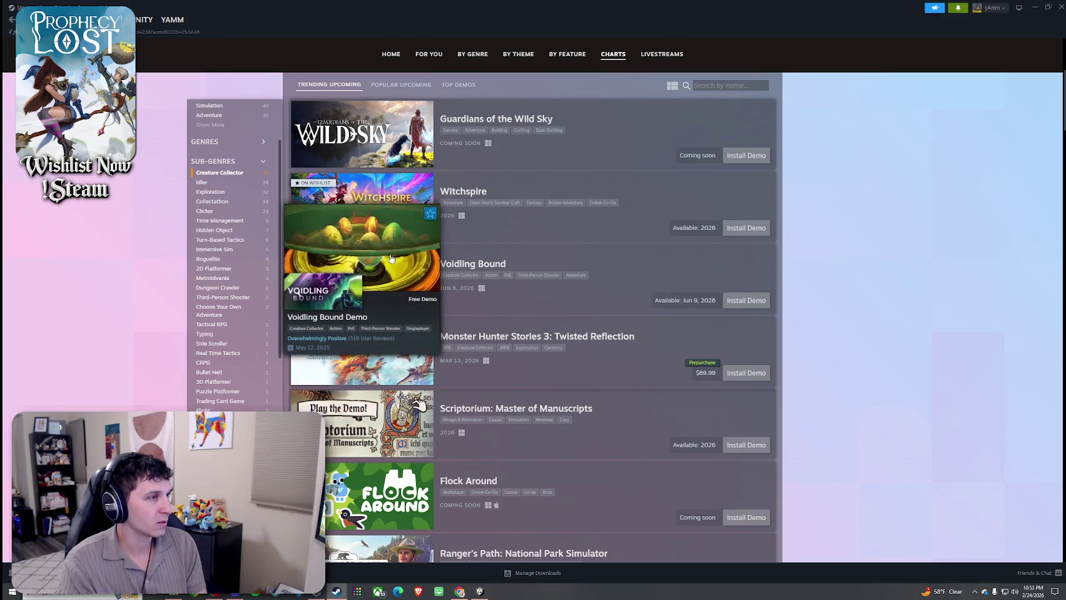
click(567, 303)
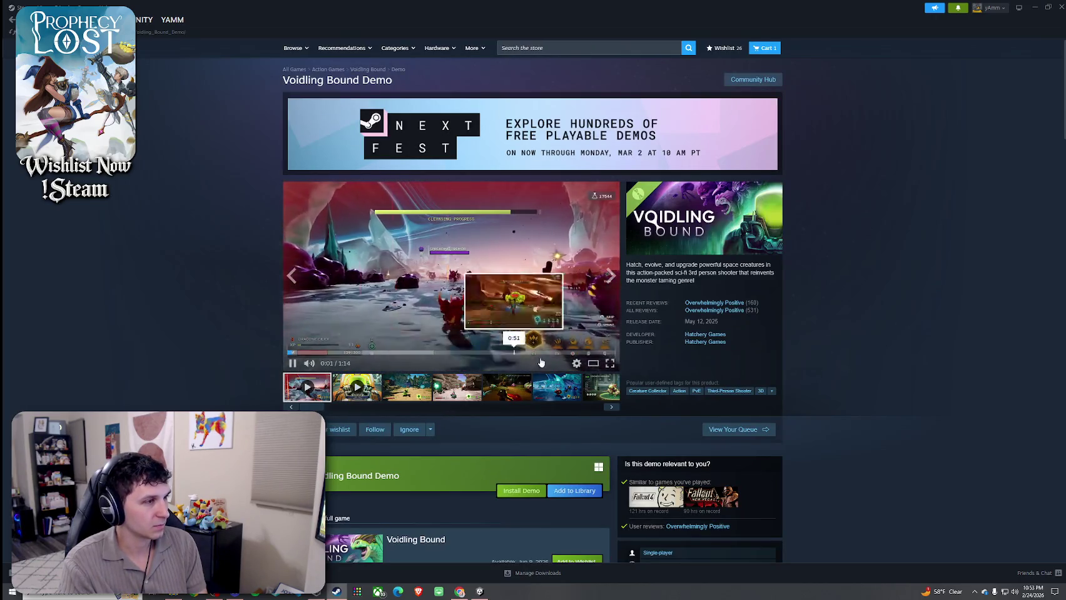
- Play the Voidling Bound Demo trailer enlarged in the Trailers & Screenshots viewer
click(593, 363)
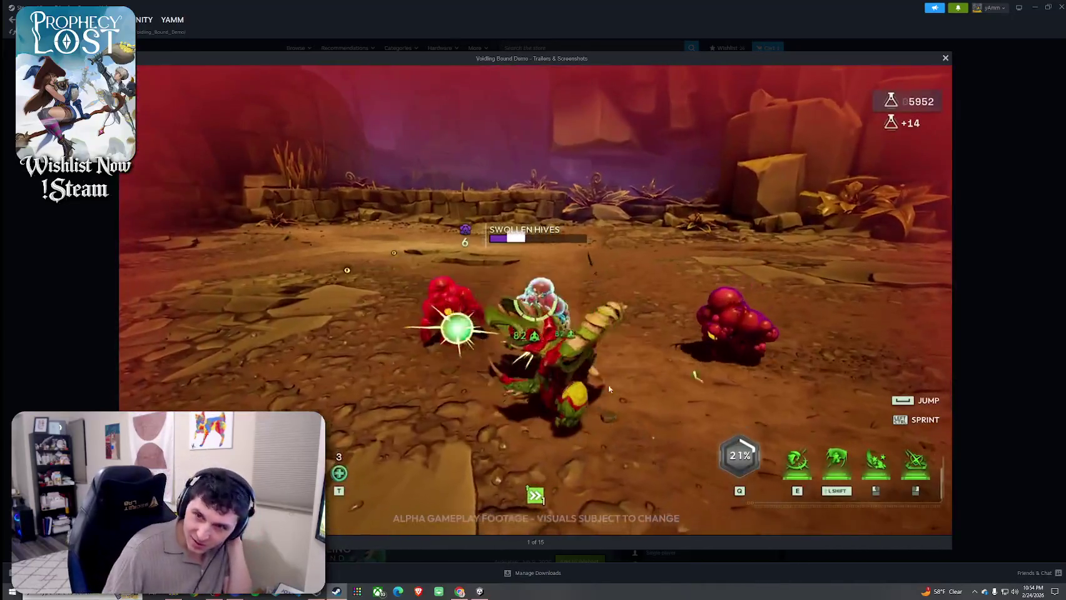
mouse_move(659, 444)
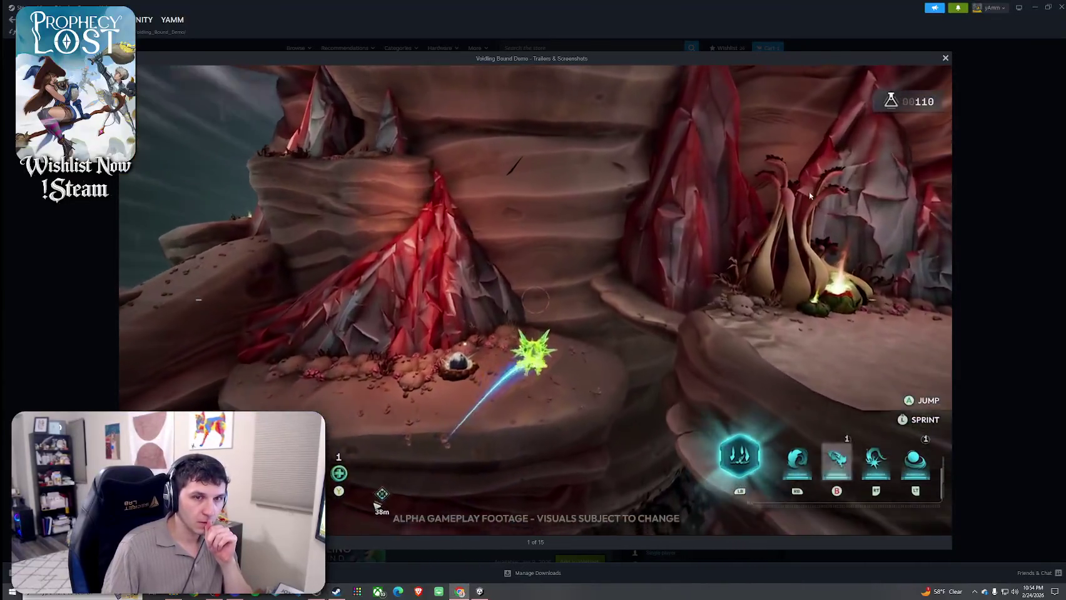
mouse_move(695, 204)
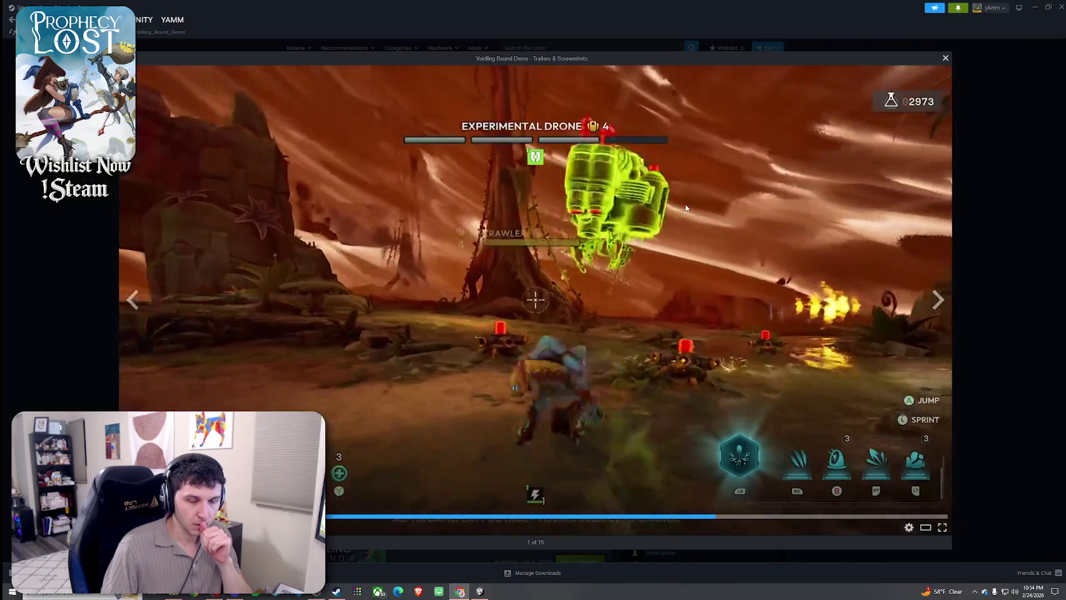
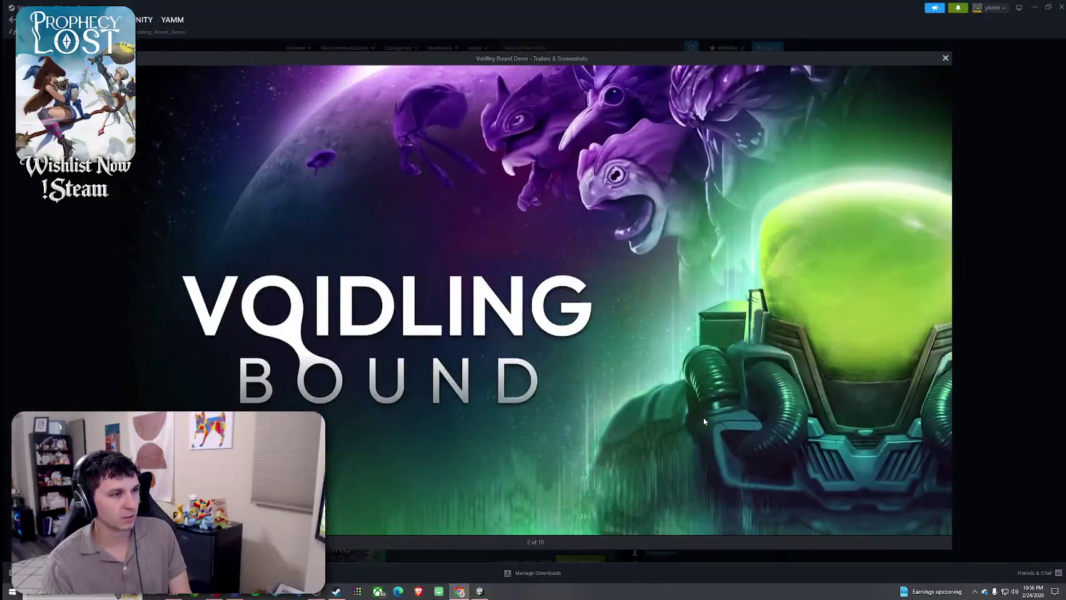
- Close the trailer viewer and scroll down the Voidling Bound Demo store page
mouse_move(707, 427)
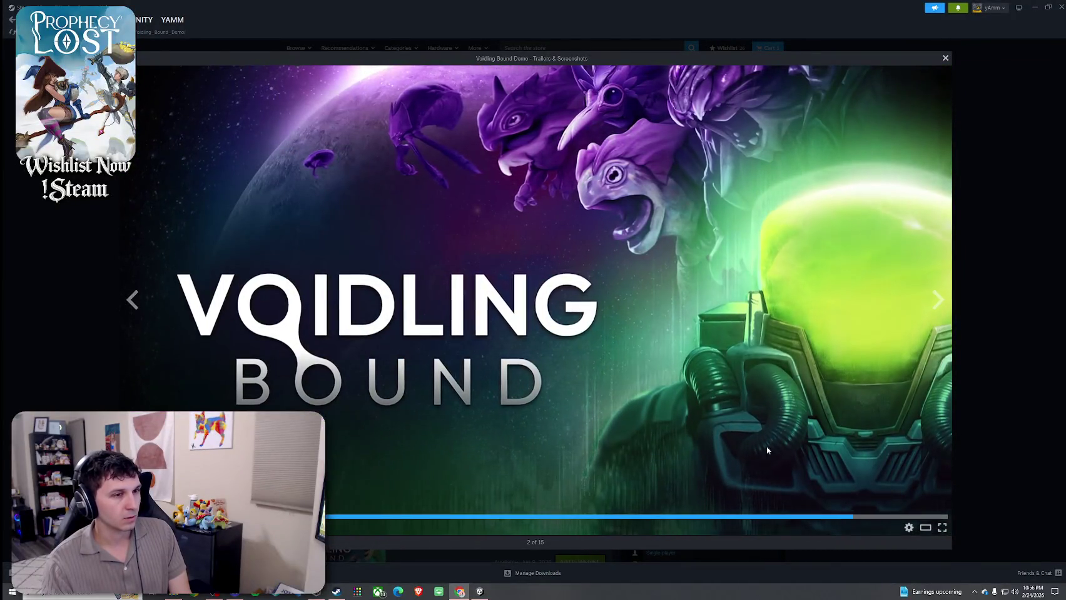
click(975, 407)
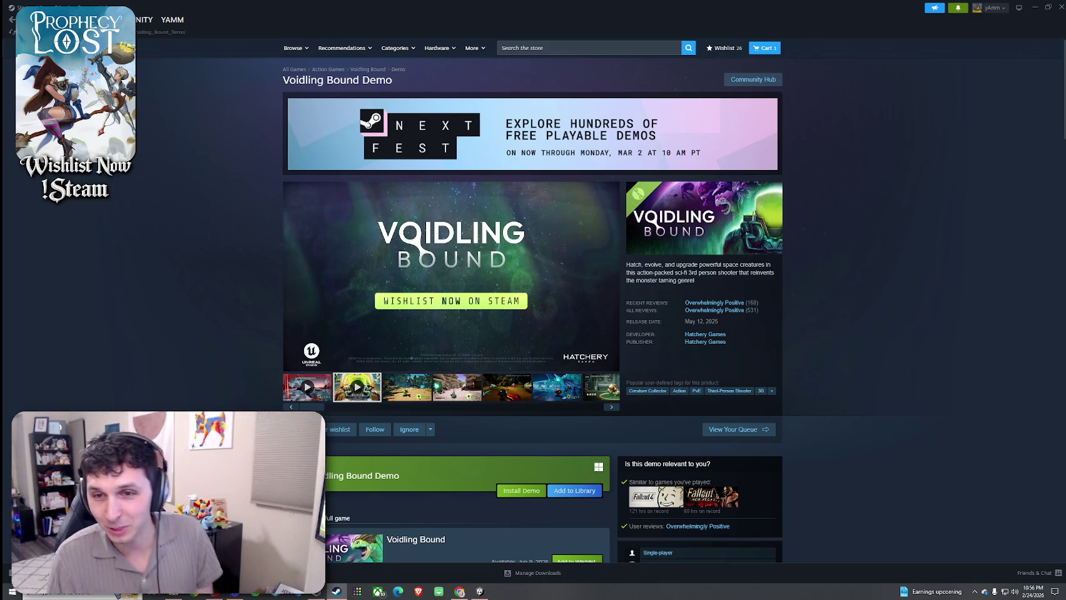
scroll(907, 269, down, 3)
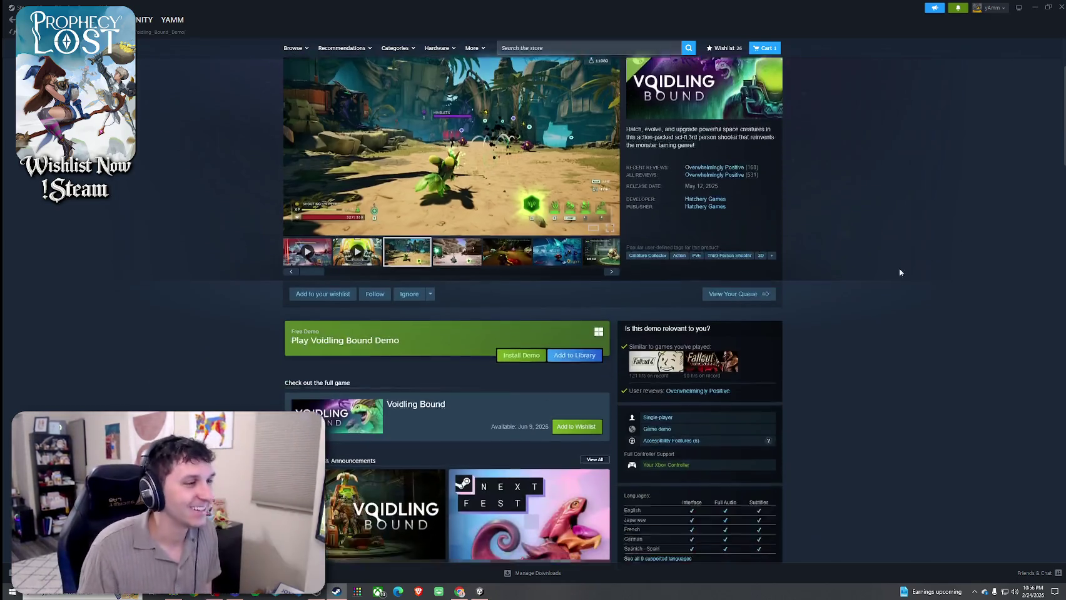
scroll(899, 273, down, 3)
scroll(566, 393, down, 8)
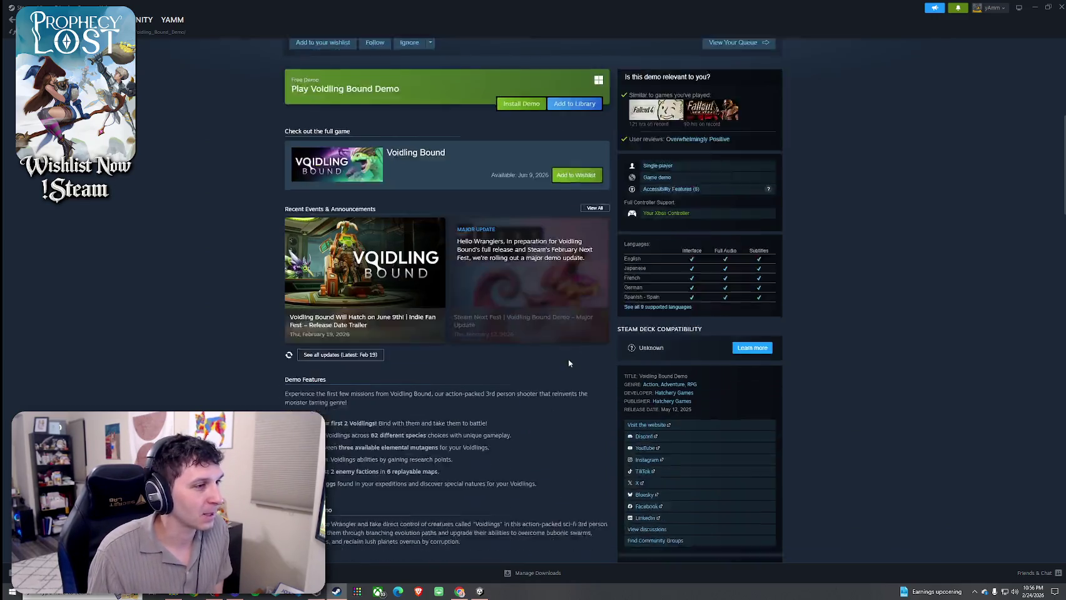
scroll(570, 375, down, 5)
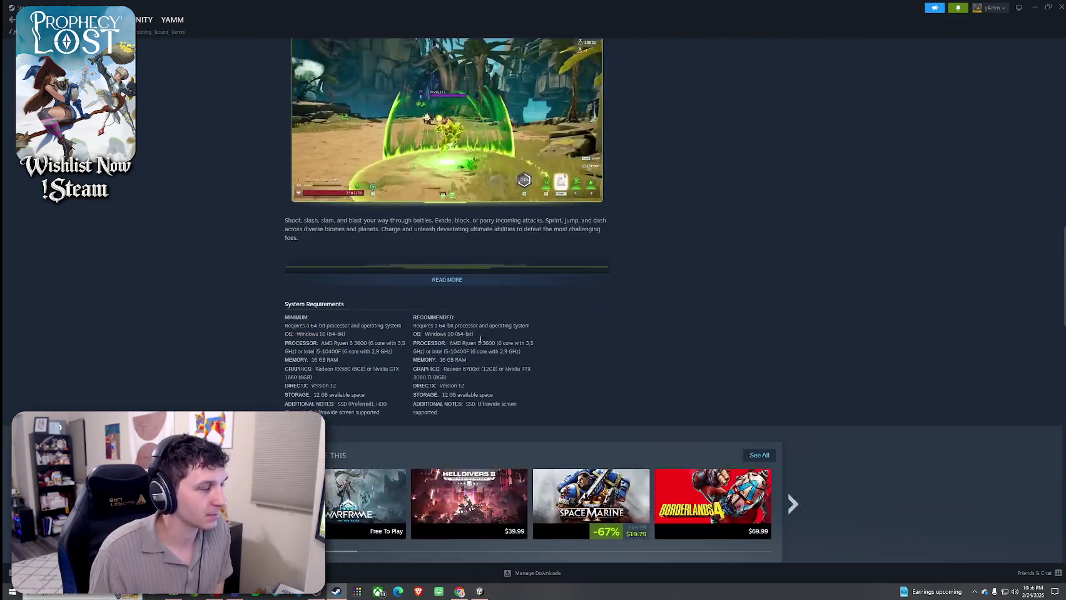
- Expand and read the full game description, then minimize Steam to return to Unity
click(447, 279)
scroll(667, 355, down, 4)
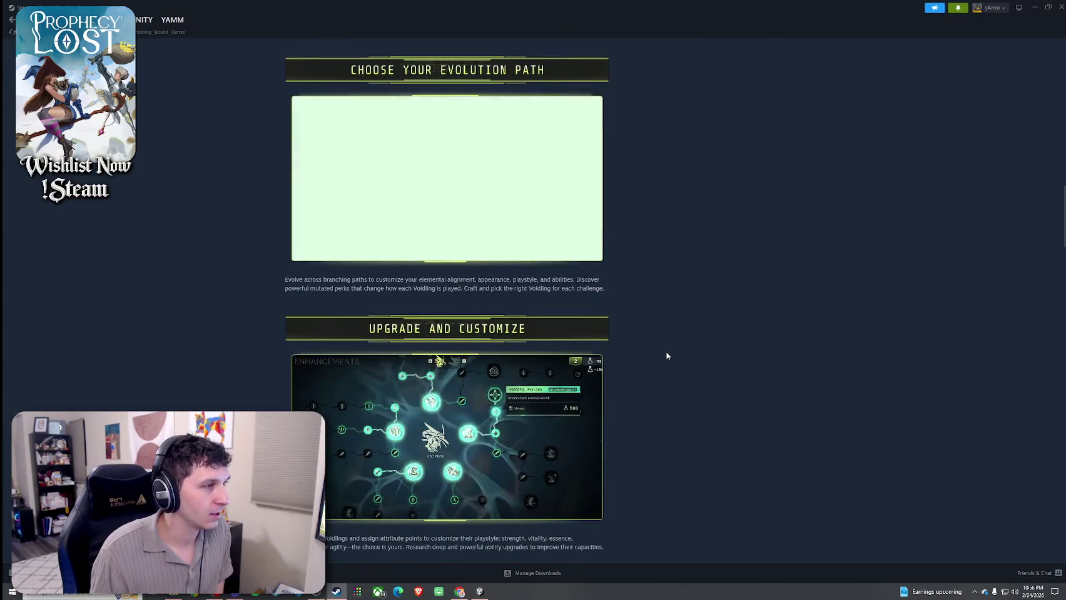
scroll(666, 355, down, 13)
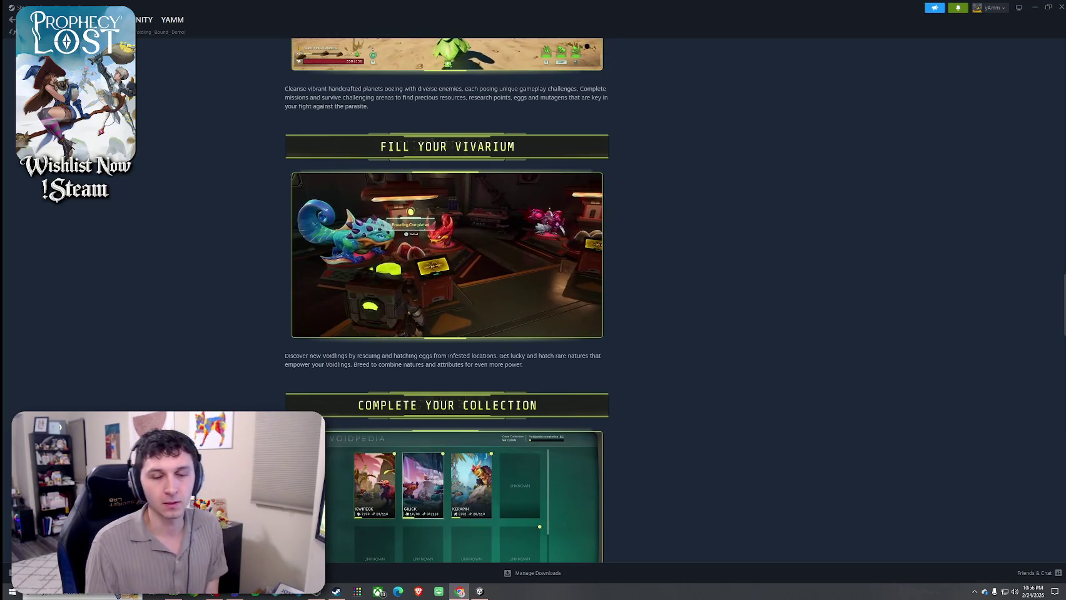
scroll(681, 247, down, 3)
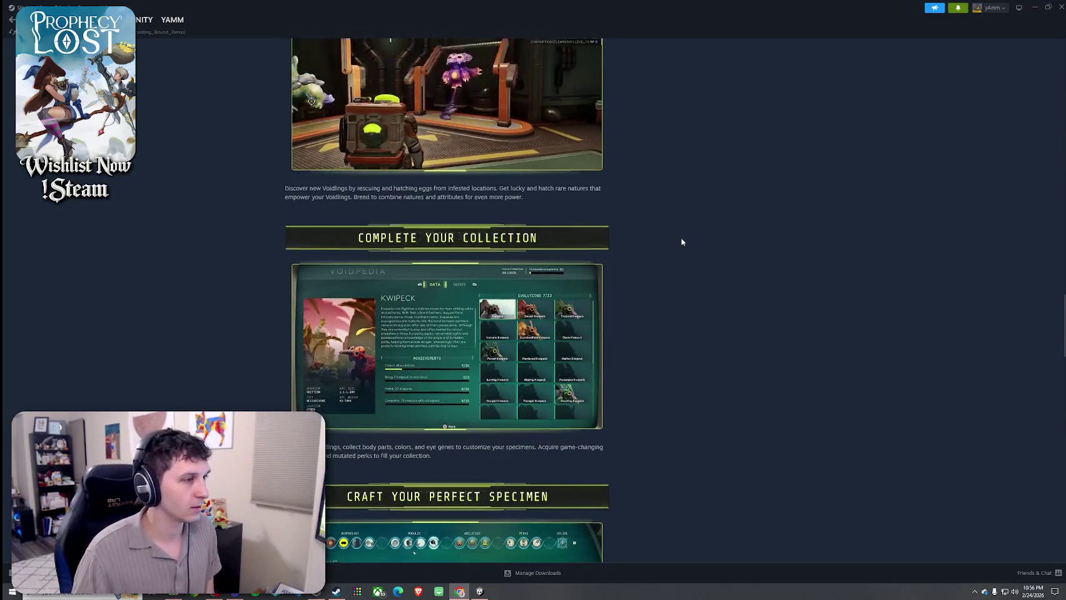
scroll(681, 241, down, 5)
scroll(682, 237, down, 7)
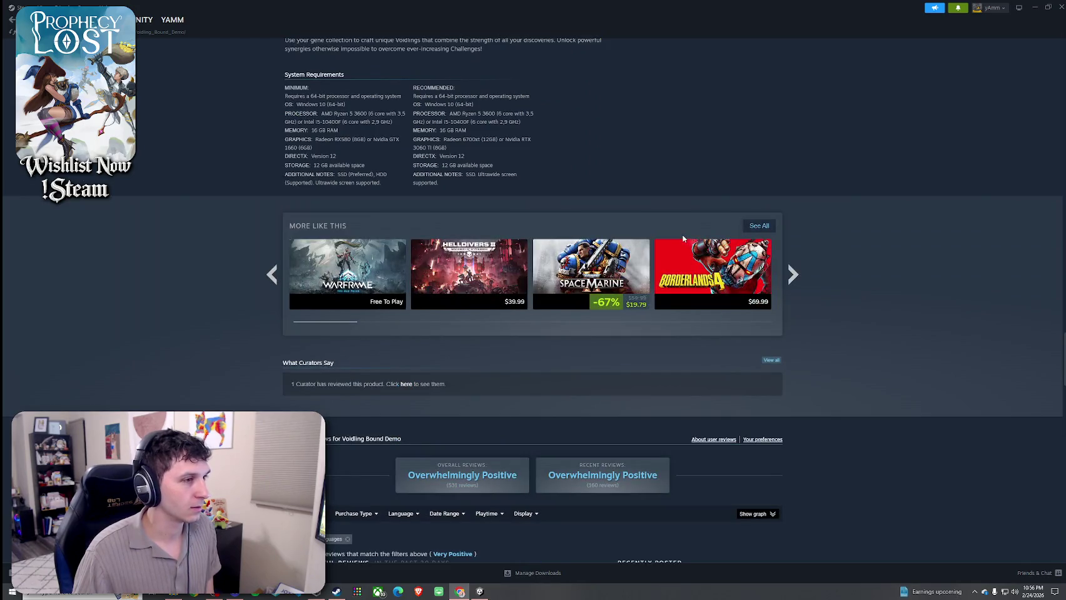
scroll(844, 263, up, 4)
scroll(853, 230, up, 15)
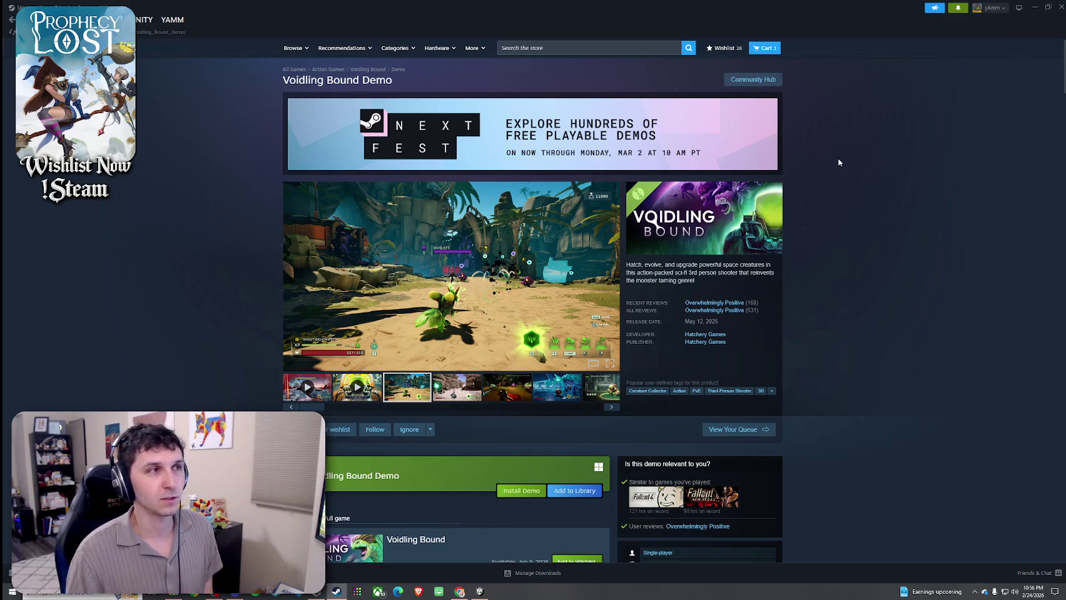
click(1034, 6)
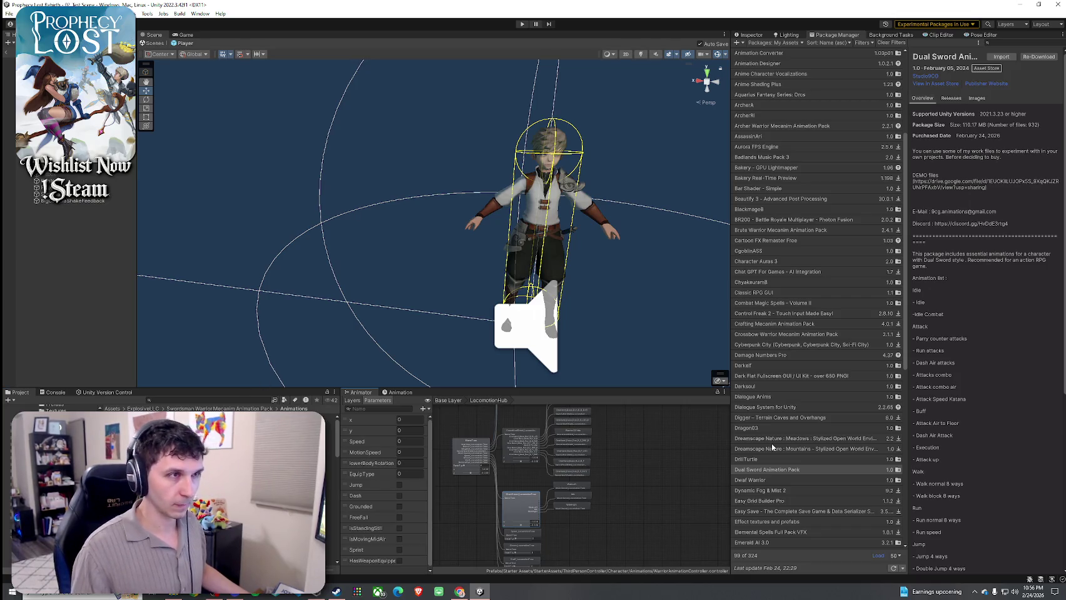
- Inspect the ShortSword_LocomotionTree walk preview from several angles, then return to Assets
click(752, 35)
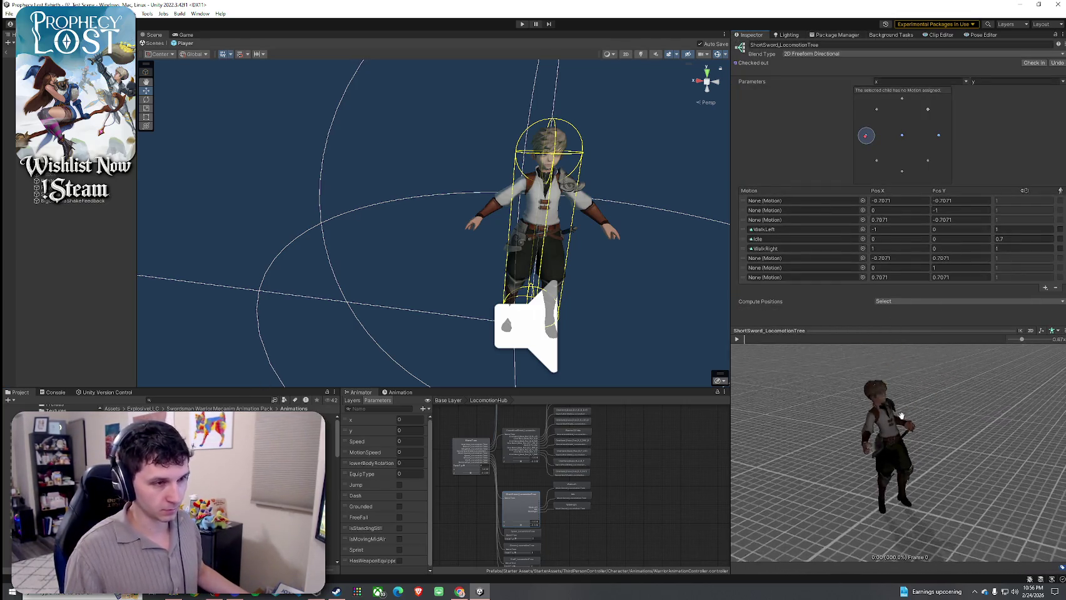
scroll(899, 450, up, 5)
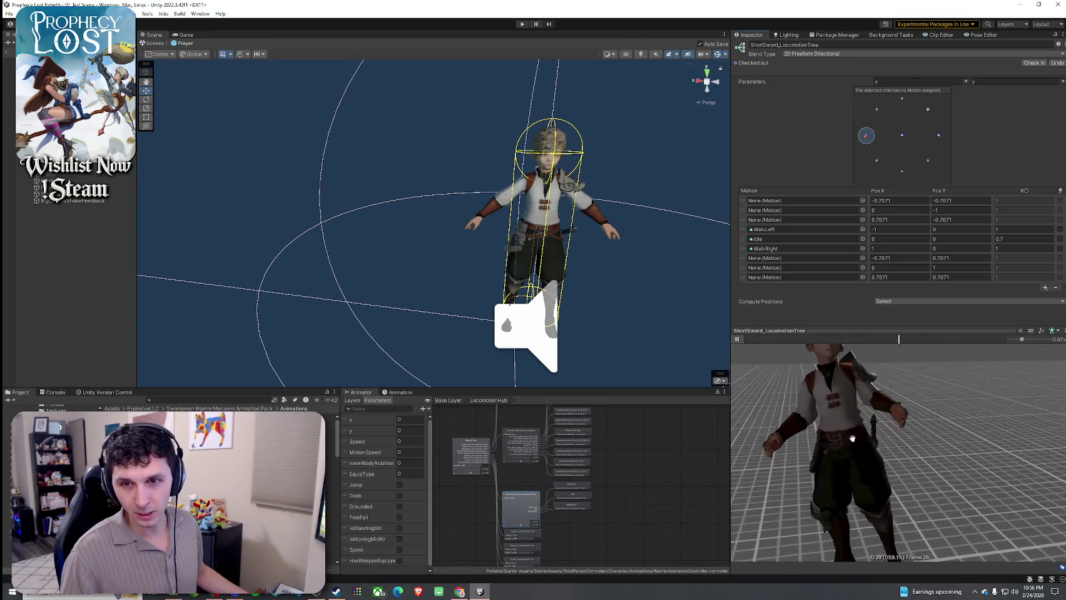
scroll(852, 439, down, 5)
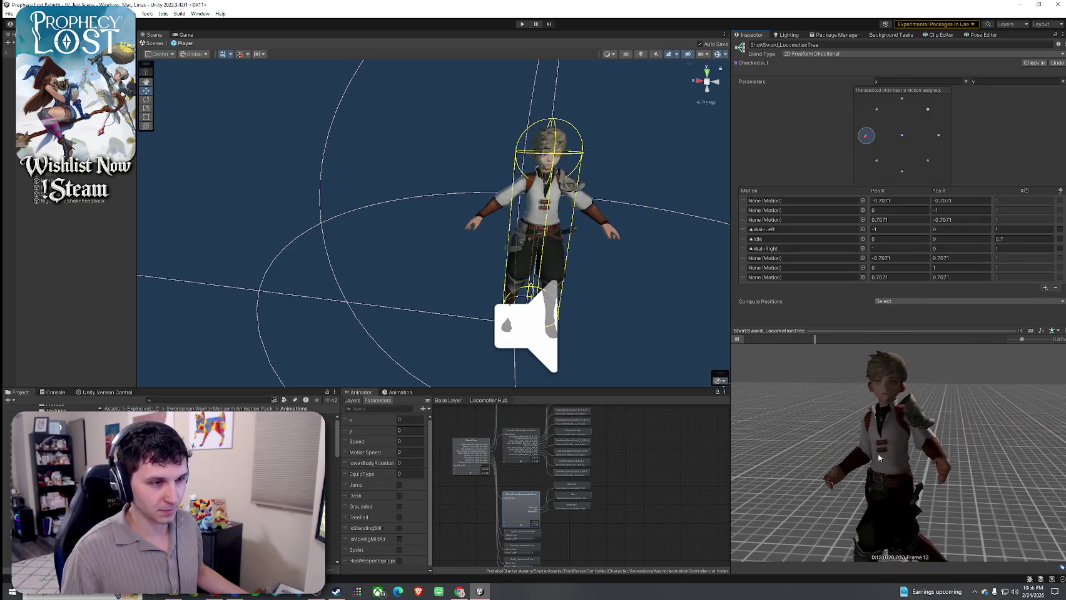
scroll(881, 450, down, 2)
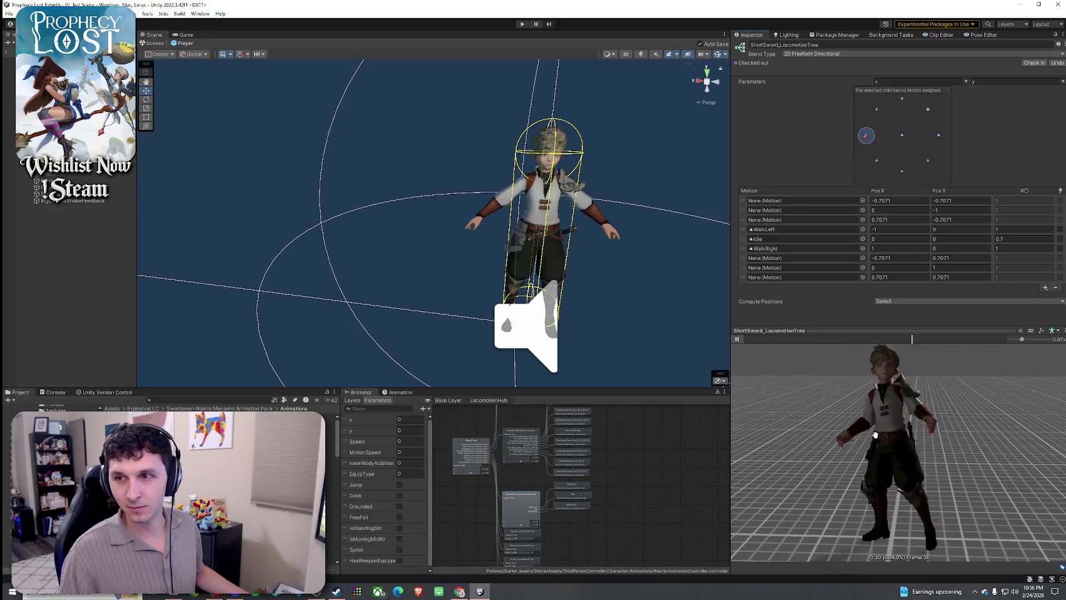
drag(875, 434, 993, 423)
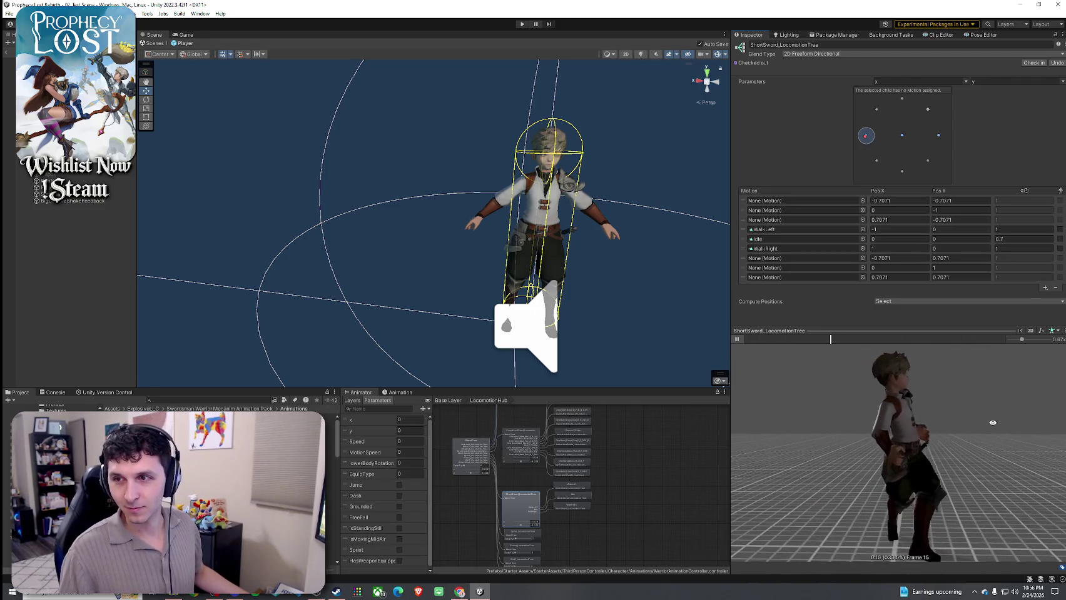
scroll(886, 530, up, 5)
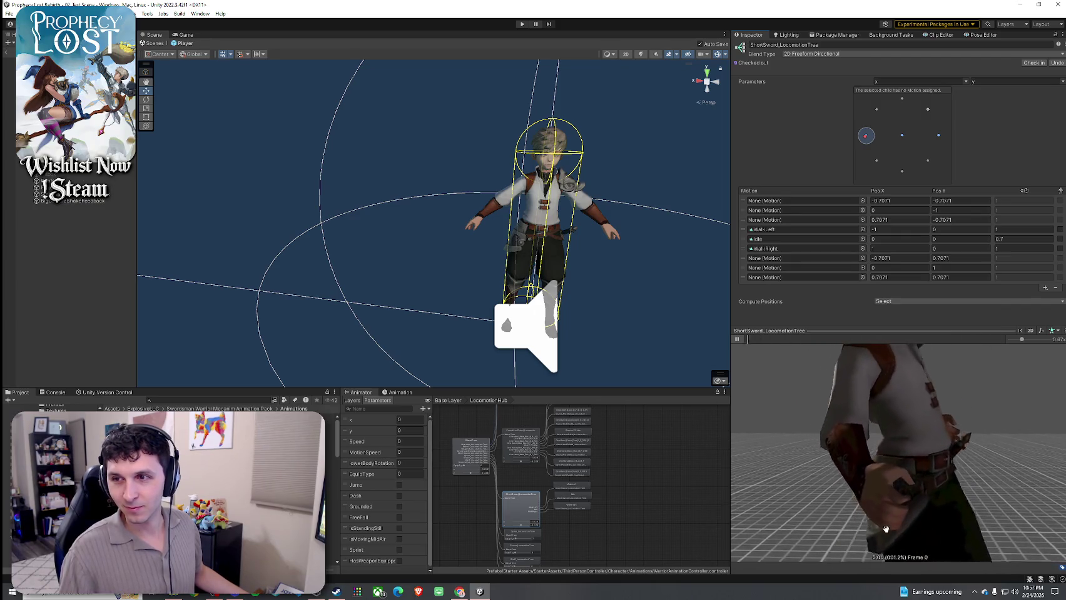
mouse_move(886, 530)
mouse_down()
mouse_move(901, 501)
mouse_move(938, 475)
mouse_move(1022, 442)
mouse_move(932, 427)
mouse_move(939, 415)
mouse_up()
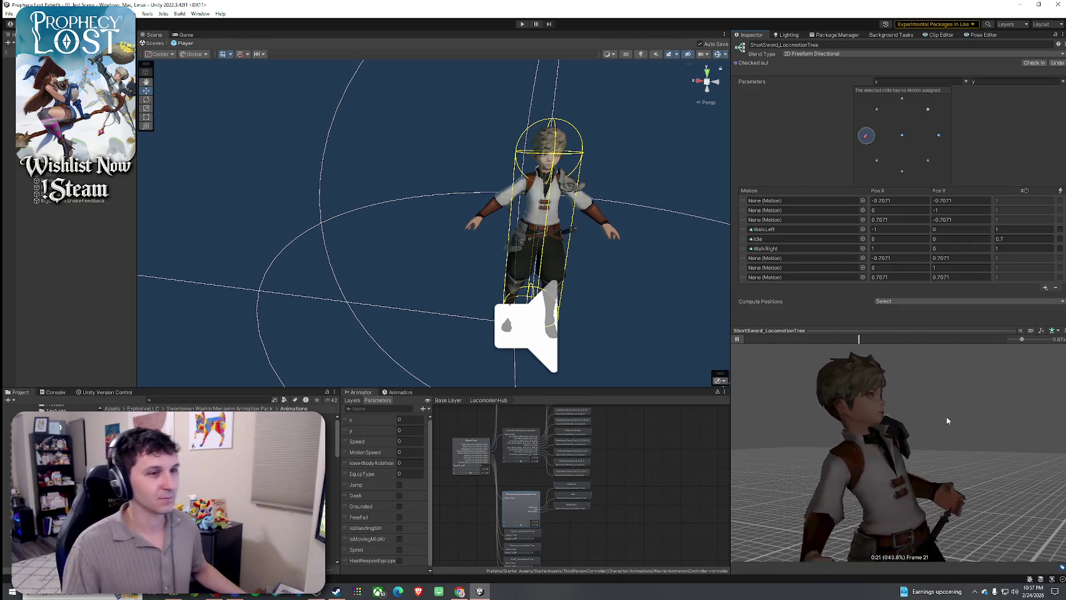
drag(937, 422, 839, 416)
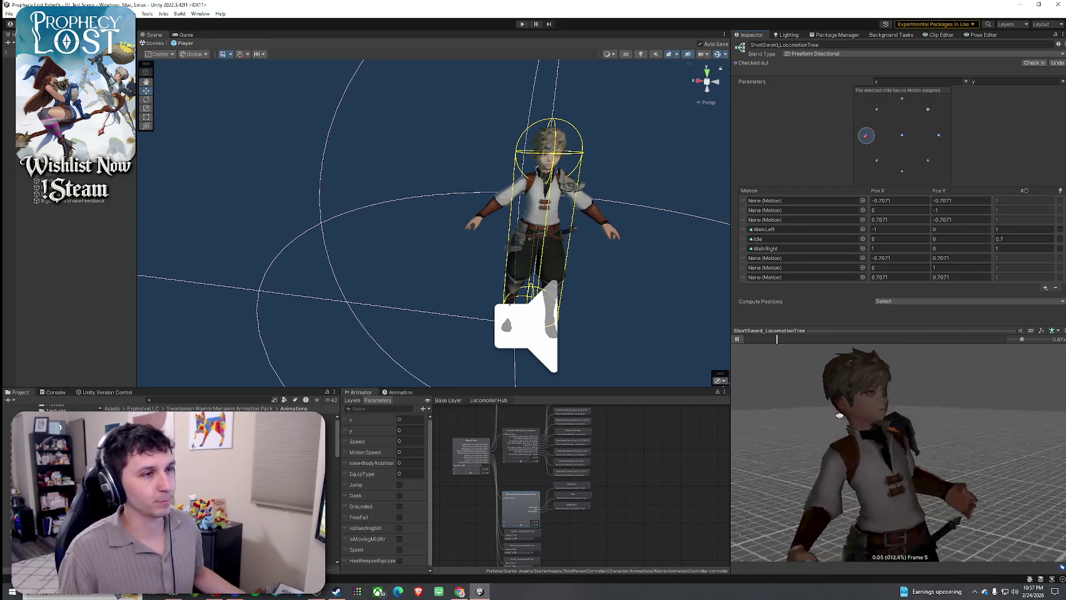
click(25, 408)
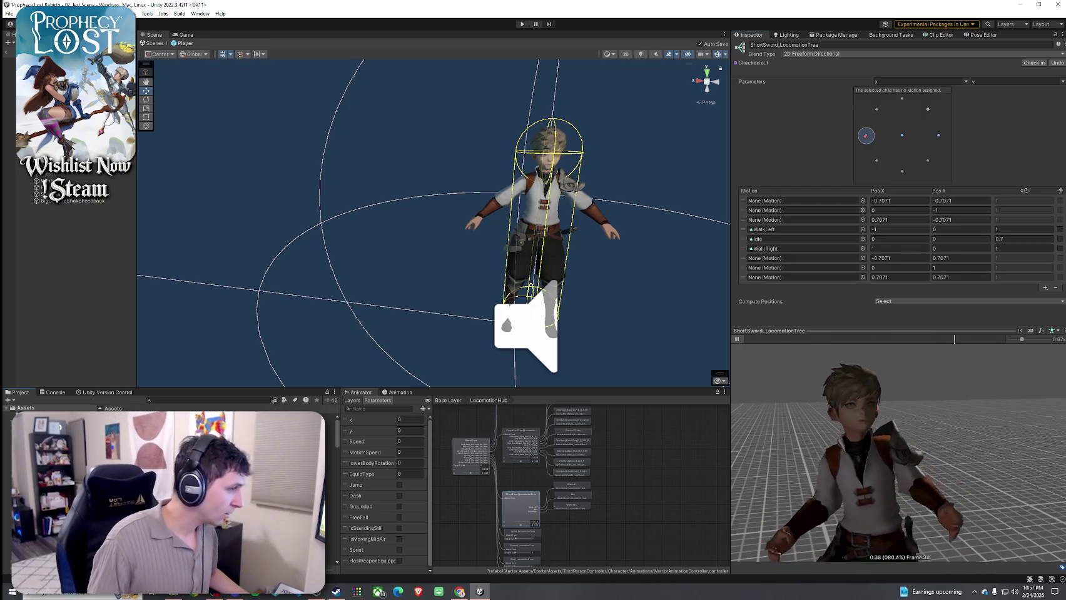
- Open DualSwordAnimationPack > 04_Run and play the Run_F_0_Start clip preview
double_click(125, 425)
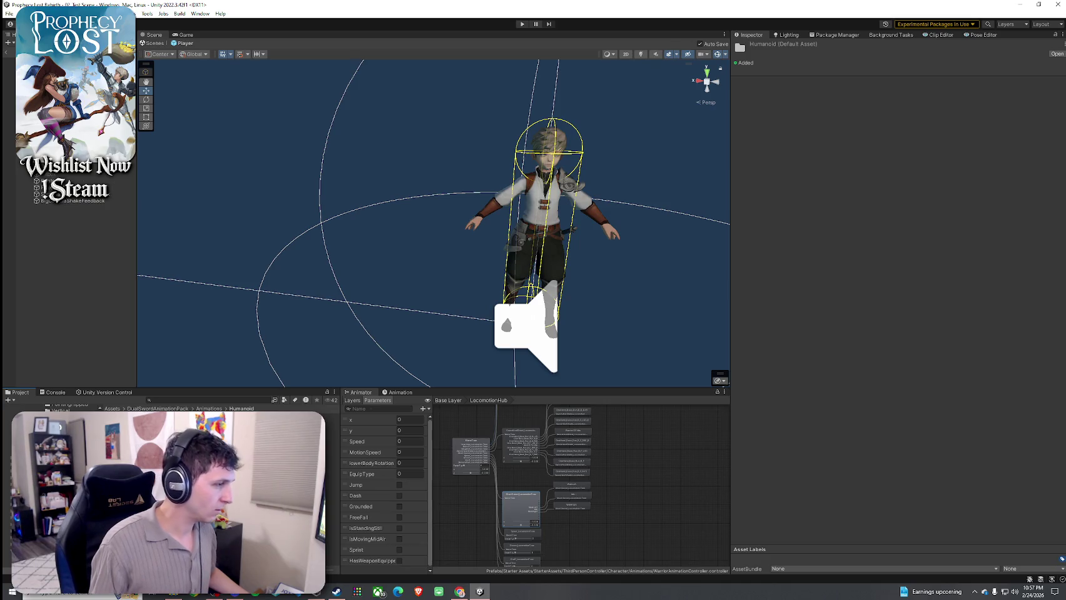
double_click(125, 432)
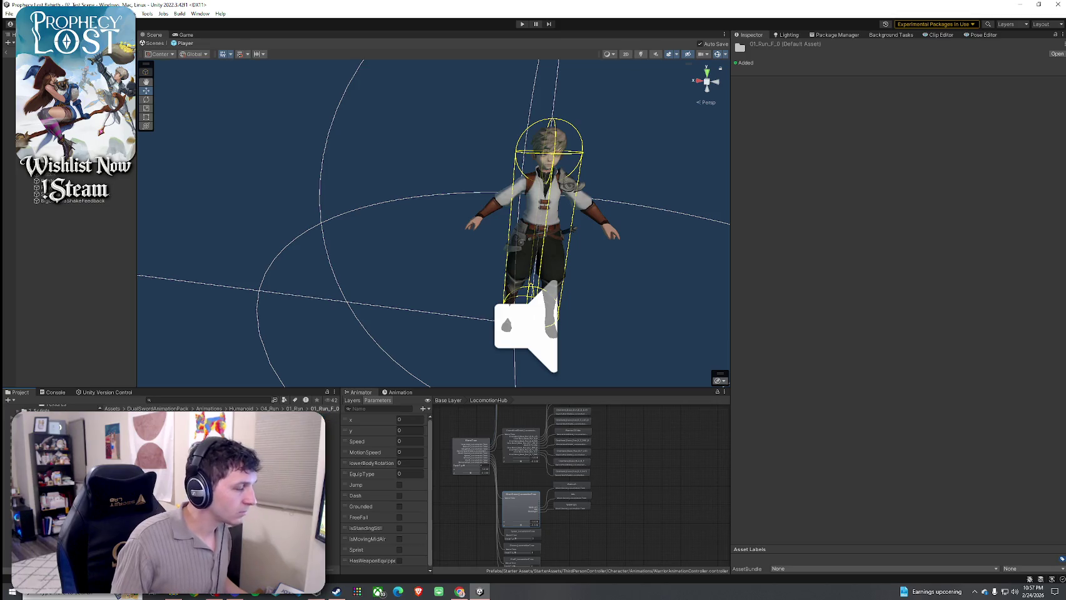
click(126, 430)
click(741, 340)
- Preview the Run_F_0_Loop clip, then select Run_Combat_F_0_Loop
click(125, 424)
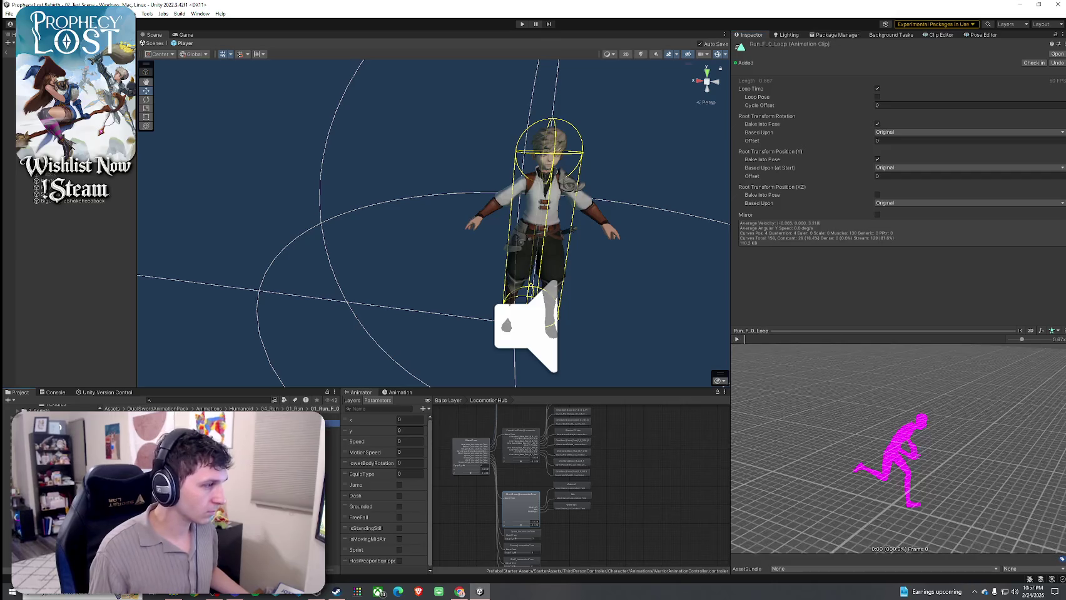
click(737, 340)
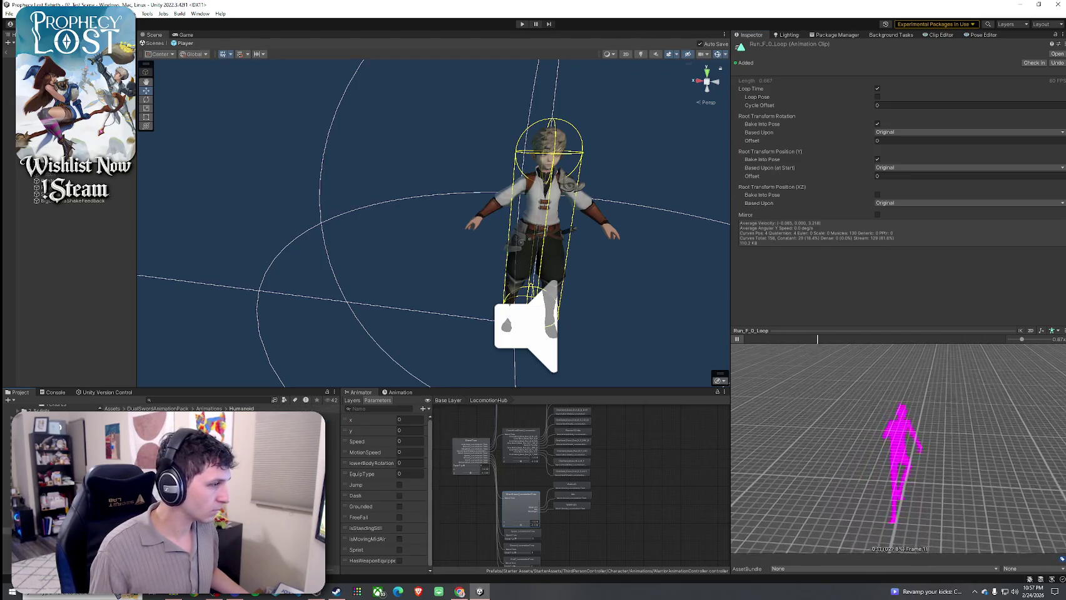
click(125, 424)
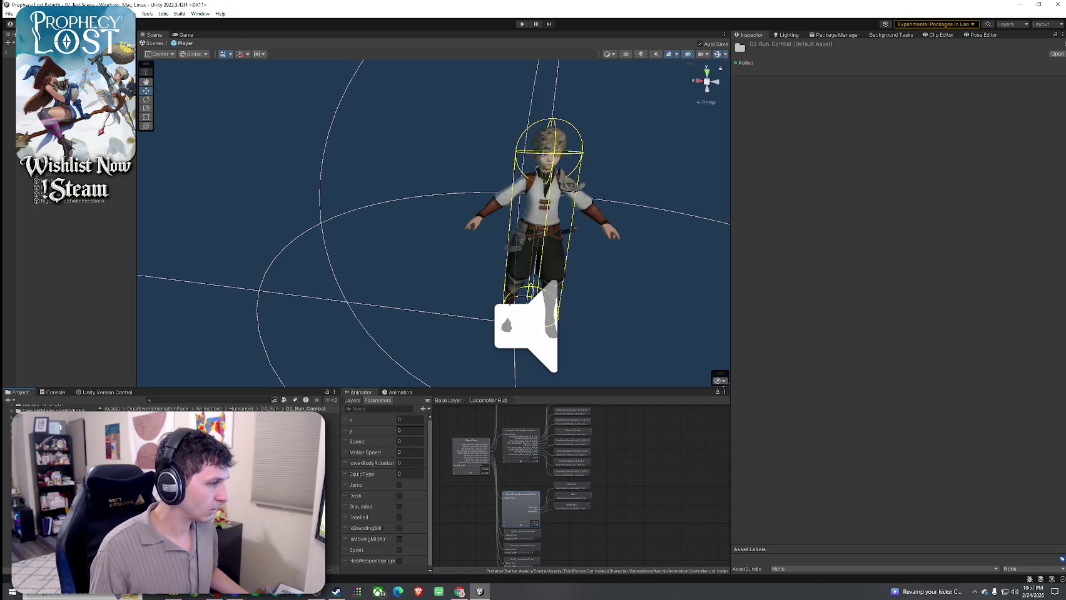
click(188, 423)
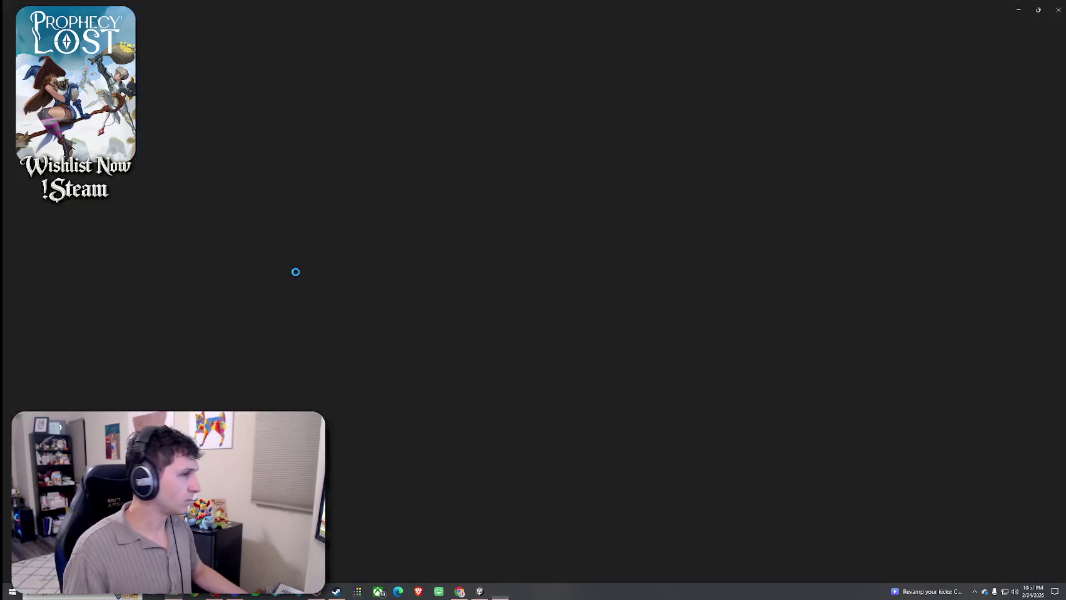
scroll(374, 212, up, 5)
scroll(468, 304, up, 2)
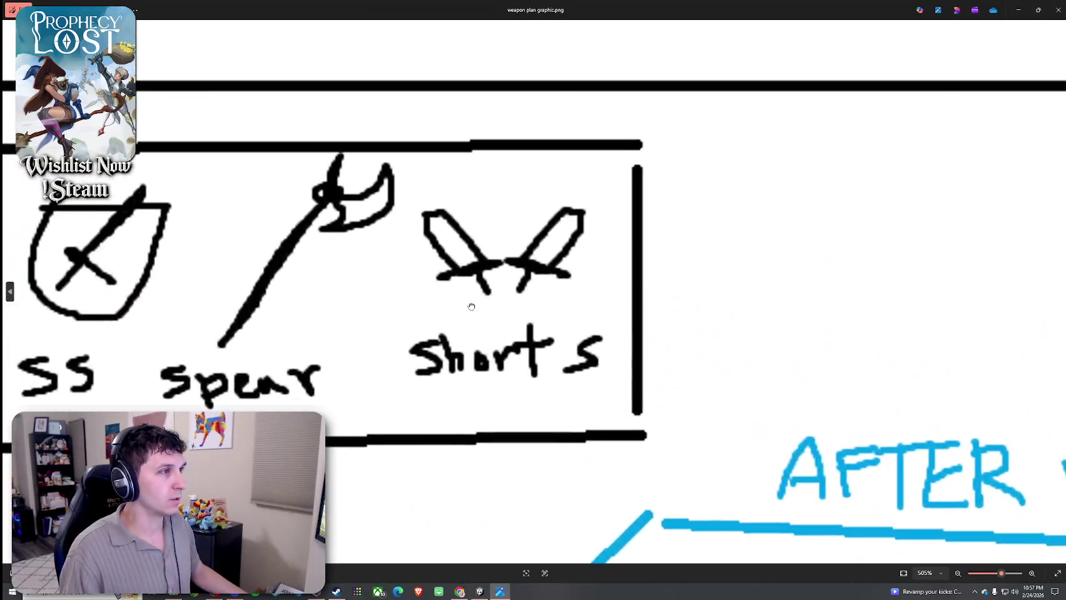
scroll(480, 309, down, 4)
scroll(509, 314, down, 2)
scroll(533, 300, up, 6)
scroll(534, 313, down, 8)
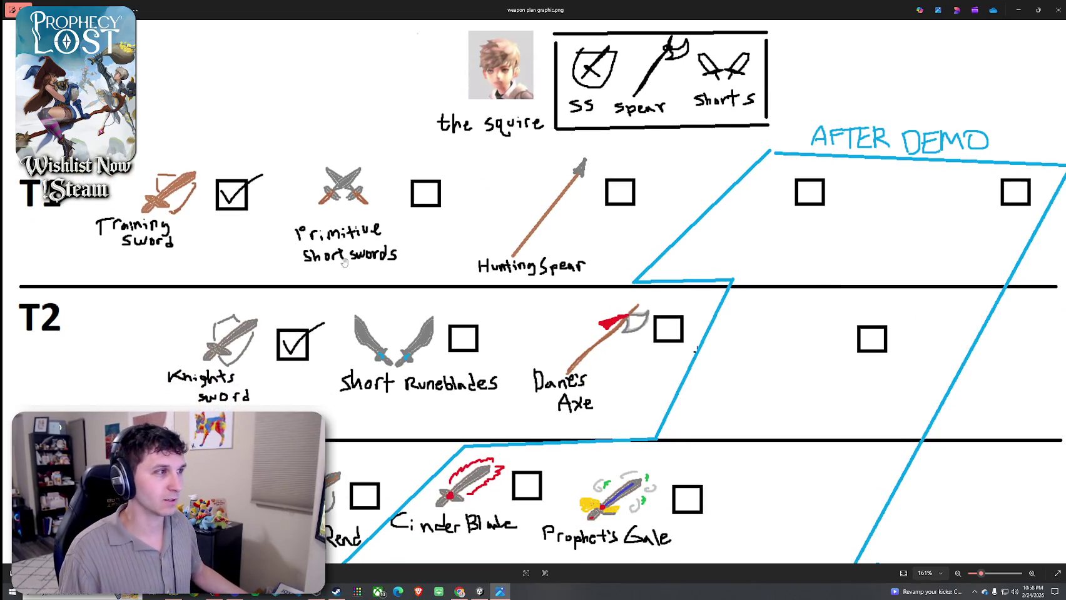
click(1061, 12)
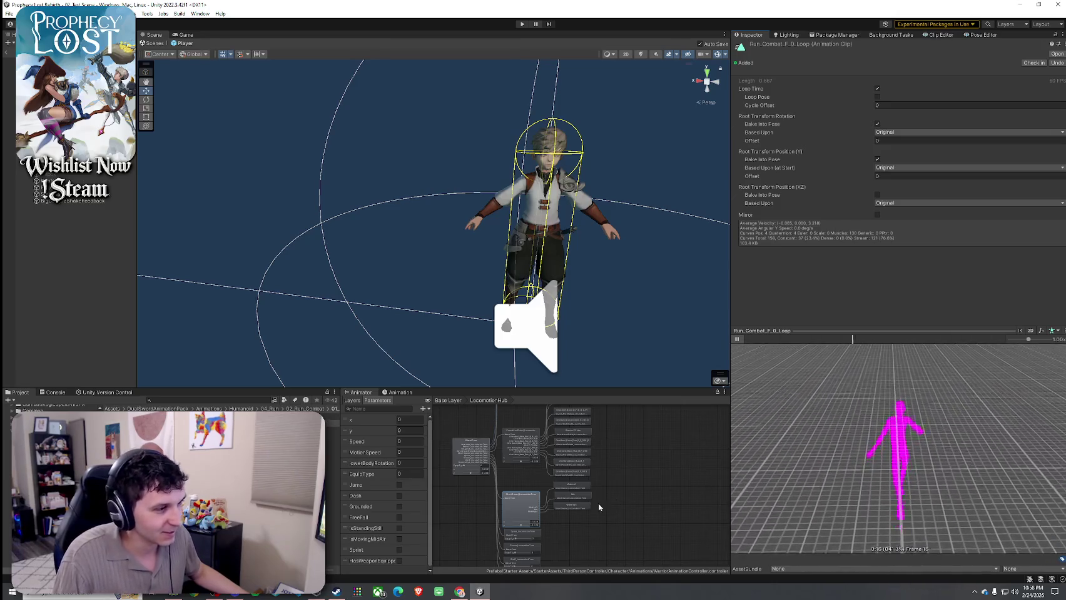
- Open 01_Idle > 02_Idle_Combat and play and orbit the Idle_Combat clip preview
click(529, 514)
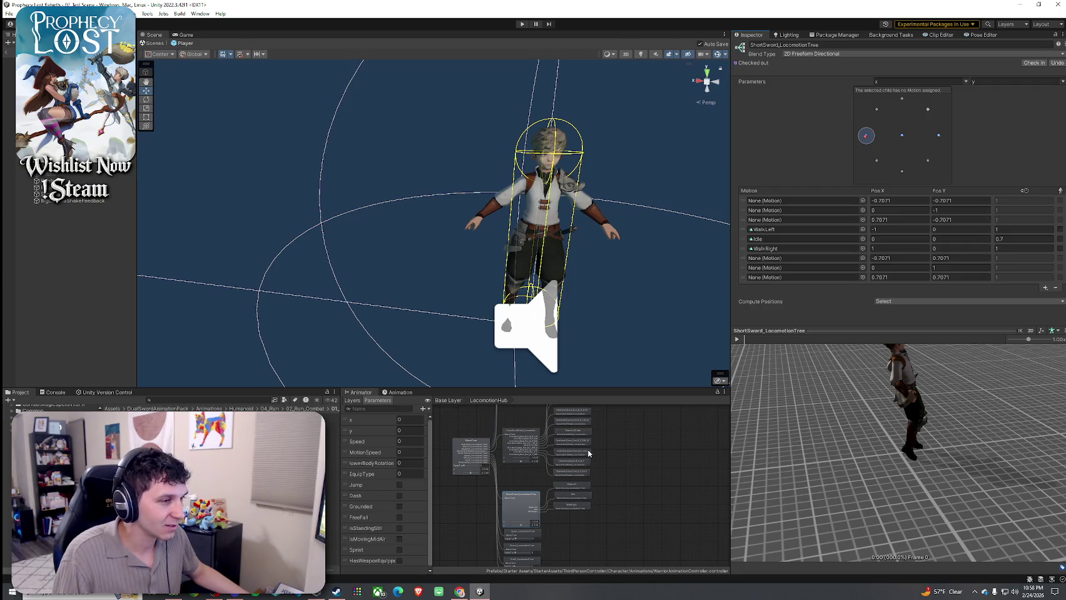
scroll(567, 438, up, 5)
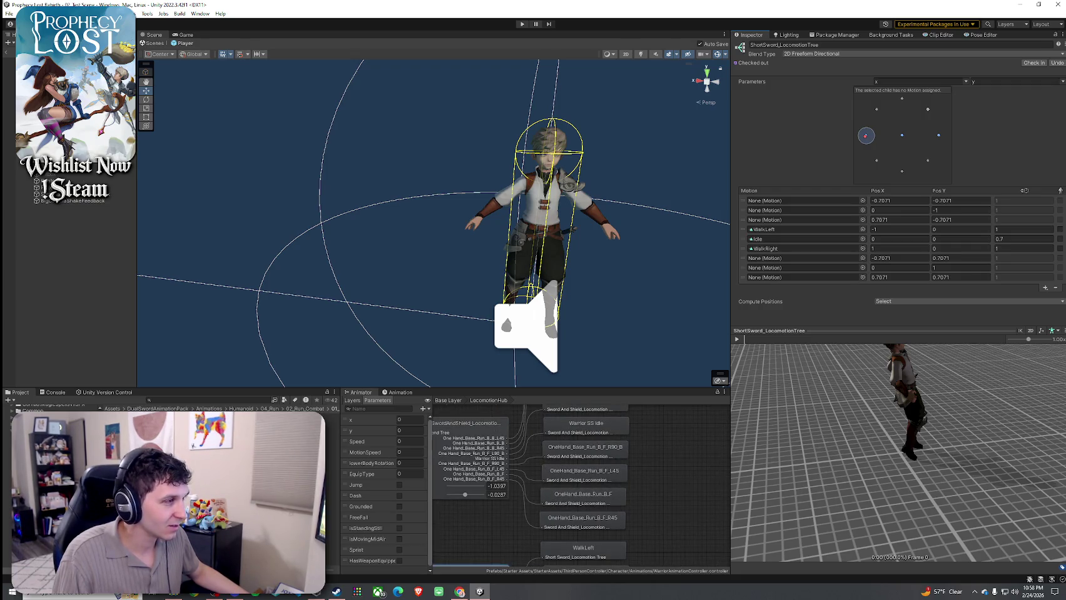
click(242, 409)
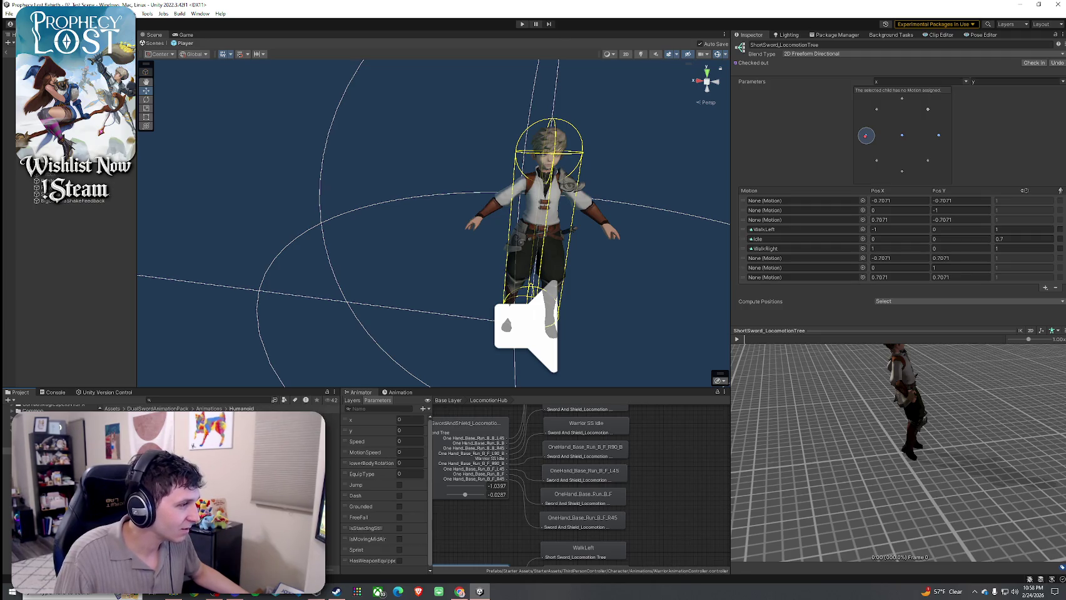
double_click(125, 438)
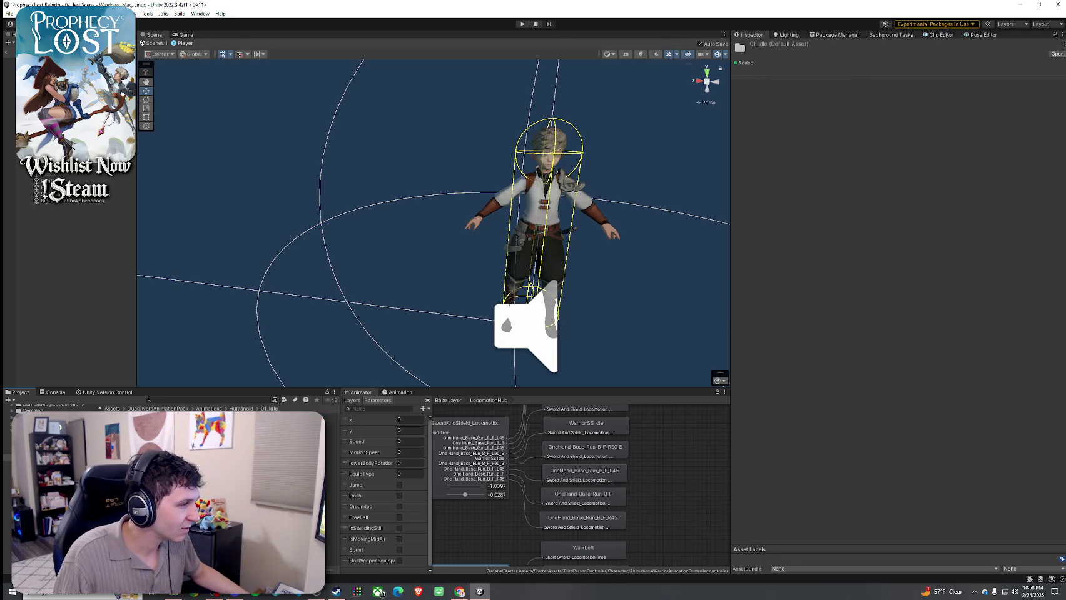
double_click(125, 424)
click(126, 417)
click(736, 339)
drag(744, 363, 799, 396)
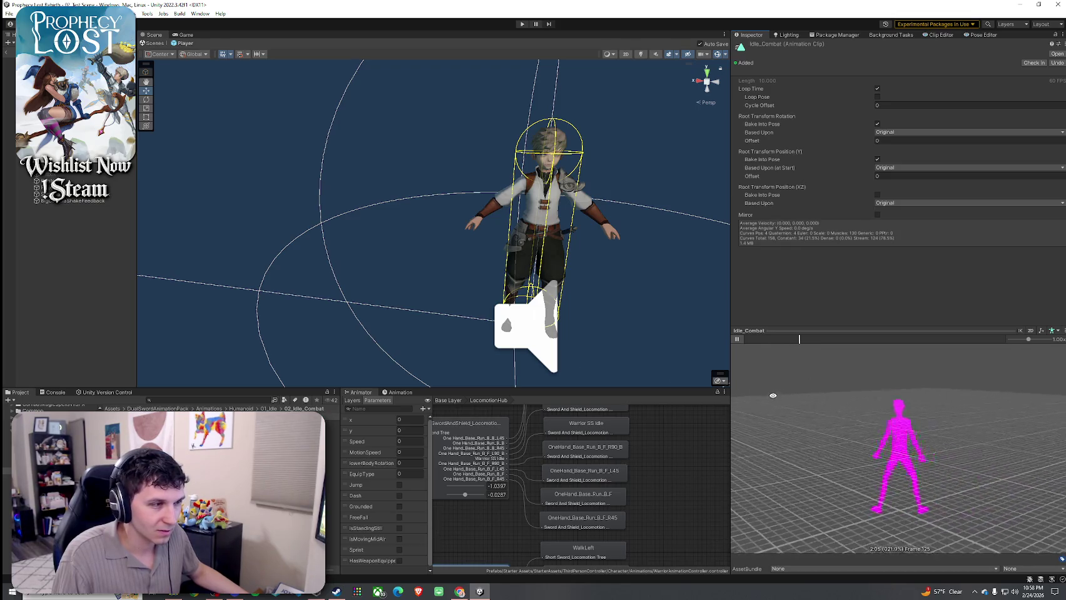
- Compare the Warrior SS Idle clip with the tree's Idle motion, then reopen DualSwordAnimationPack
click(602, 422)
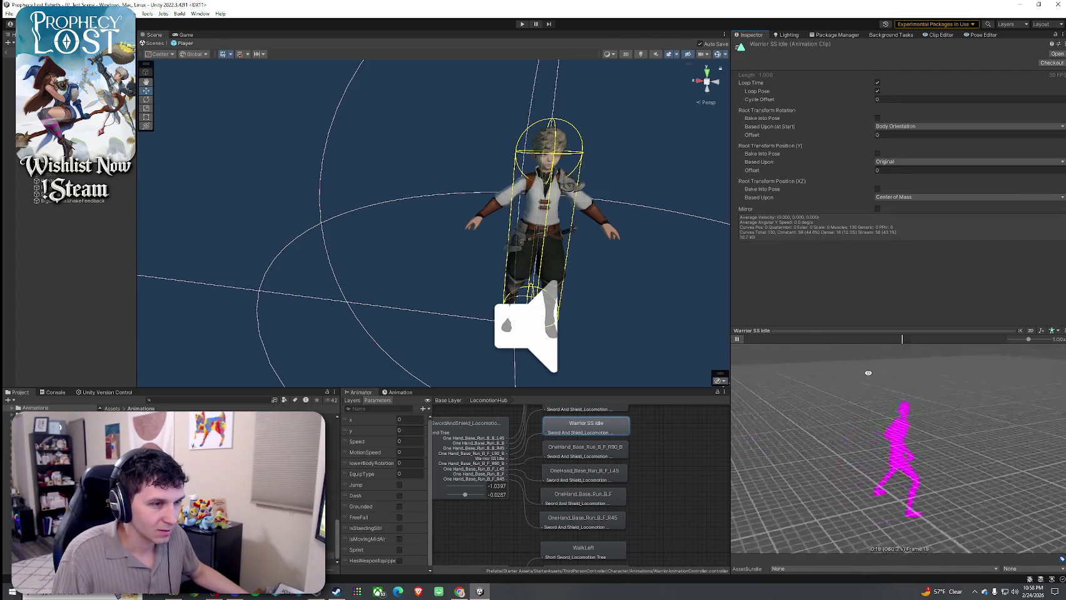
scroll(634, 484, down, 3)
scroll(607, 524, up, 3)
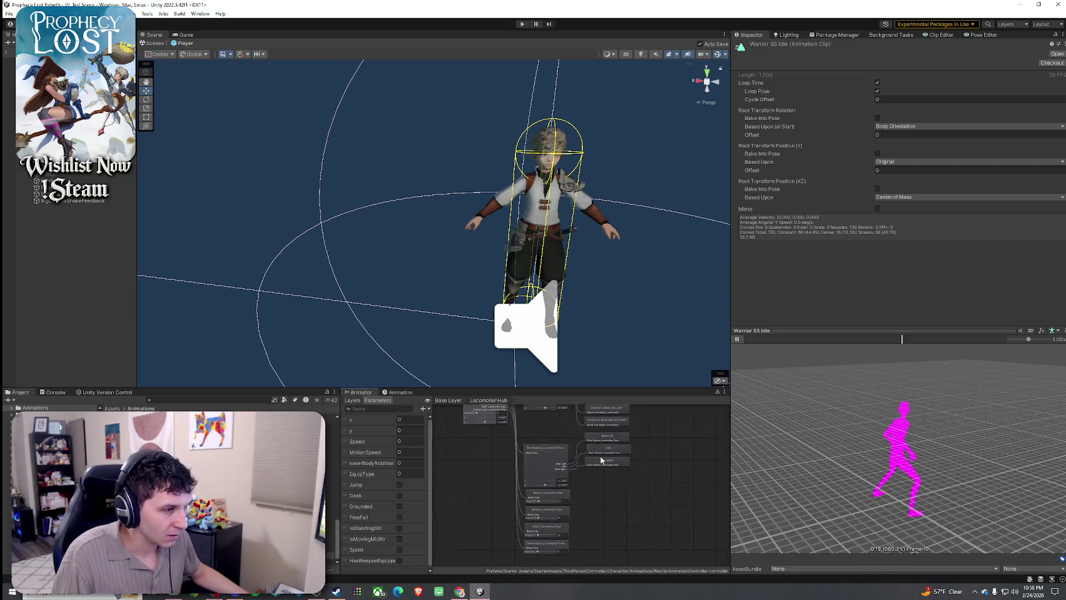
click(616, 444)
click(538, 468)
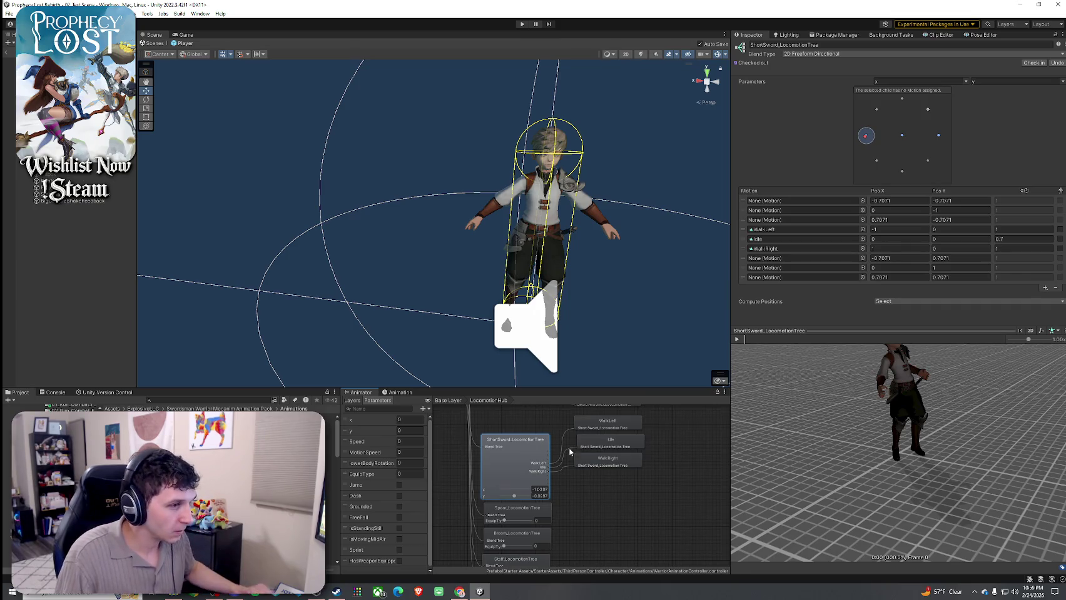
click(113, 408)
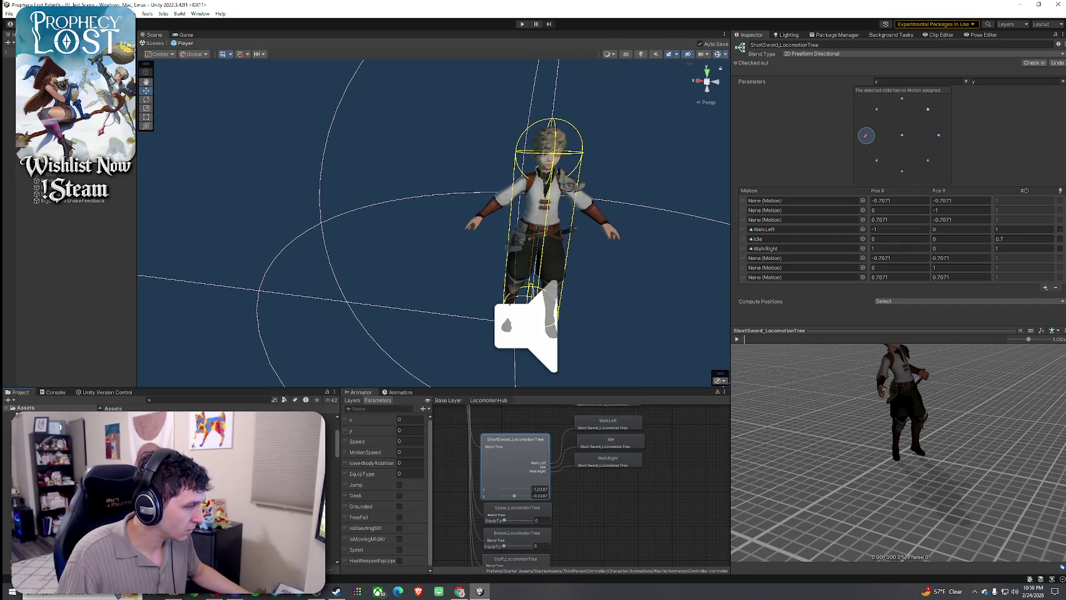
double_click(156, 450)
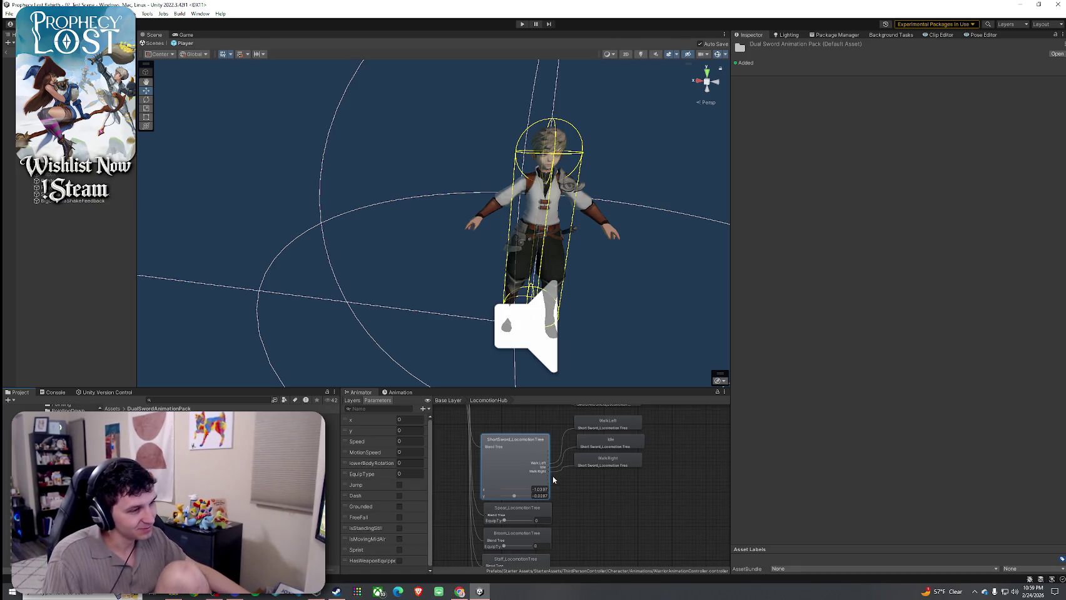
- Show the ShortSword_LocomotionTree settings and orbit its preview
scroll(553, 476, up, 5)
scroll(546, 449, down, 5)
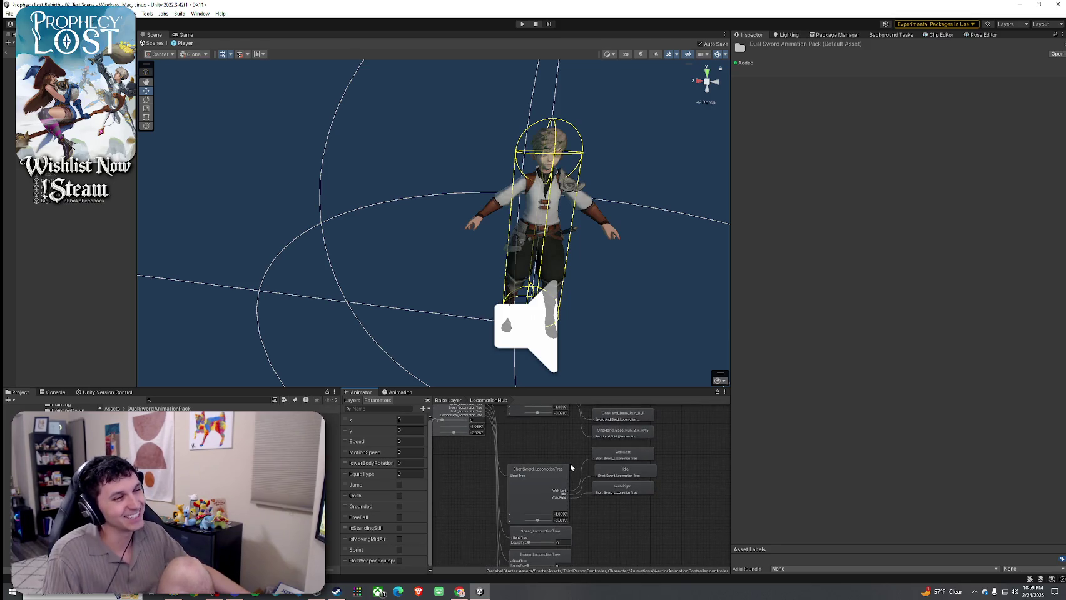
click(549, 478)
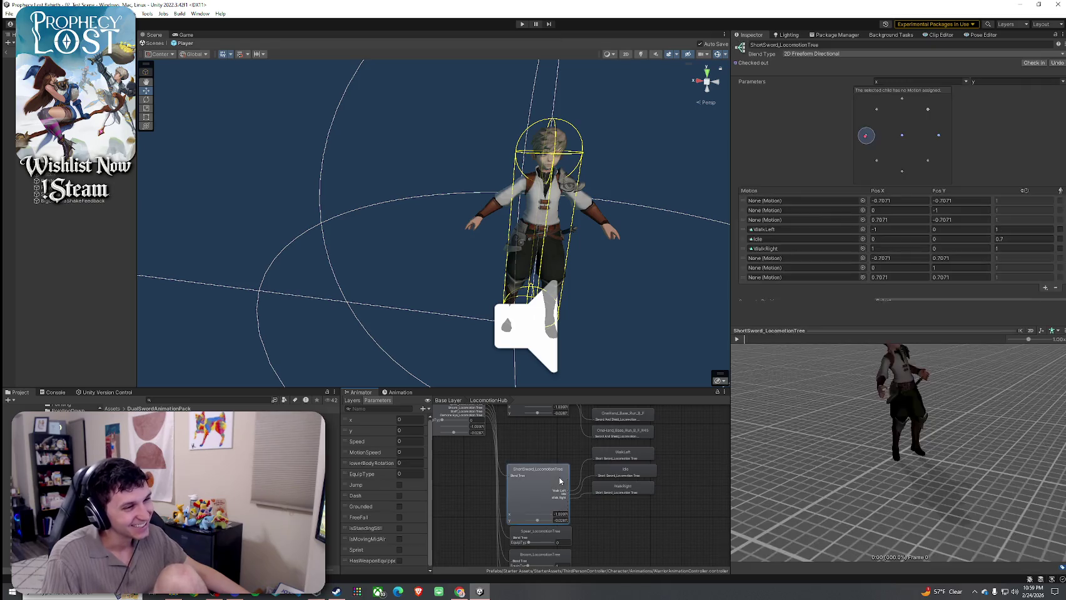
drag(829, 455, 806, 457)
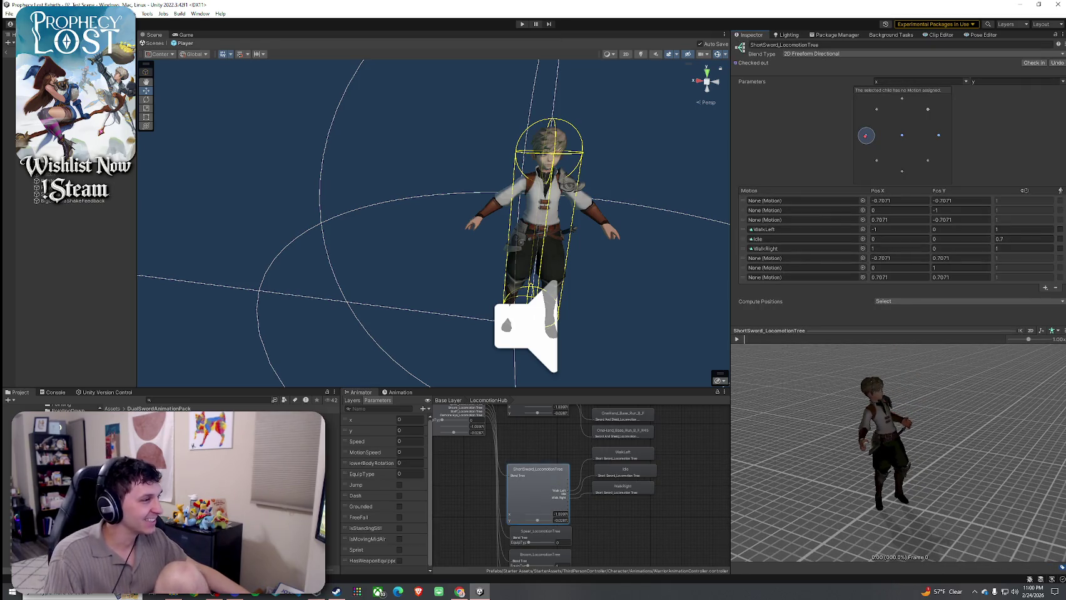
- Browse to Animations > Humanoid > 01_Idle > 02_Idle_Combat and preview Idle_Combat_to_Idle
double_click(125, 438)
double_click(125, 438)
double_click(125, 438)
double_click(125, 438)
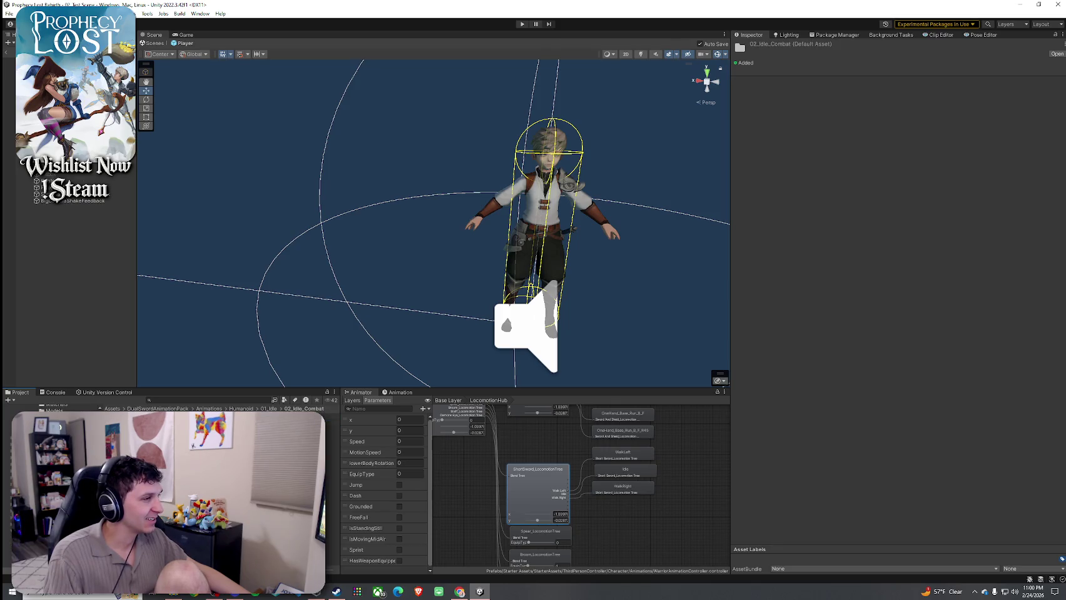
double_click(125, 438)
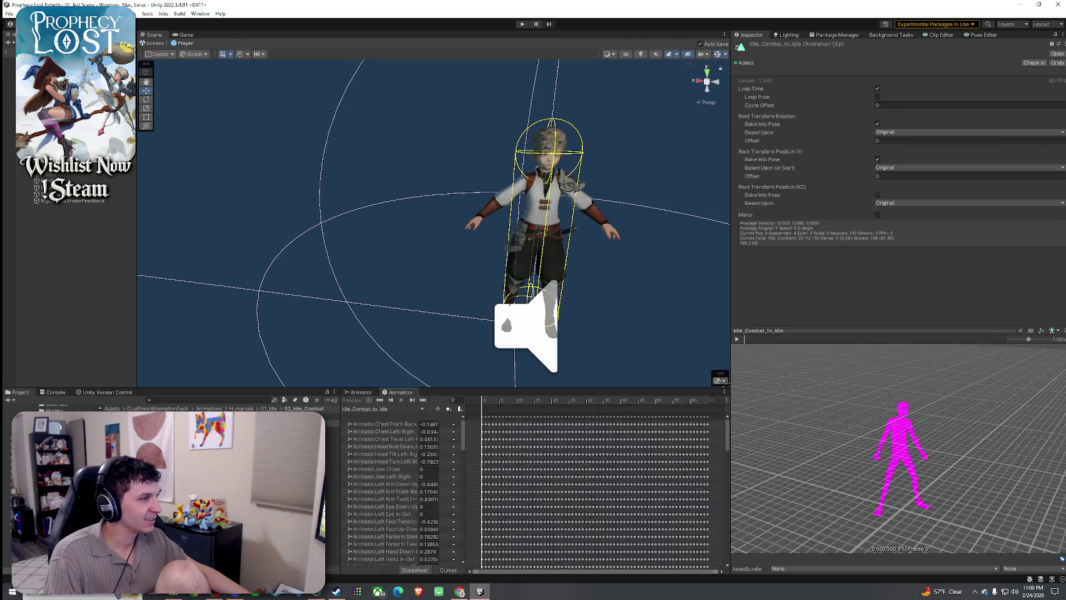
click(737, 339)
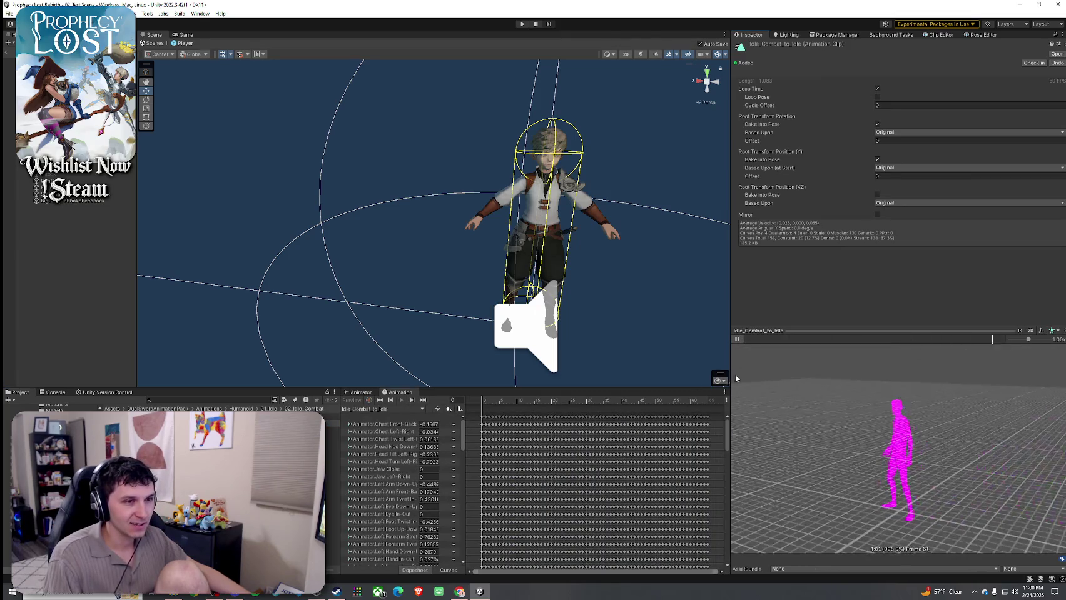
- Inspect the Idle_Combat clip, then reselect ShortSword_LocomotionTree in the Animator graph
click(322, 420)
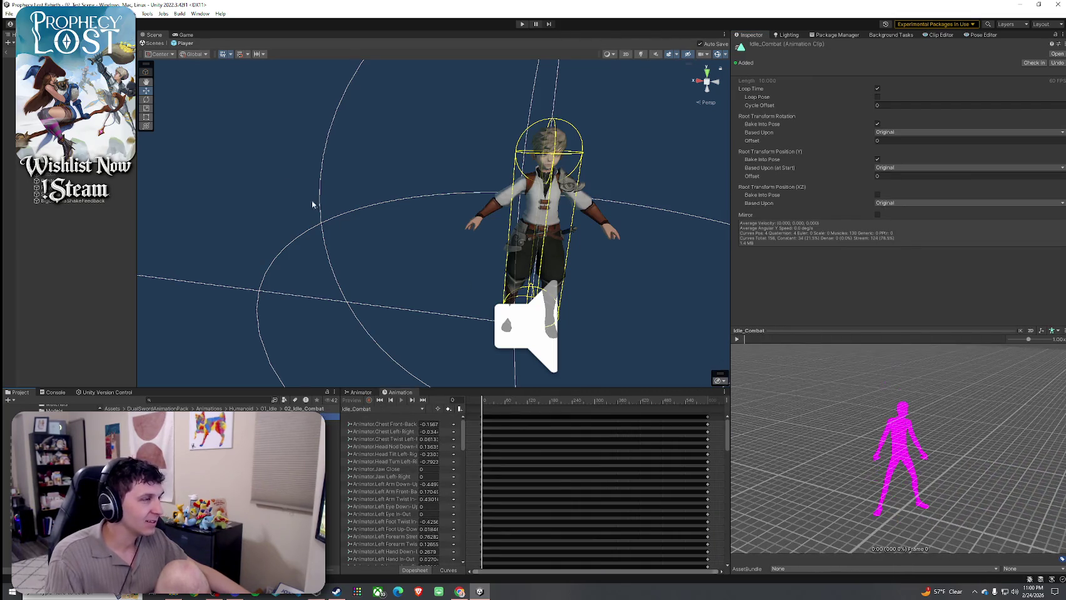
click(7, 60)
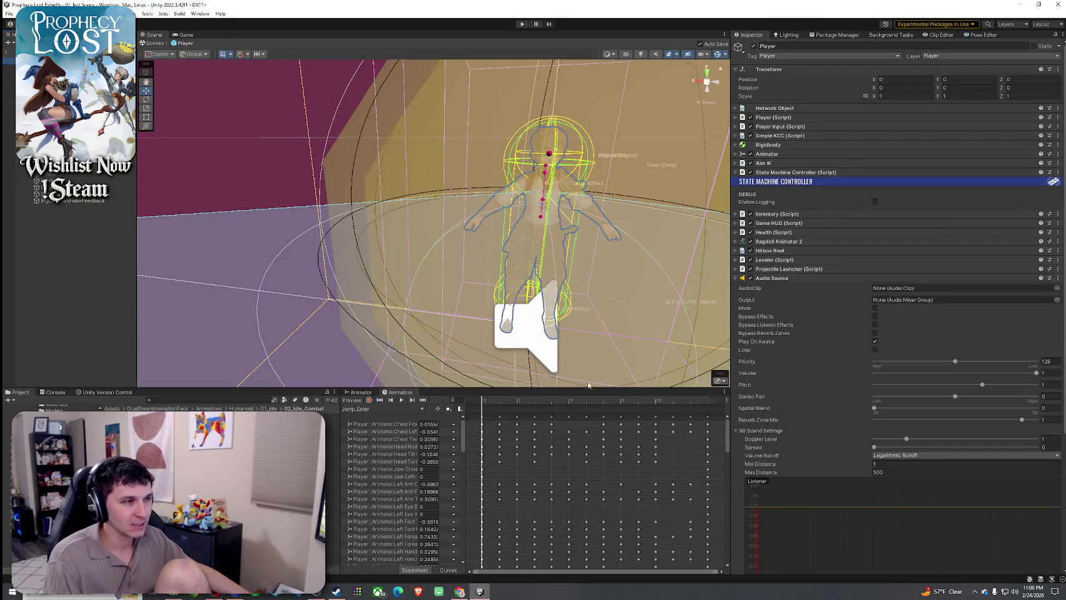
click(361, 392)
click(563, 493)
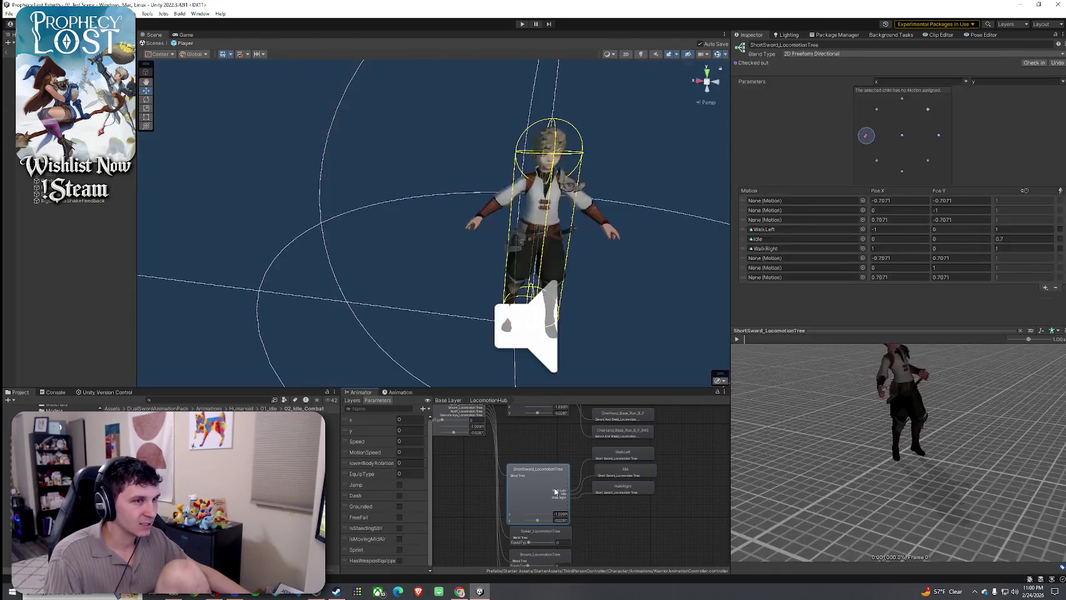
- Swap the Idle motion for Idle_Combat and play the blend at the centre point
click(779, 240)
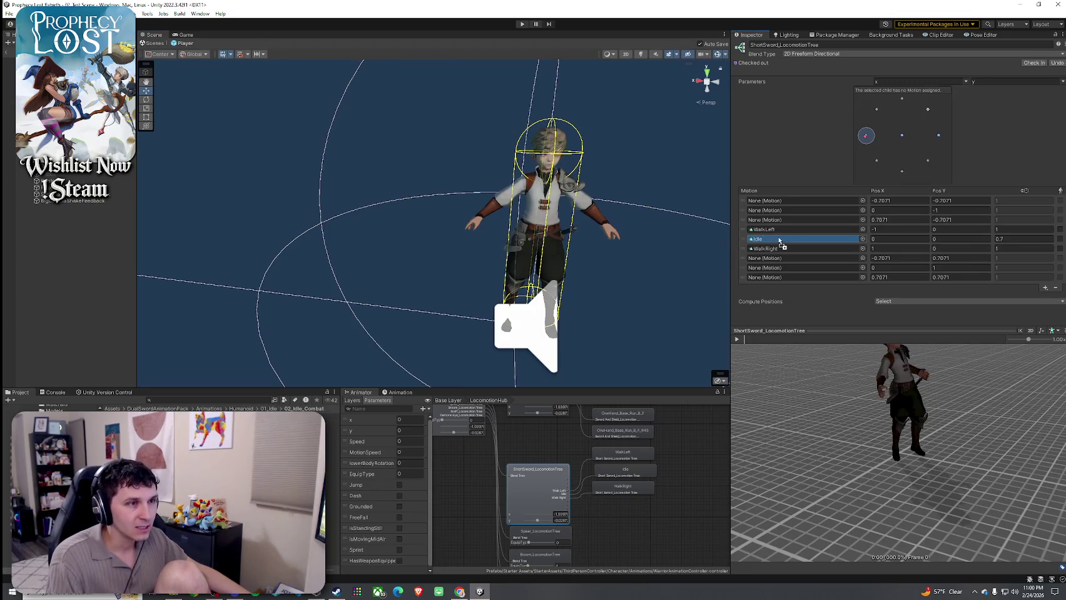
drag(778, 242, 779, 242)
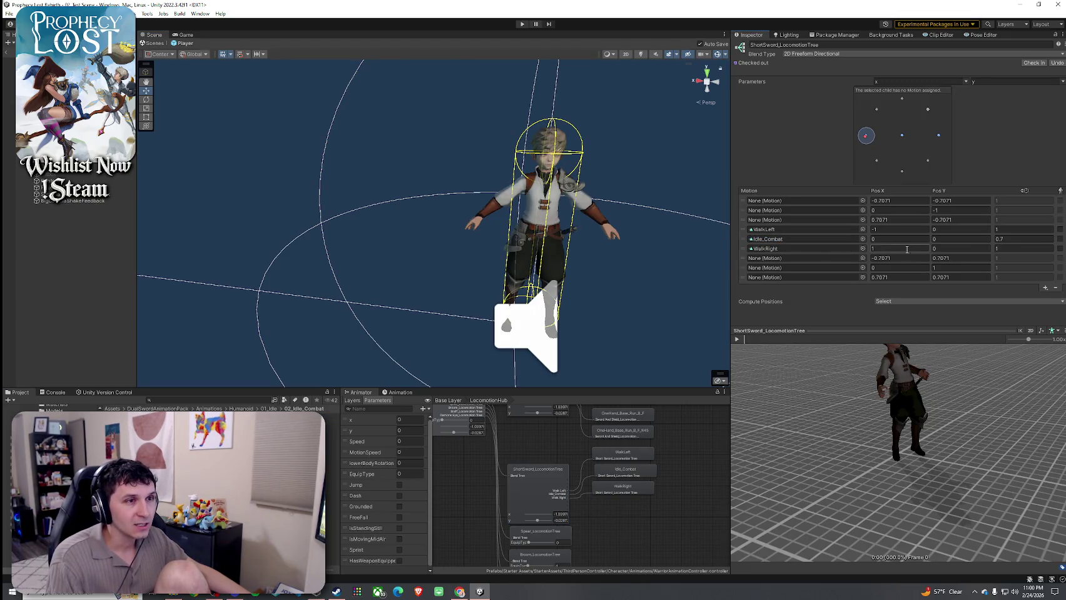
drag(865, 136, 902, 135)
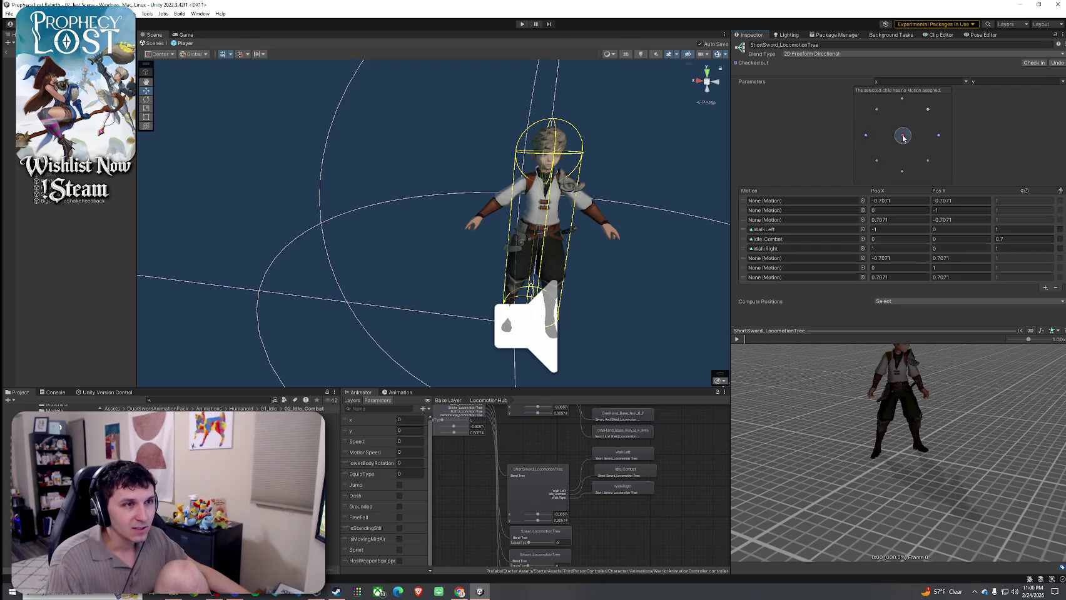
click(737, 340)
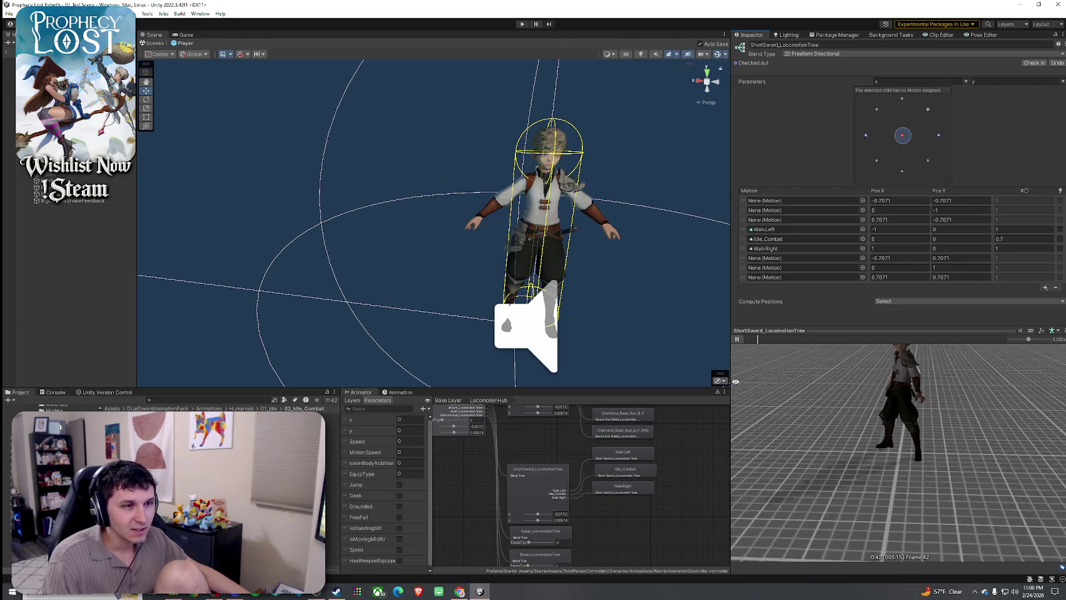
- Inspect the Idle_Combat preview from side and higher angles, then go back to 01_Idle
mouse_move(913, 432)
mouse_down()
mouse_move(882, 440)
mouse_move(887, 448)
mouse_up()
scroll(882, 440, up, 3)
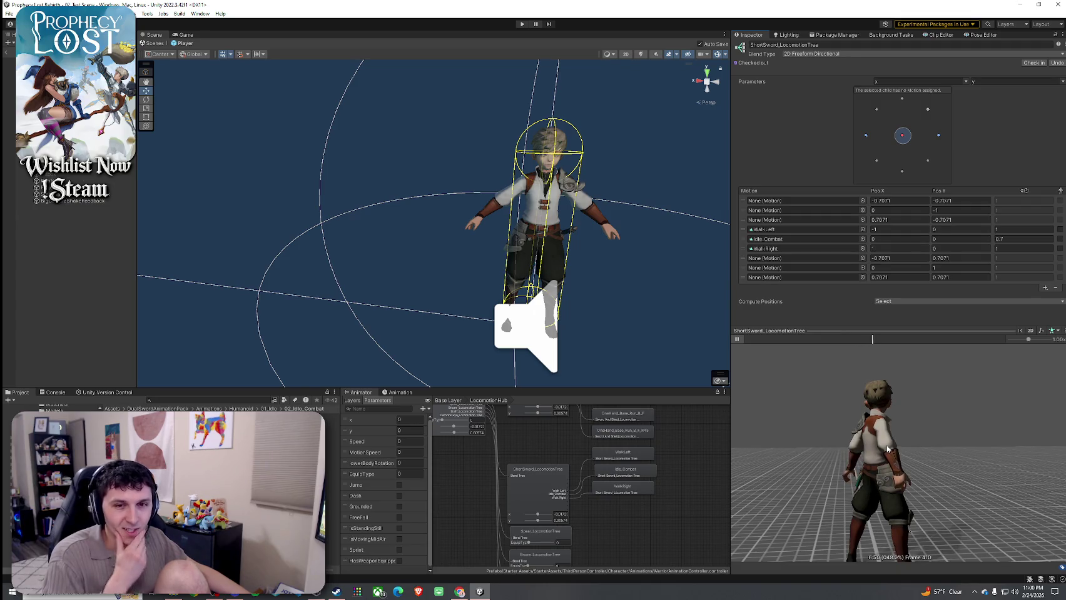
mouse_move(887, 449)
mouse_down()
mouse_move(859, 414)
mouse_move(913, 422)
mouse_move(950, 409)
mouse_move(944, 443)
mouse_up()
scroll(944, 443, up, 5)
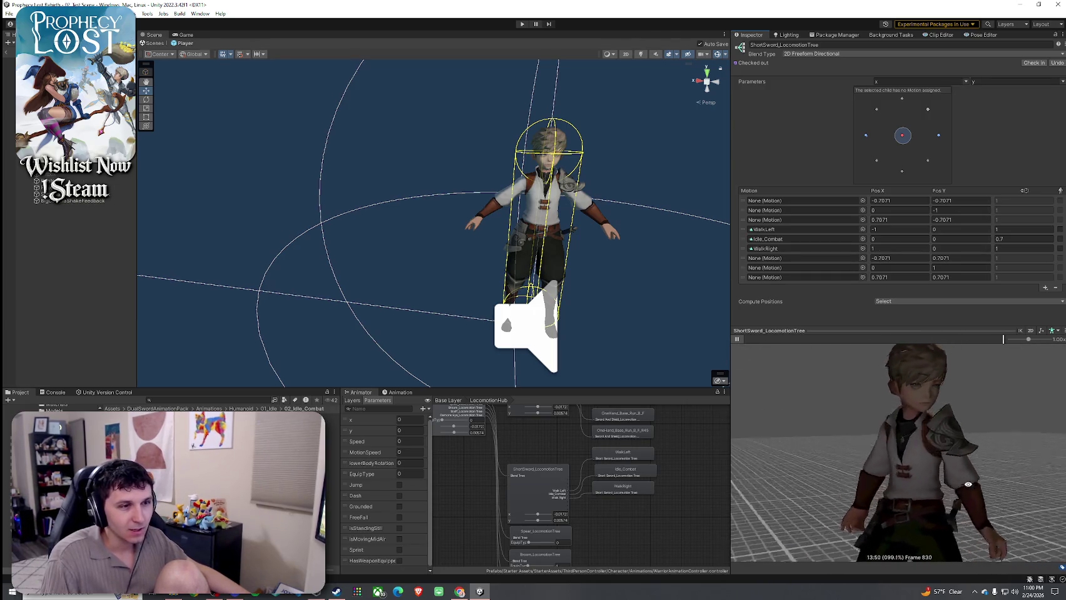
mouse_move(967, 484)
mouse_down()
mouse_move(894, 488)
mouse_move(908, 462)
mouse_up()
scroll(894, 488, down, 5)
scroll(878, 494, up, 2)
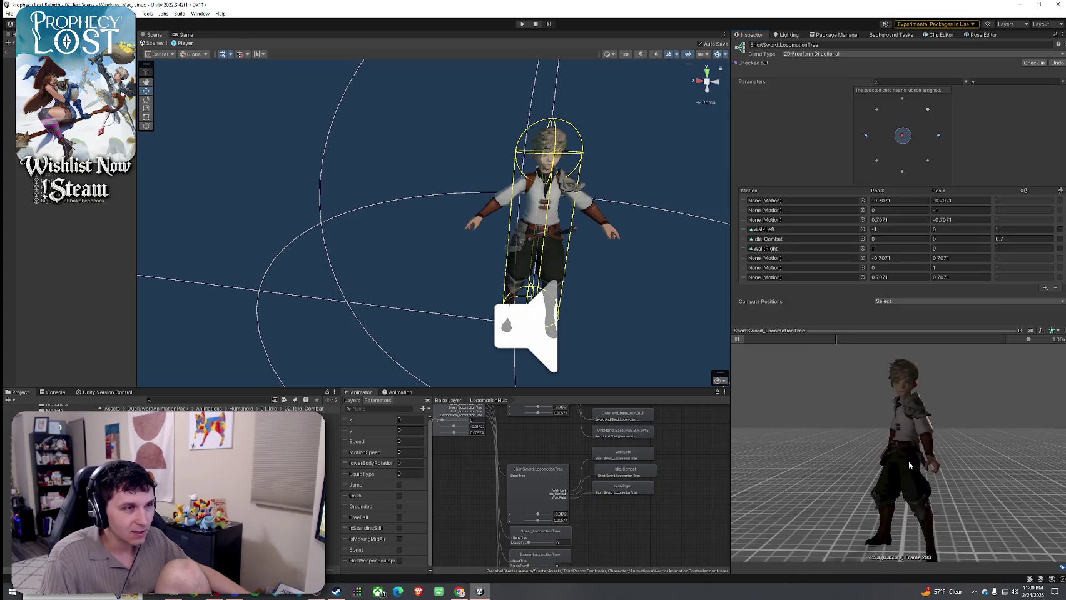
click(269, 409)
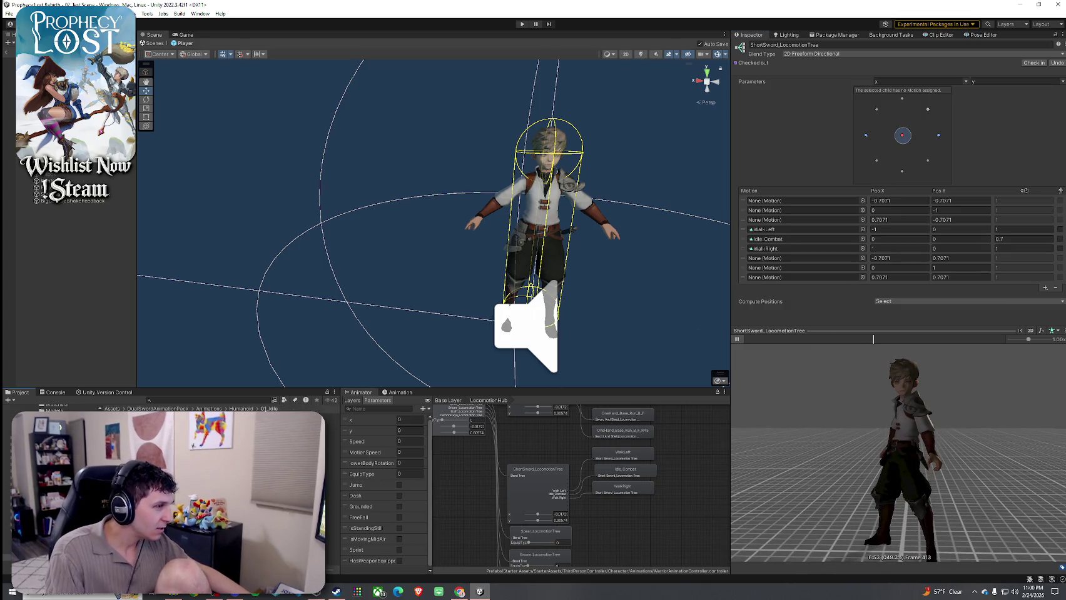
click(50, 438)
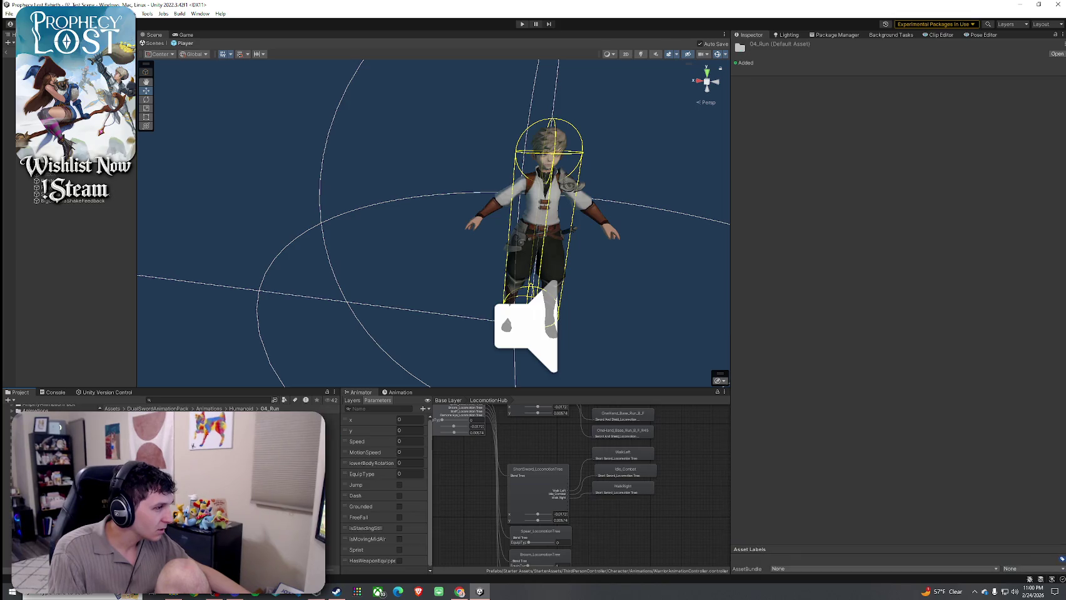
click(57, 446)
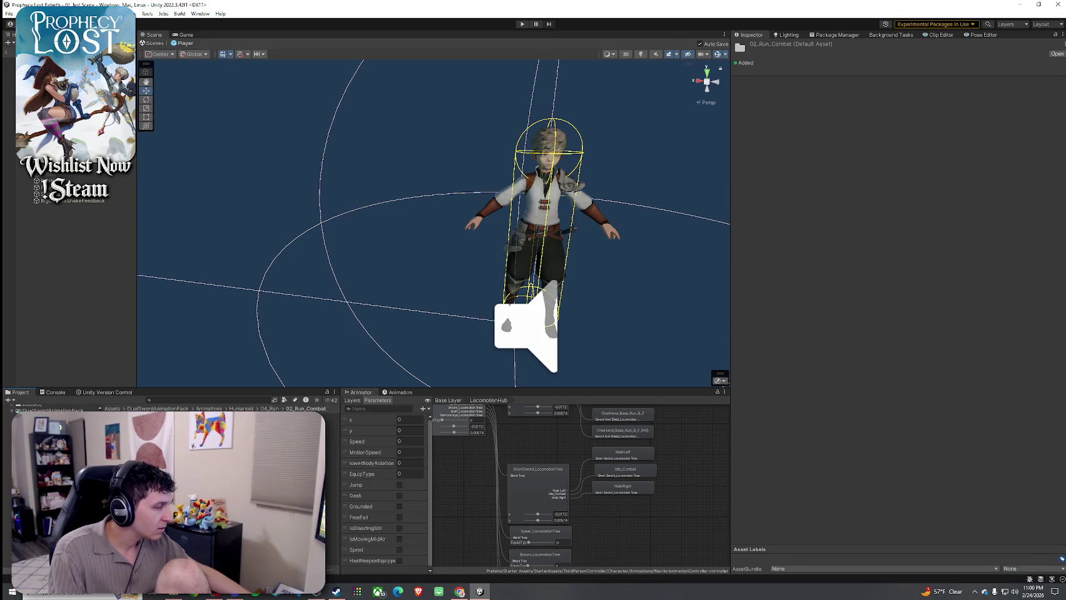
click(550, 492)
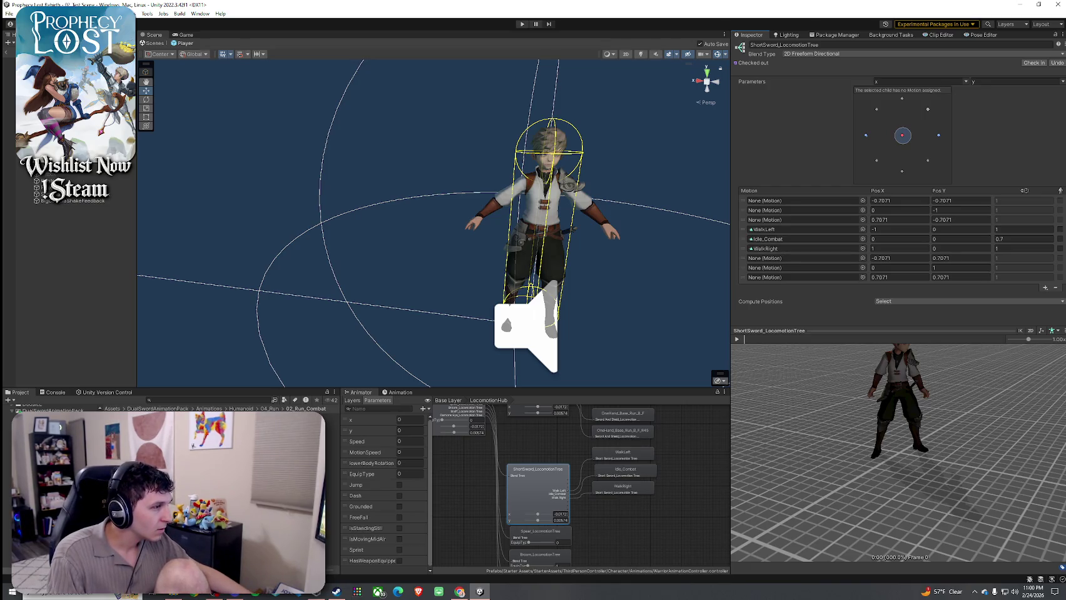
click(330, 417)
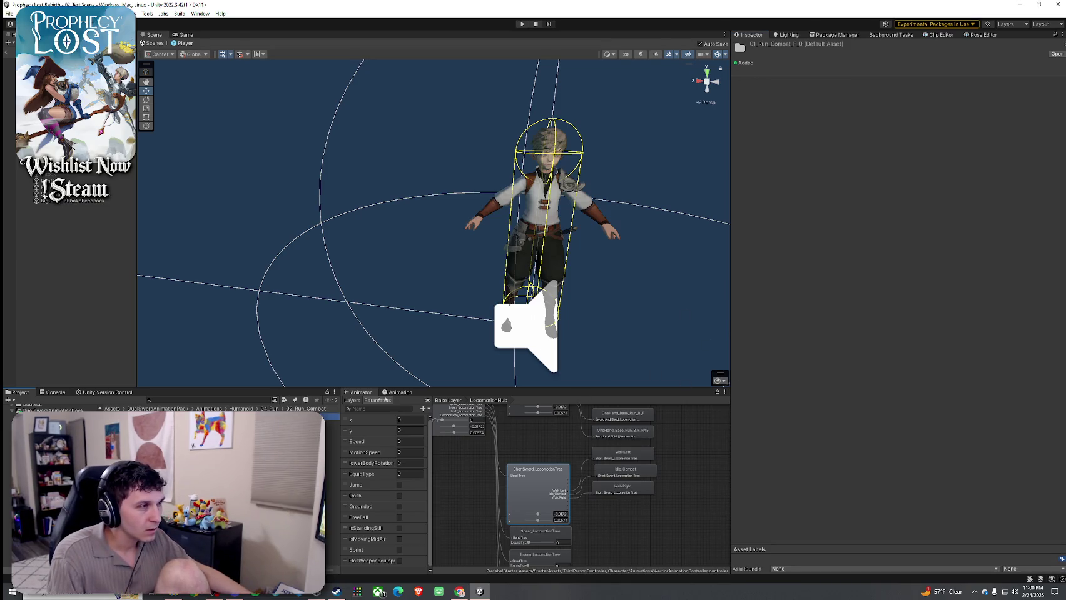
double_click(330, 417)
click(332, 423)
click(737, 340)
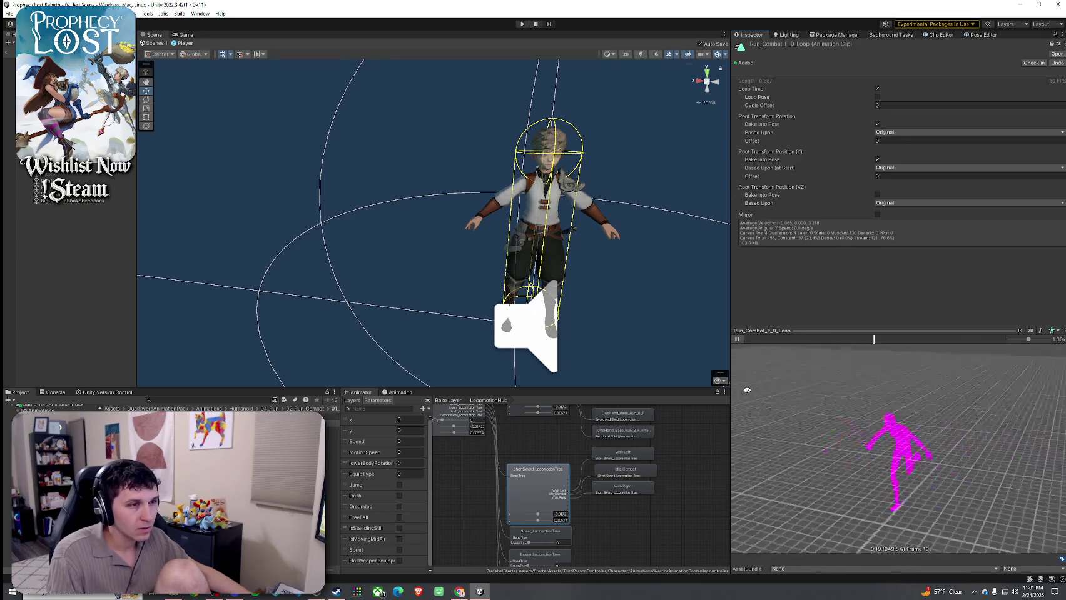
scroll(624, 443, up, 5)
scroll(623, 444, down, 4)
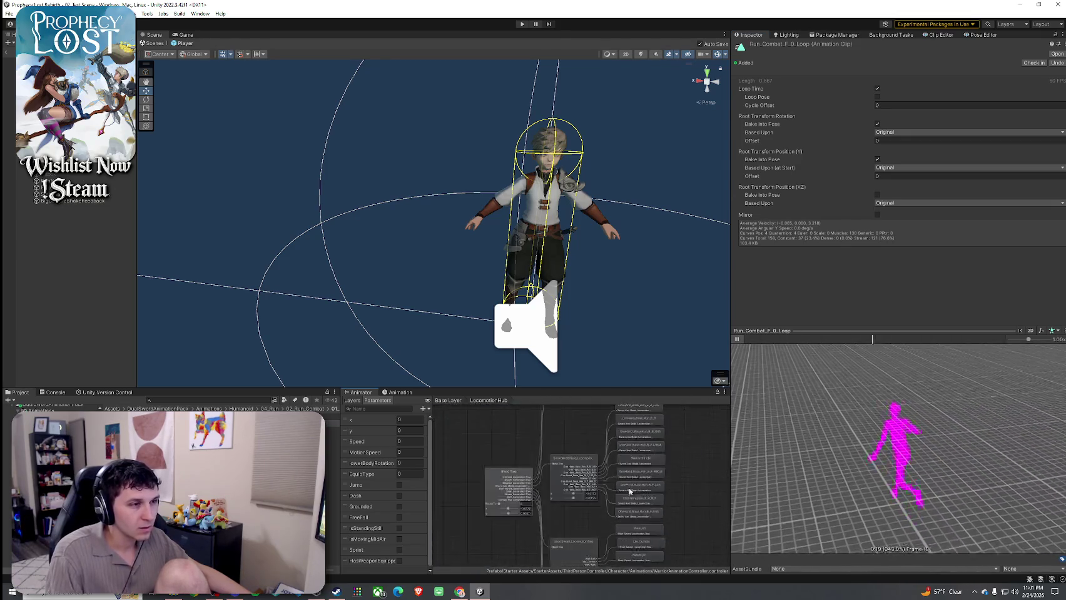
scroll(663, 511, up, 3)
click(660, 528)
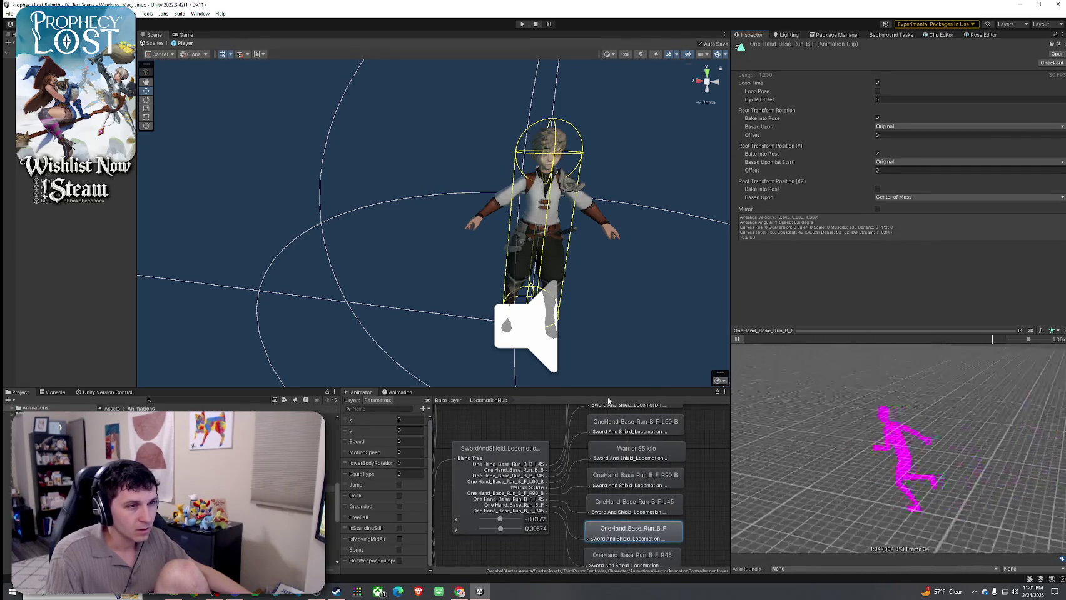
drag(647, 518, 667, 469)
scroll(667, 469, down, 5)
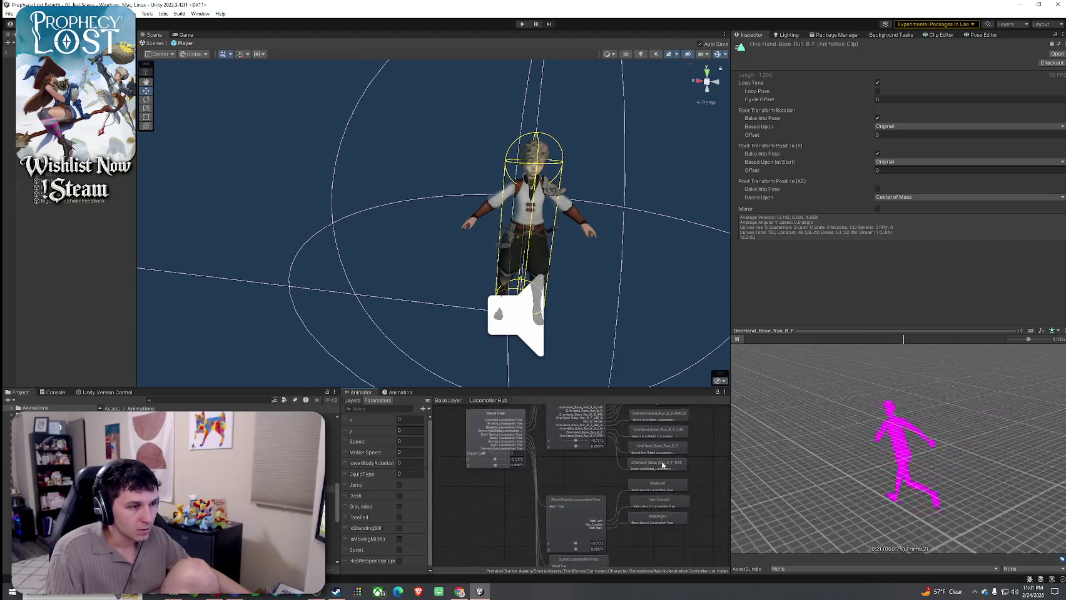
click(606, 501)
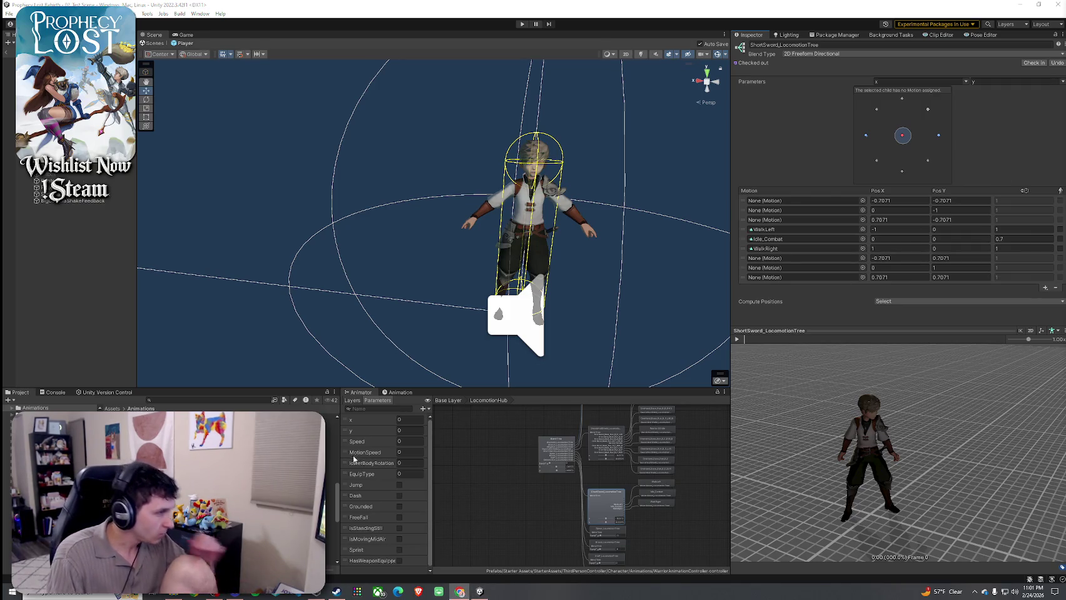
- Browse to 04_Run > 02_Run_Combat > 01_Run_Combat_F_0 and drop the loop clip into slot (0, 1)
scroll(605, 503, up, 5)
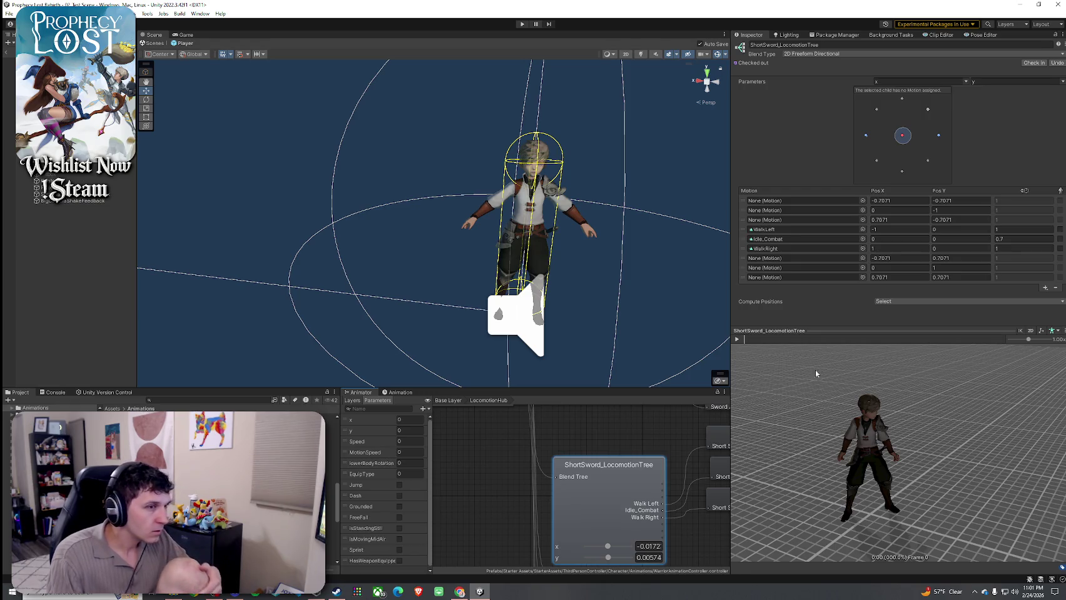
click(769, 238)
click(250, 409)
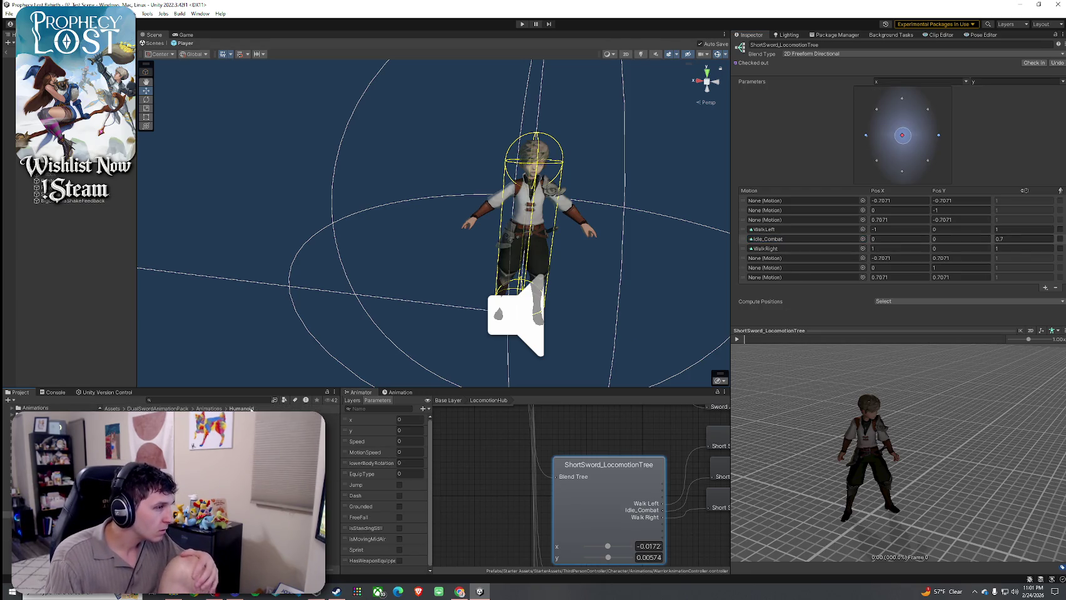
double_click(188, 450)
double_click(188, 450)
double_click(187, 450)
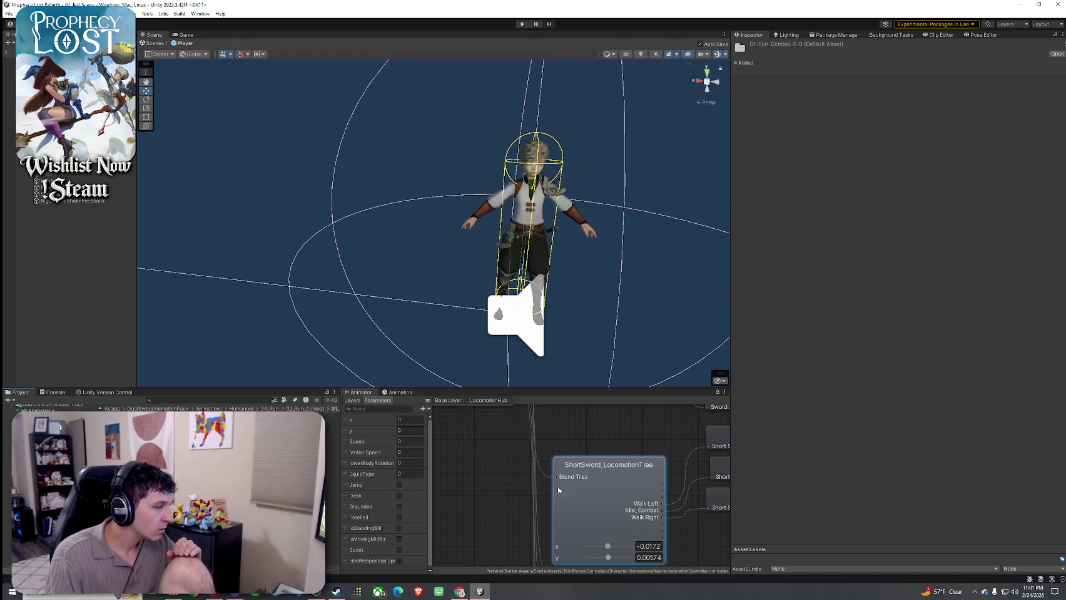
click(558, 491)
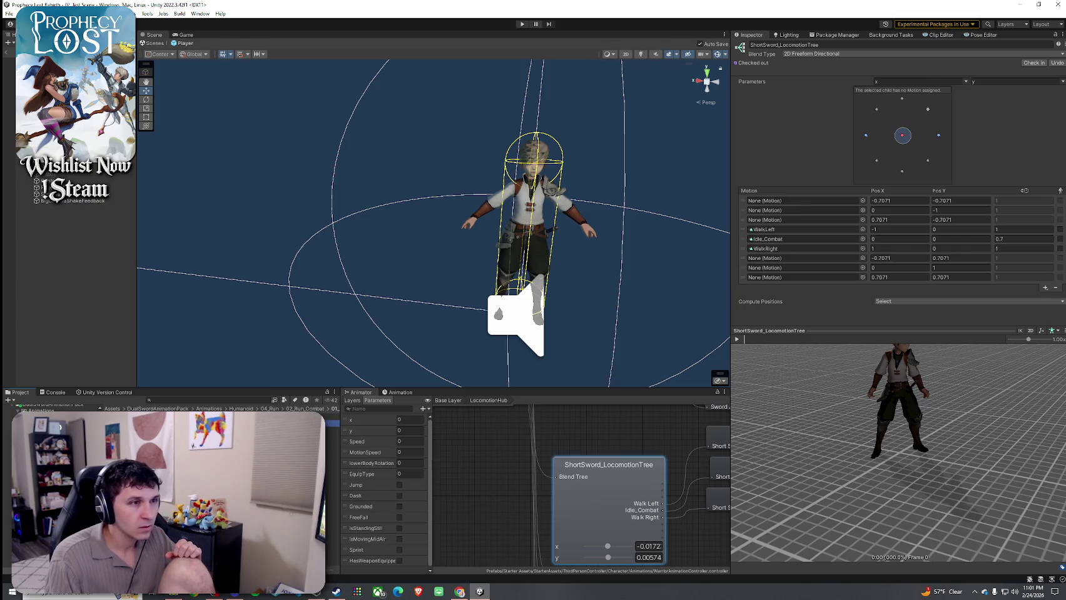
drag(802, 310, 824, 274)
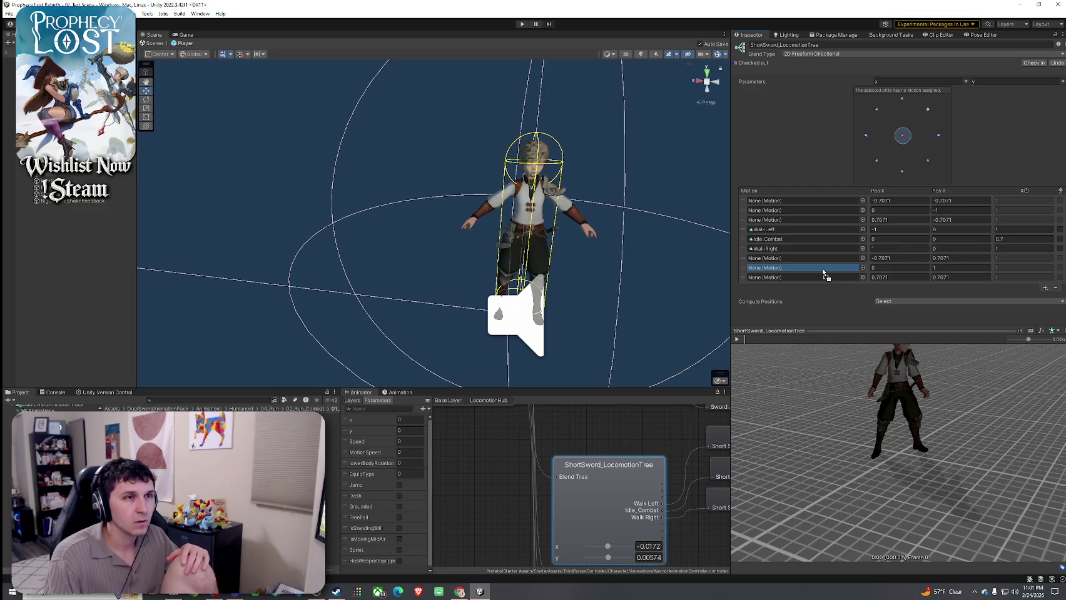
mouse_move(823, 273)
mouse_down()
mouse_move(824, 249)
mouse_move(826, 269)
mouse_up()
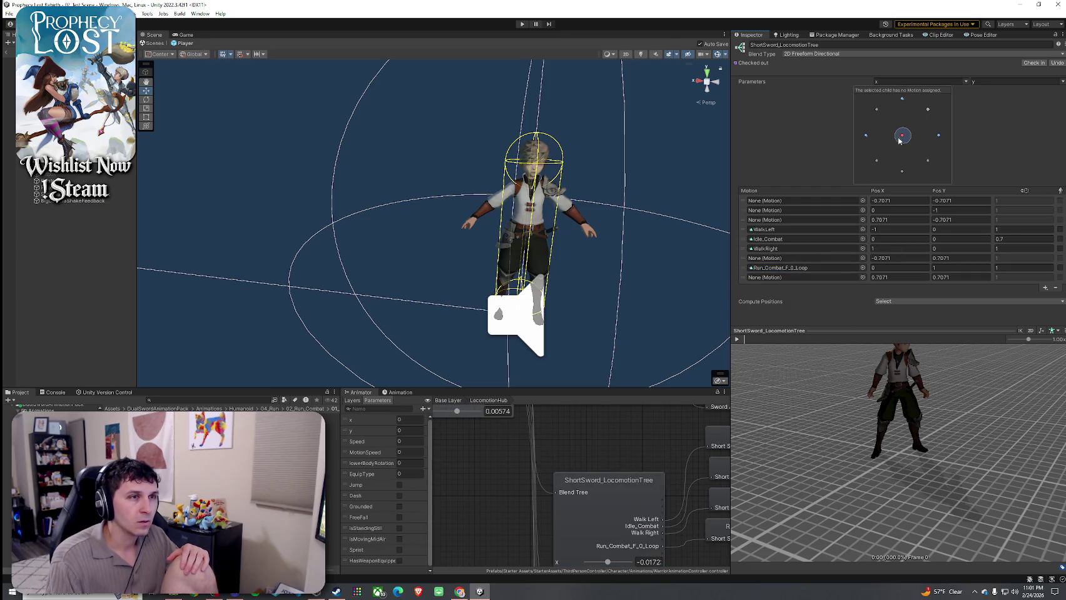
- Push the blend position forward and watch the character run from side and rear angles
drag(899, 140, 902, 99)
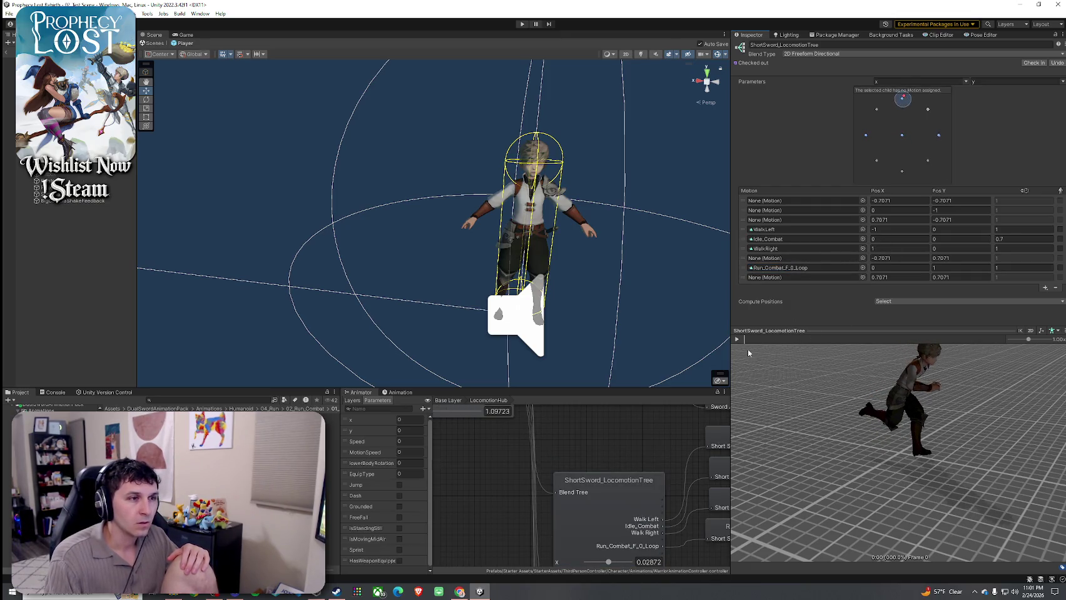
click(782, 269)
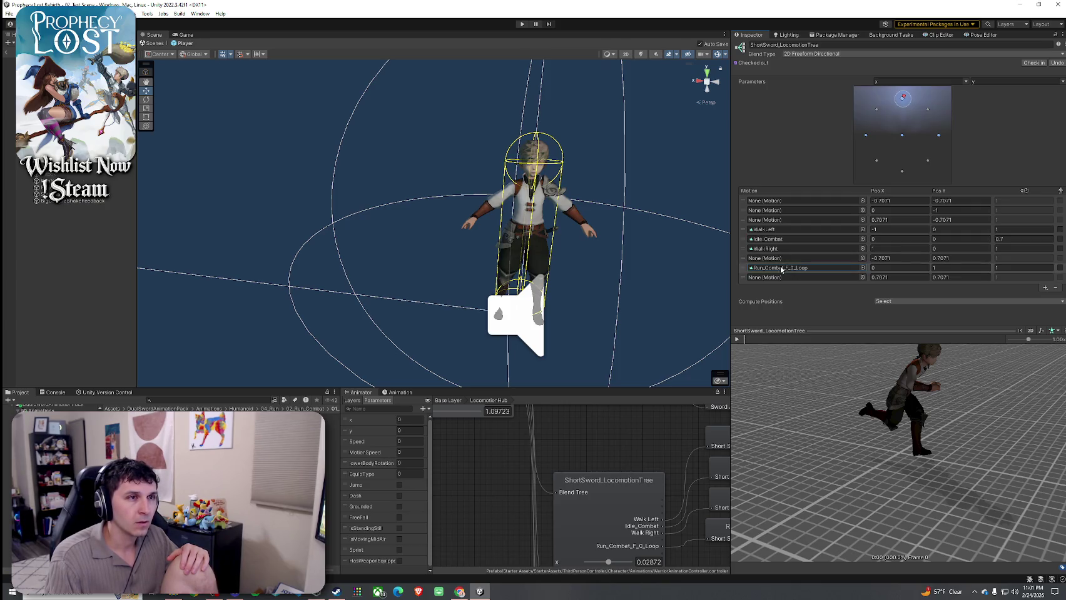
click(736, 339)
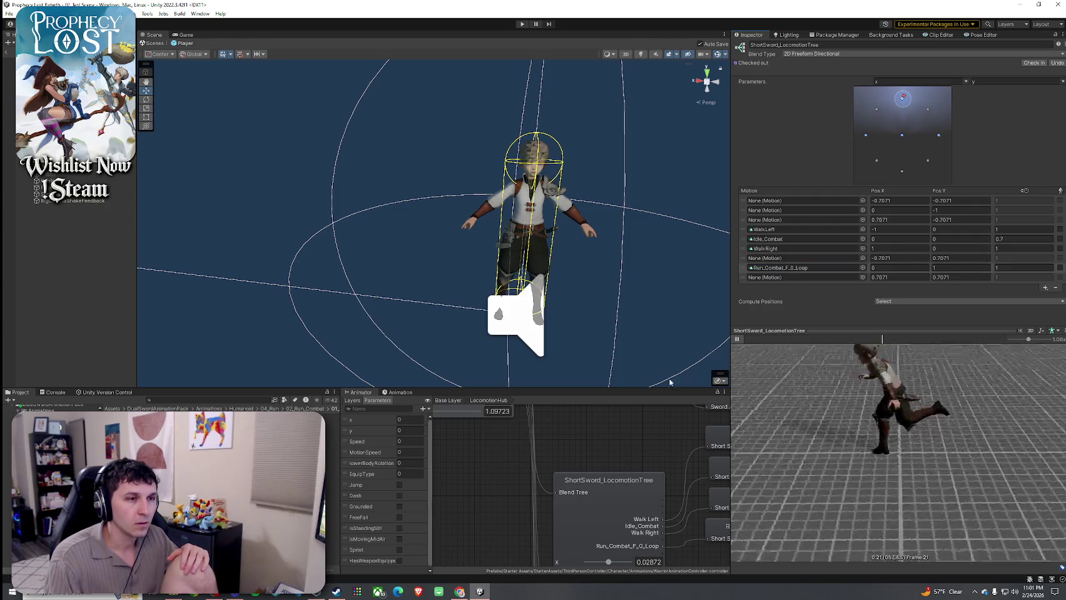
click(903, 137)
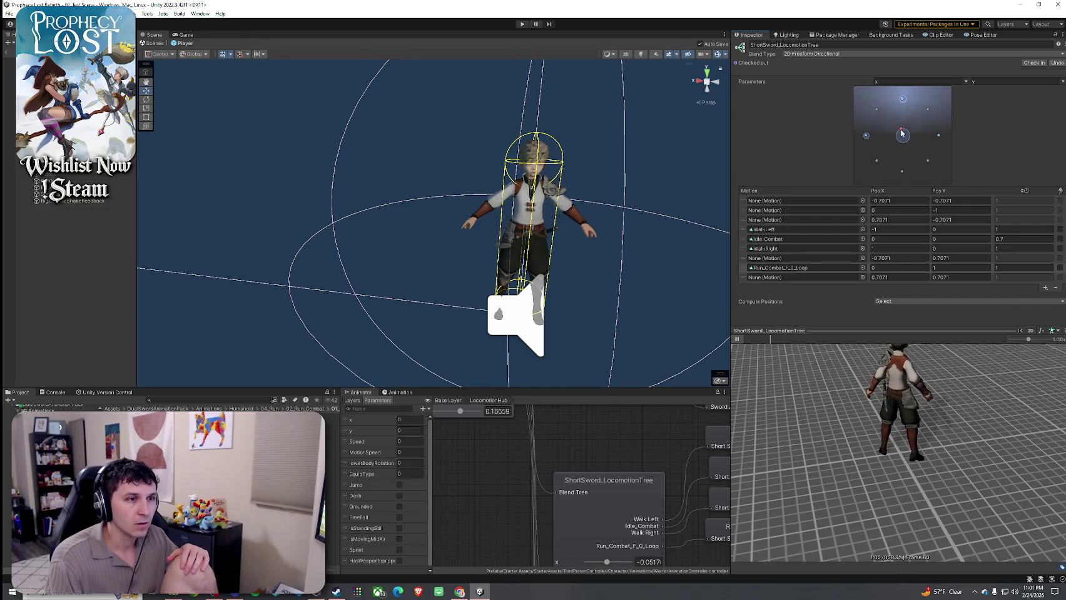
drag(903, 137, 901, 106)
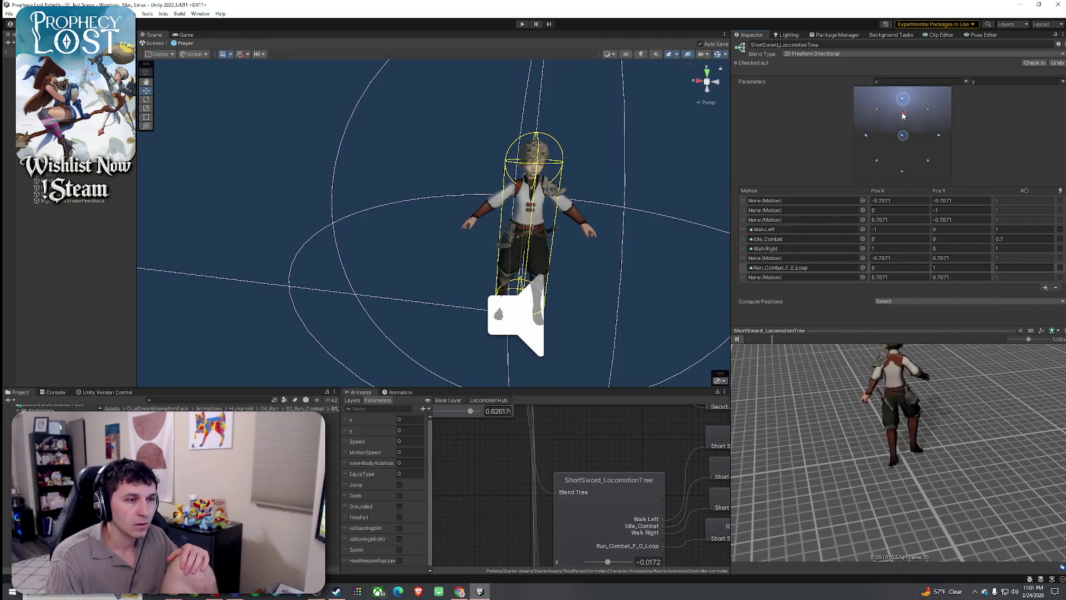
mouse_move(907, 394)
mouse_down()
mouse_move(935, 393)
mouse_move(898, 448)
mouse_up()
drag(892, 461, 942, 391)
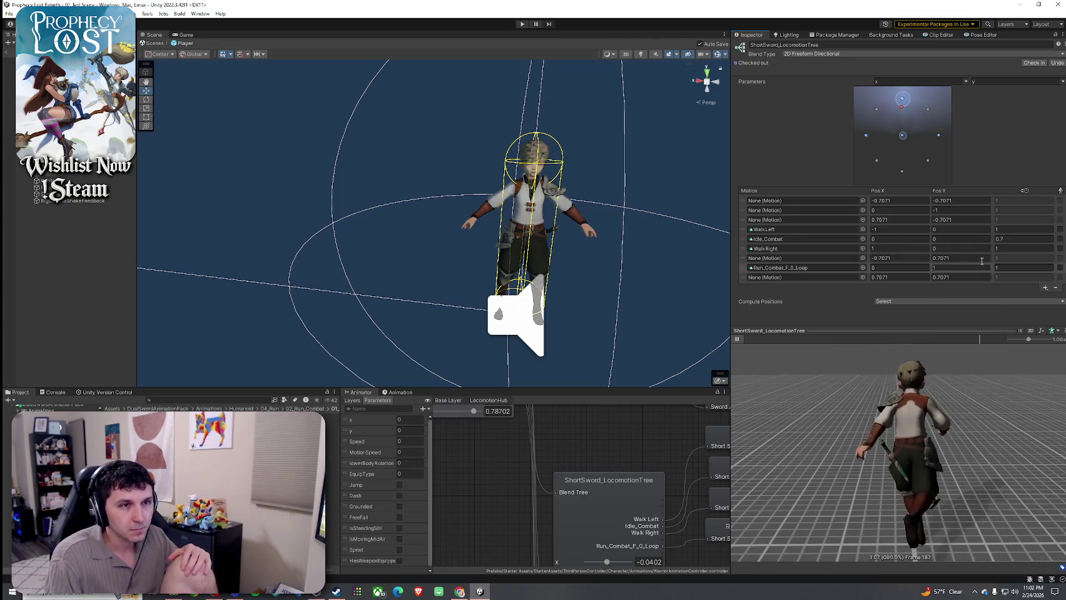
- Change Idle_Combat's value from 0.7 to 1, then open the 02_Run_Combat folder
click(1013, 240)
double_click(1017, 239)
text(1)
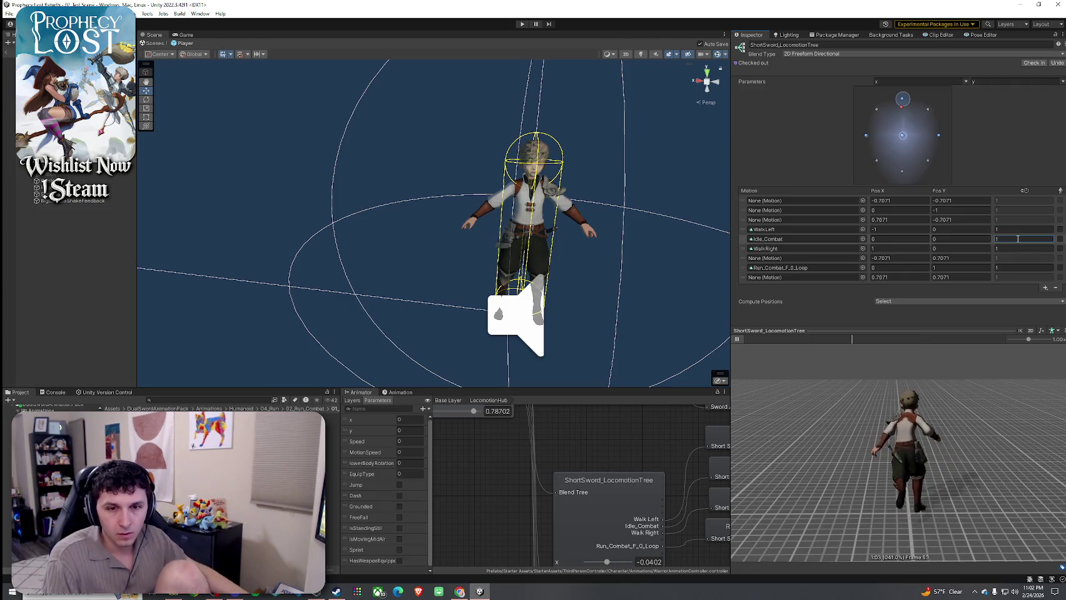
key(Return)
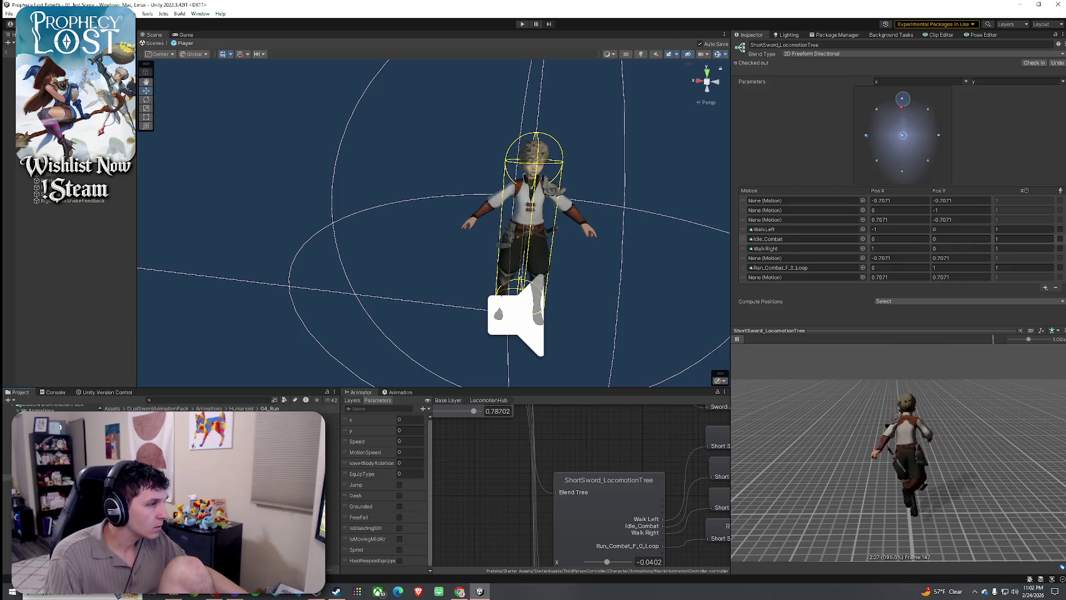
double_click(169, 488)
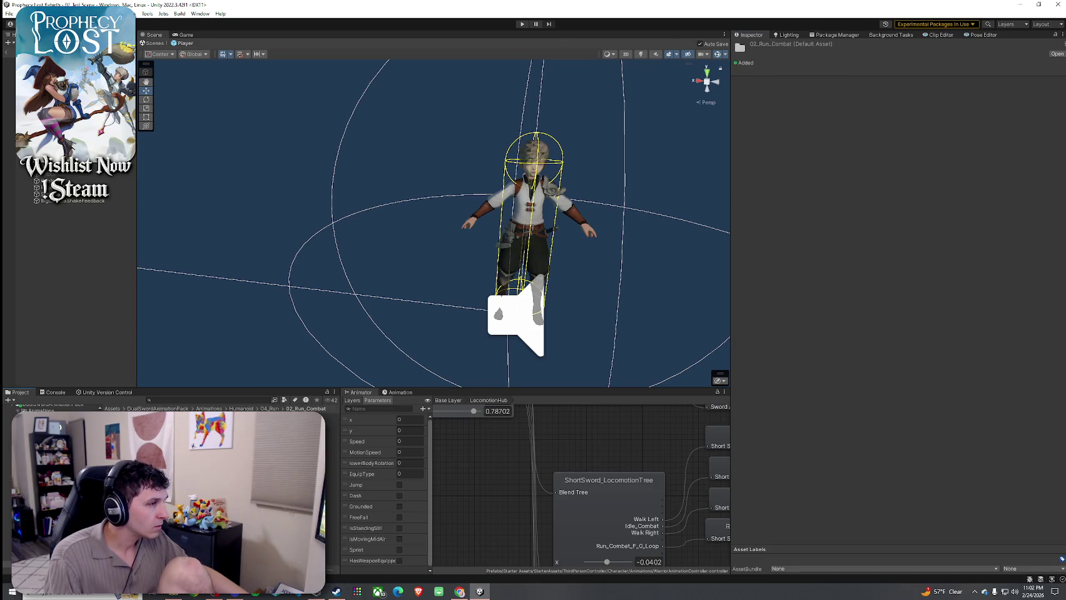
- Capture the SwordAndShield blend-tree node with the Snipping Tool
scroll(587, 506, up, 5)
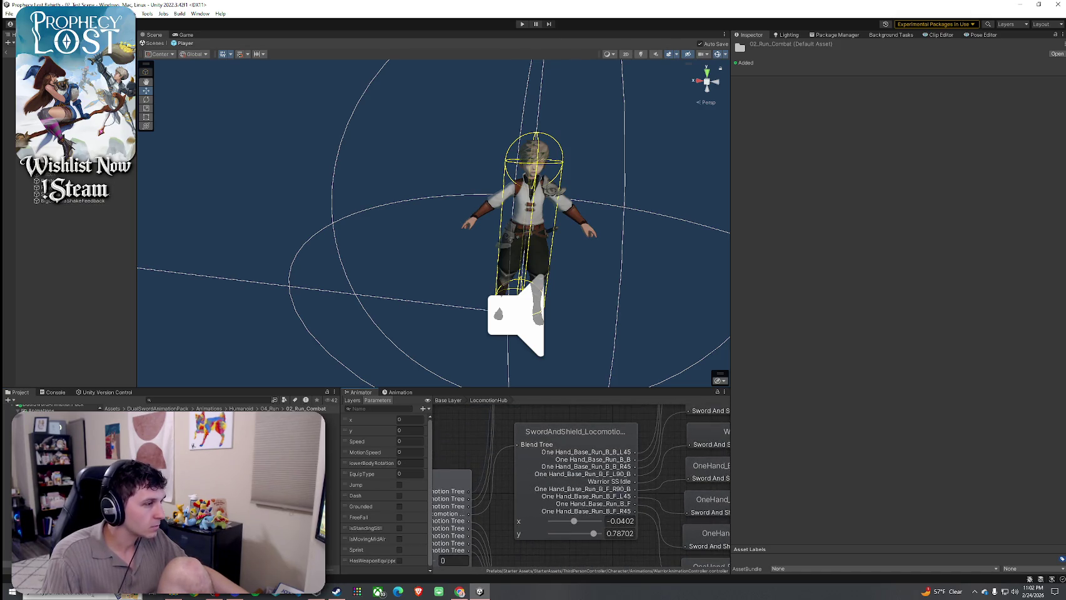
key(super)
text(snip)
click(110, 373)
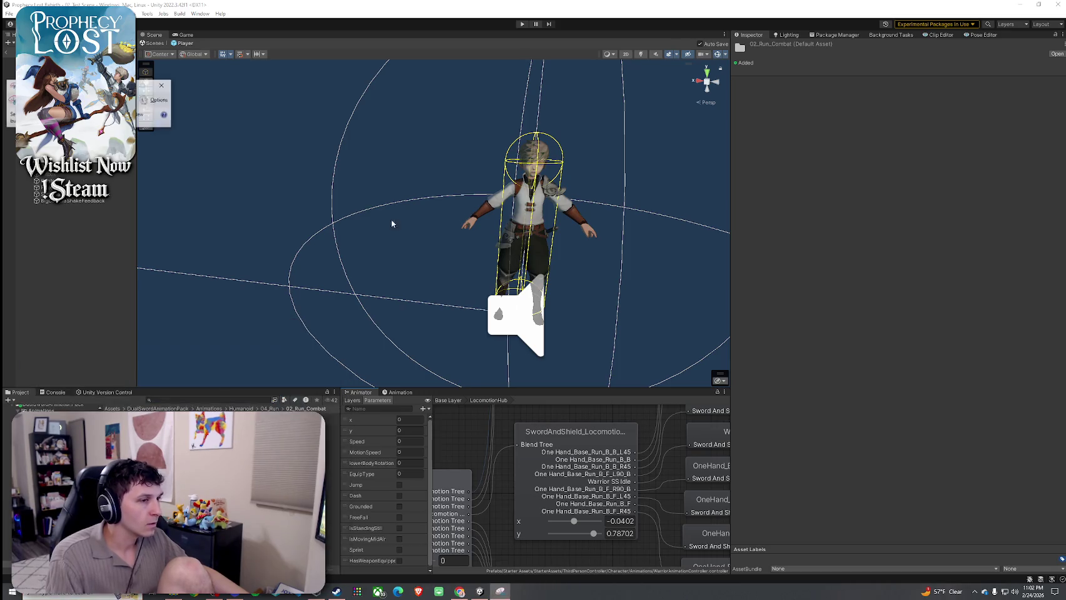
key(ctrl+n)
drag(504, 417, 650, 552)
click(647, 325)
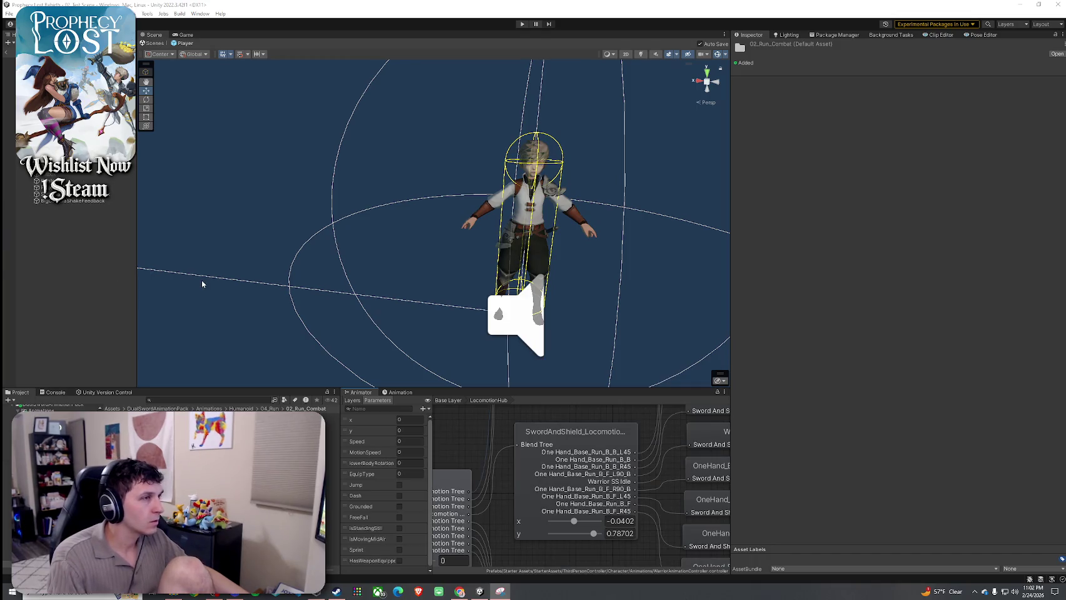
- Reopen ShortSword_LocomotionTree, then select Run_Combat_B_180_Loop in 06_Run_Combat_B_180
scroll(541, 519, down, 5)
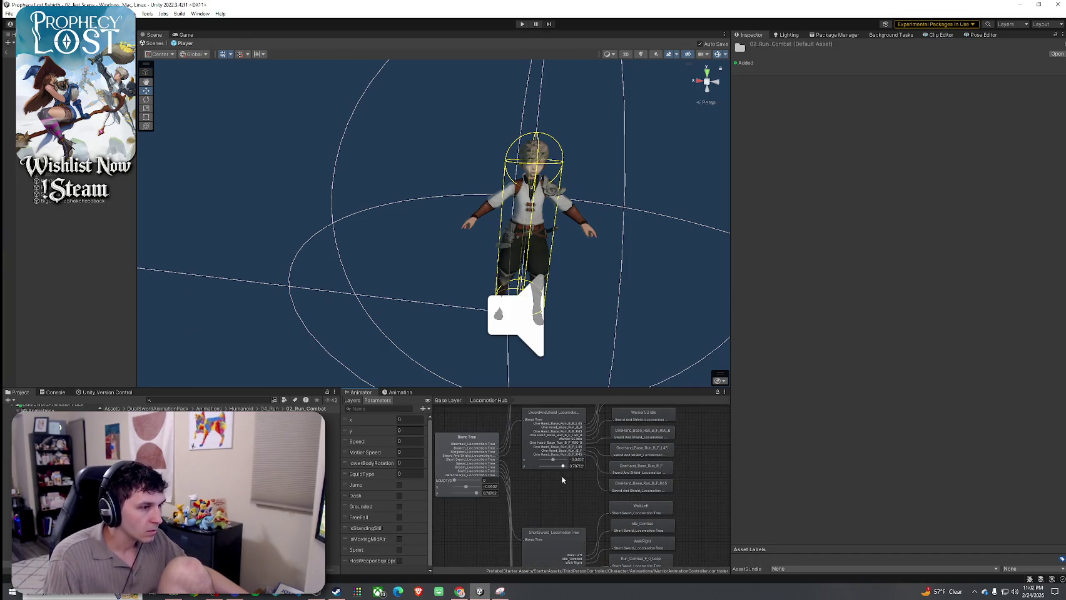
double_click(570, 500)
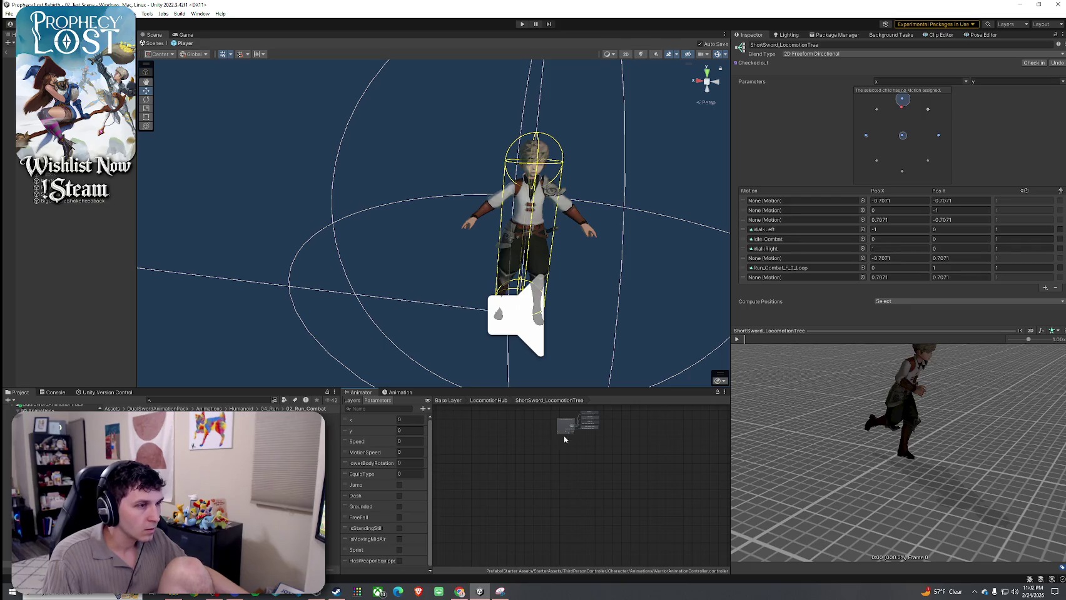
scroll(563, 435, up, 5)
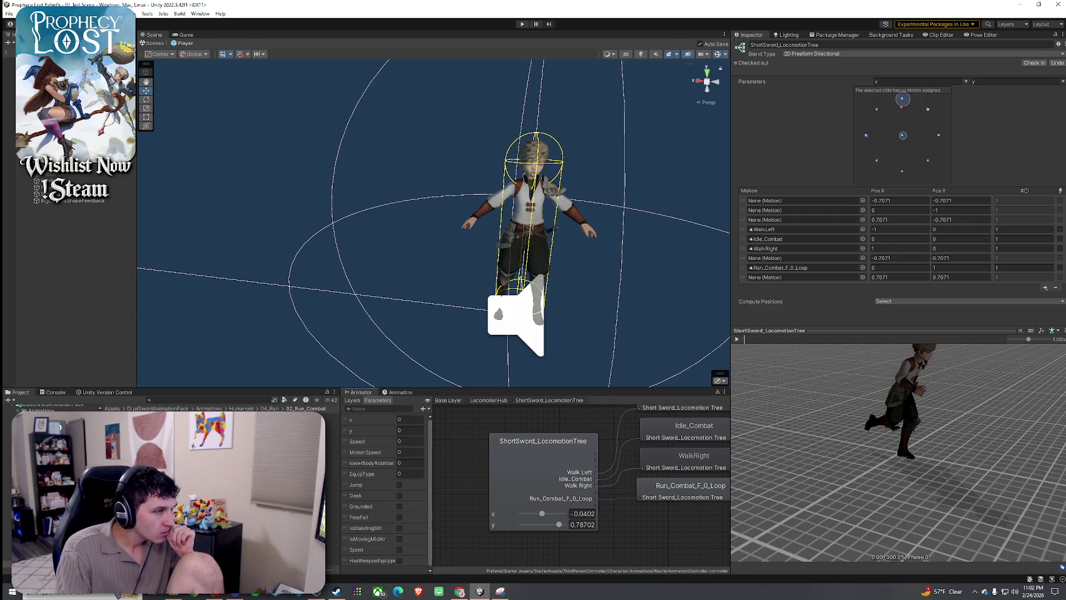
double_click(188, 438)
click(188, 424)
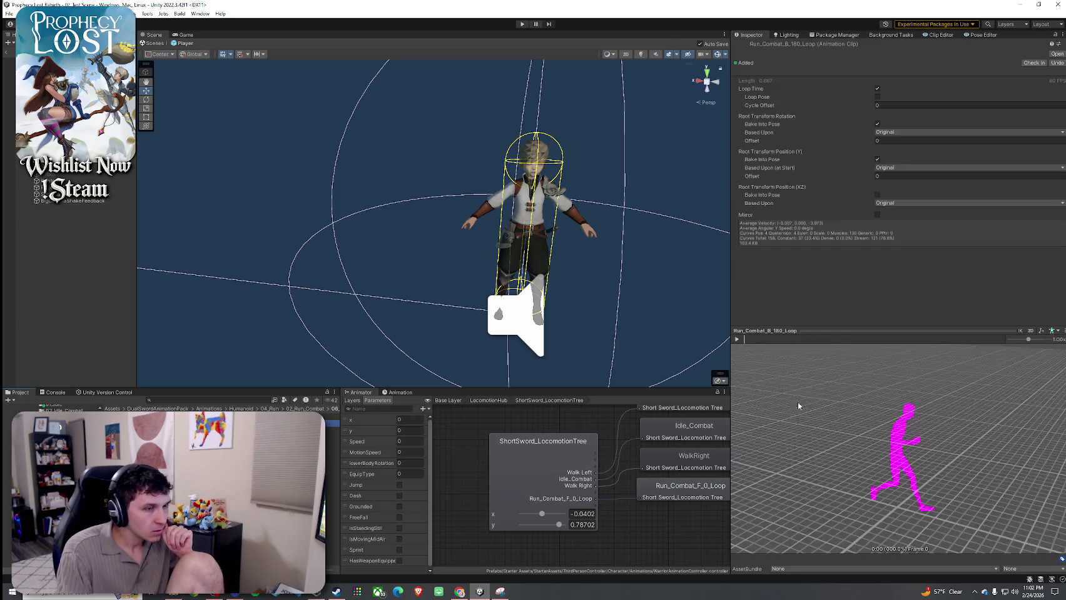
- Preview Run_Combat_B_180_Loop and assign it to the backward (0, -1) motion slot
click(741, 332)
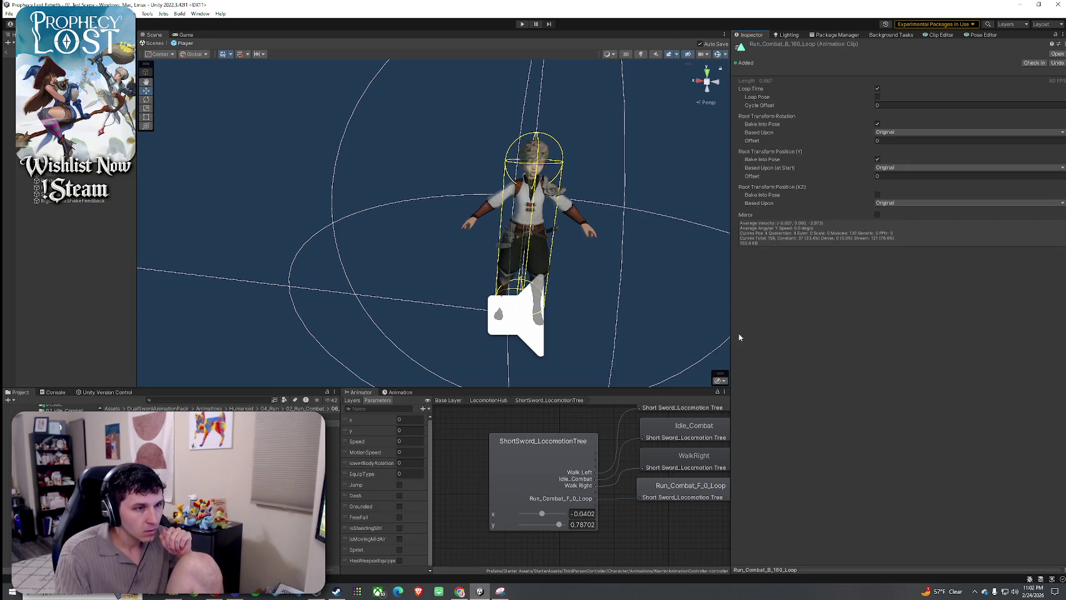
click(811, 570)
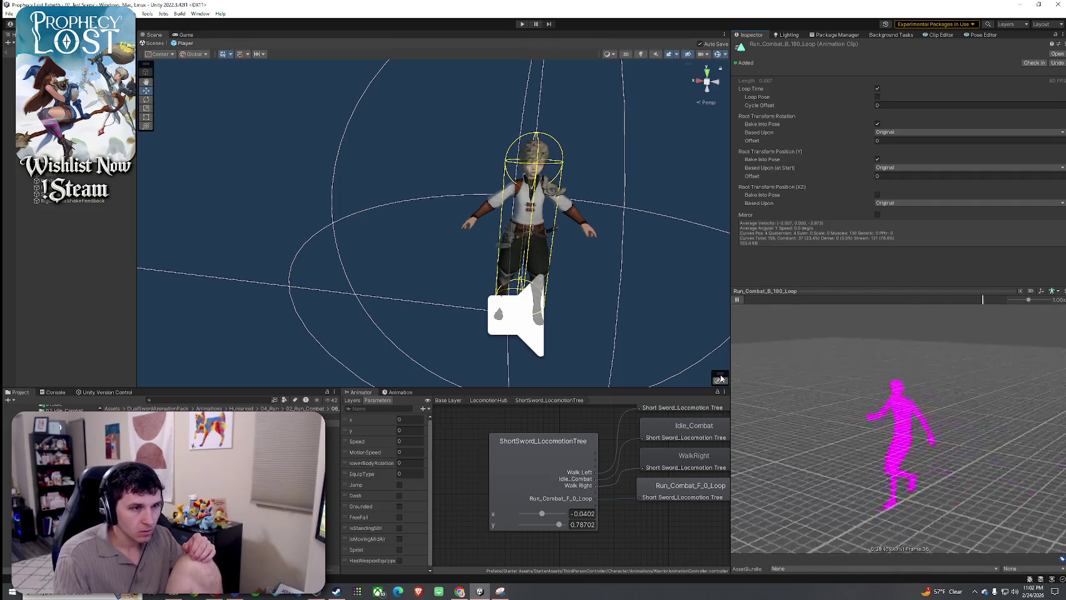
click(543, 462)
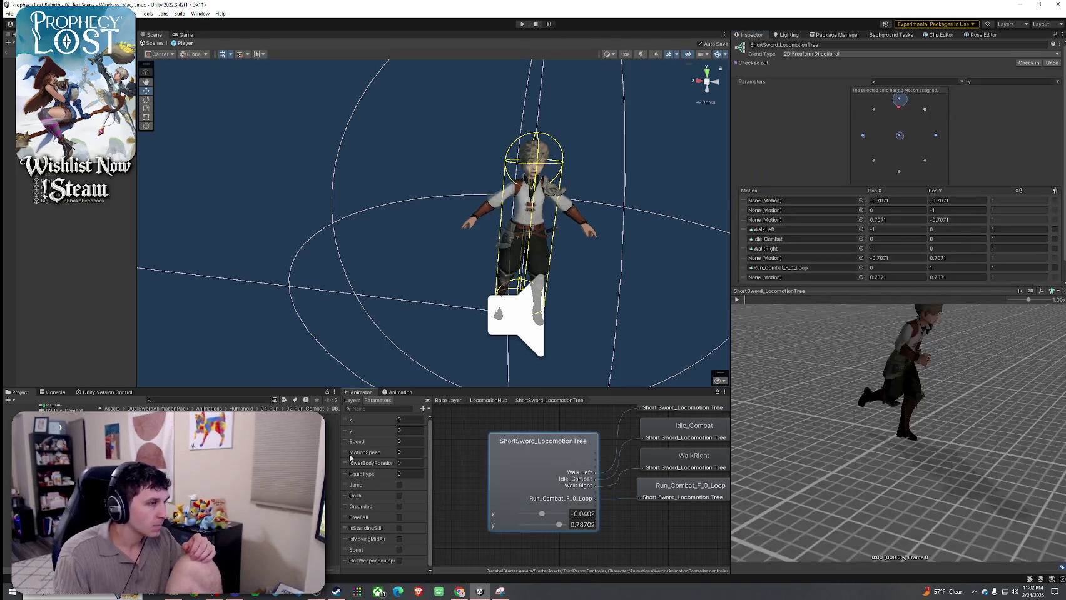
scroll(810, 293, down, 1)
click(821, 188)
drag(822, 191, 822, 190)
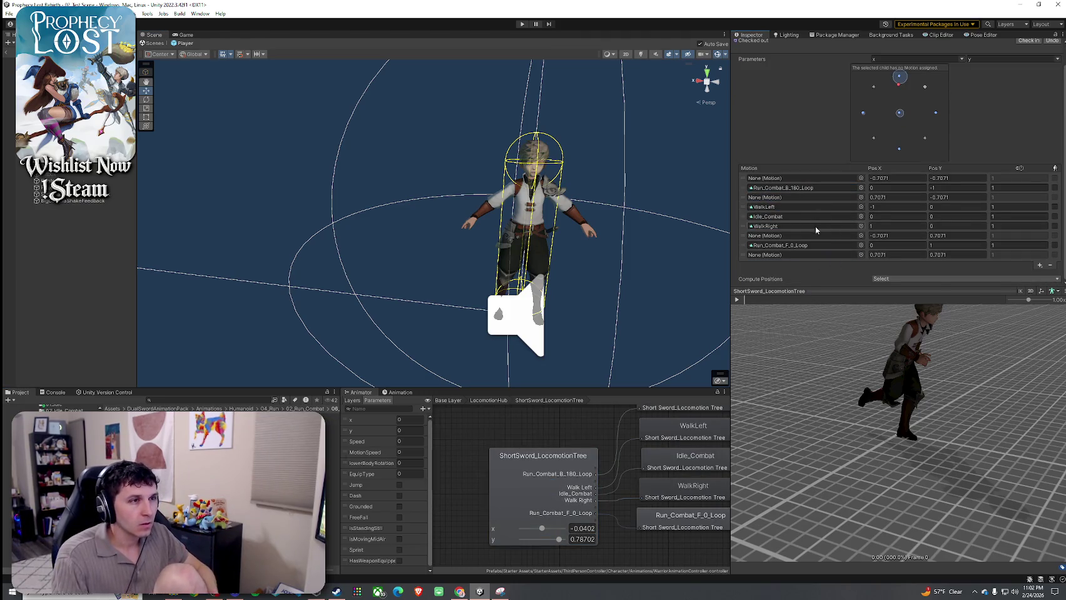
- Check the WalkLeft slot's clip picker and the Idle_Combat and Run_Combat_F_0_Loop entries
click(801, 207)
click(861, 207)
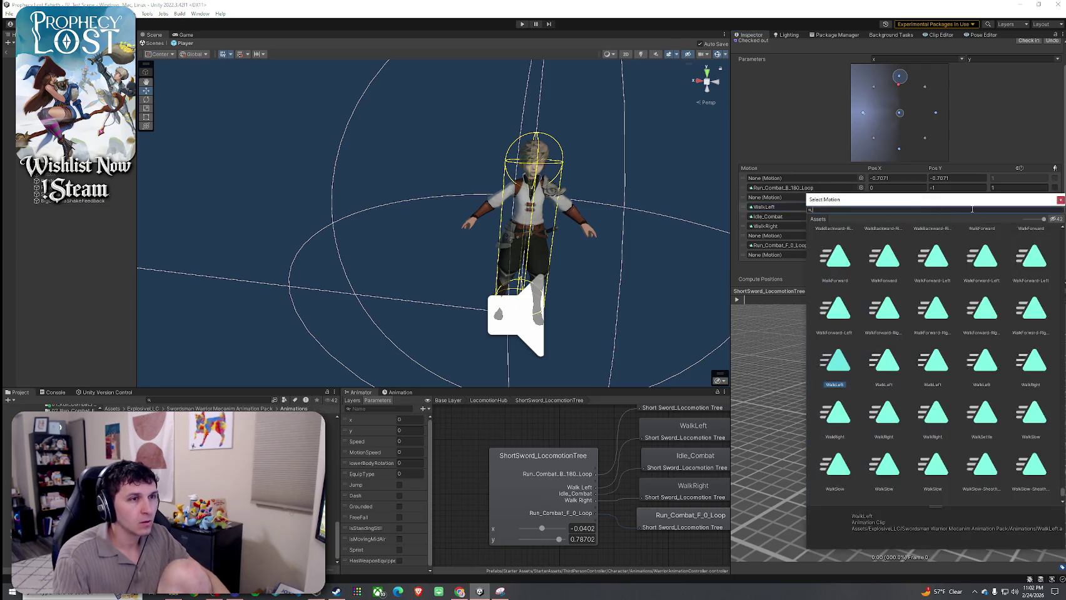
scroll(1044, 244, down, 10)
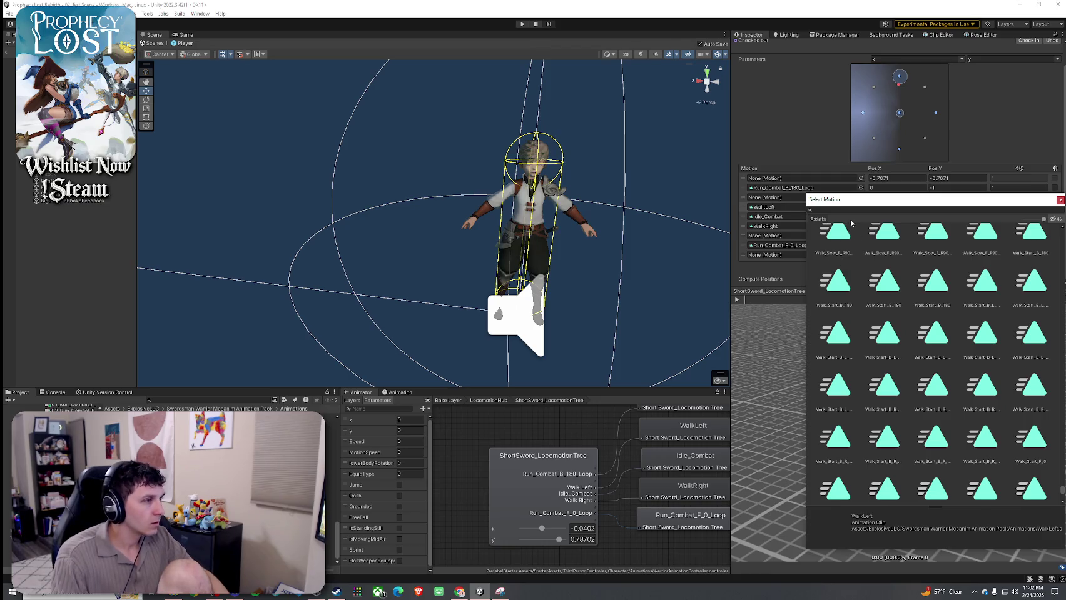
click(775, 218)
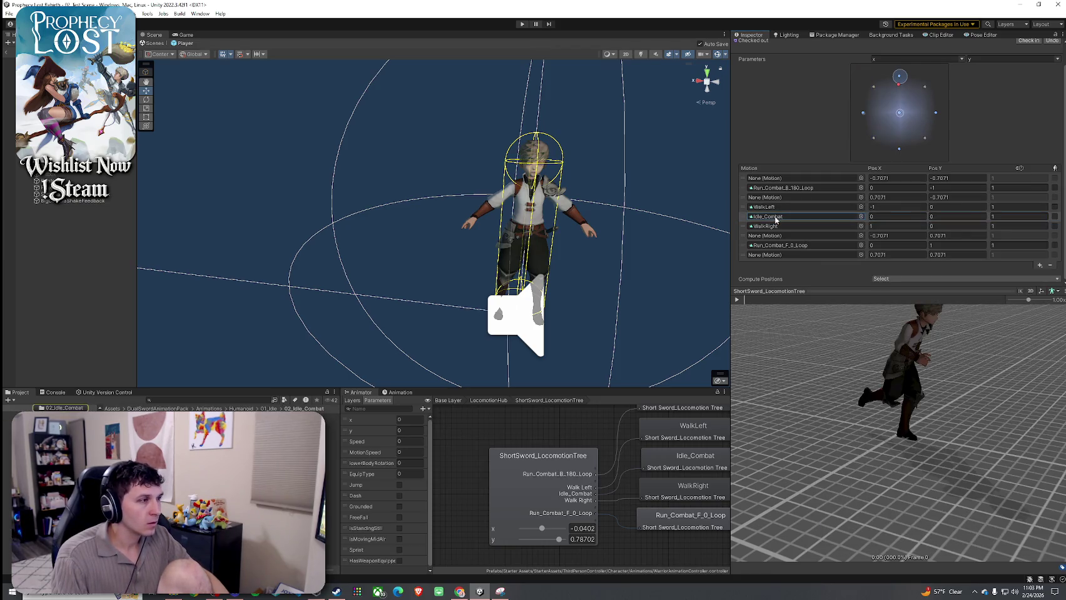
click(775, 246)
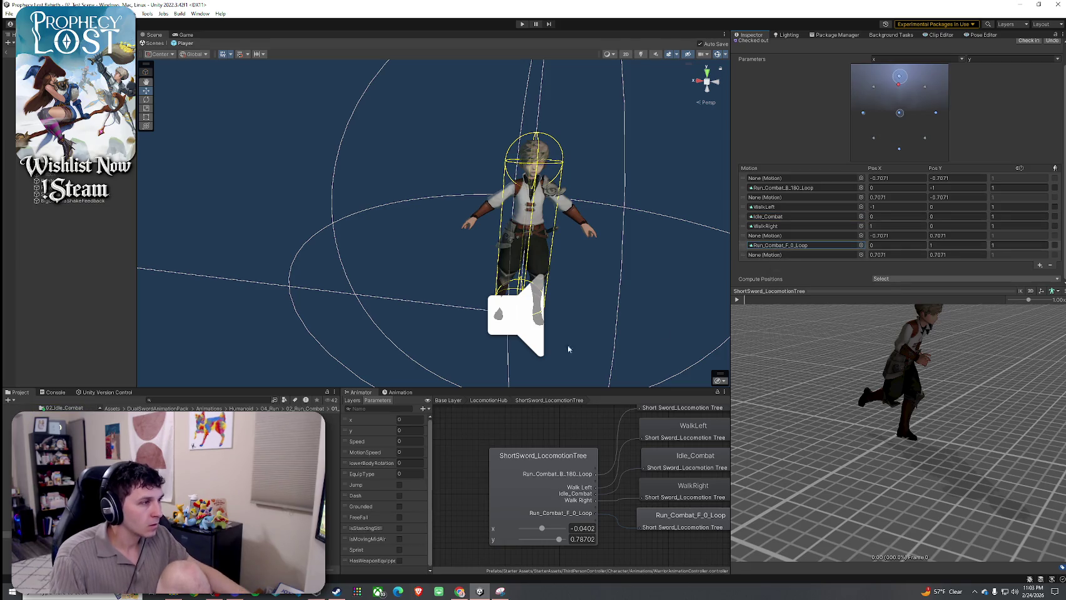
- Open Humanoid > 04_Run > 02_Run_Combat and reselect the ShortSword_LocomotionTree node
click(241, 408)
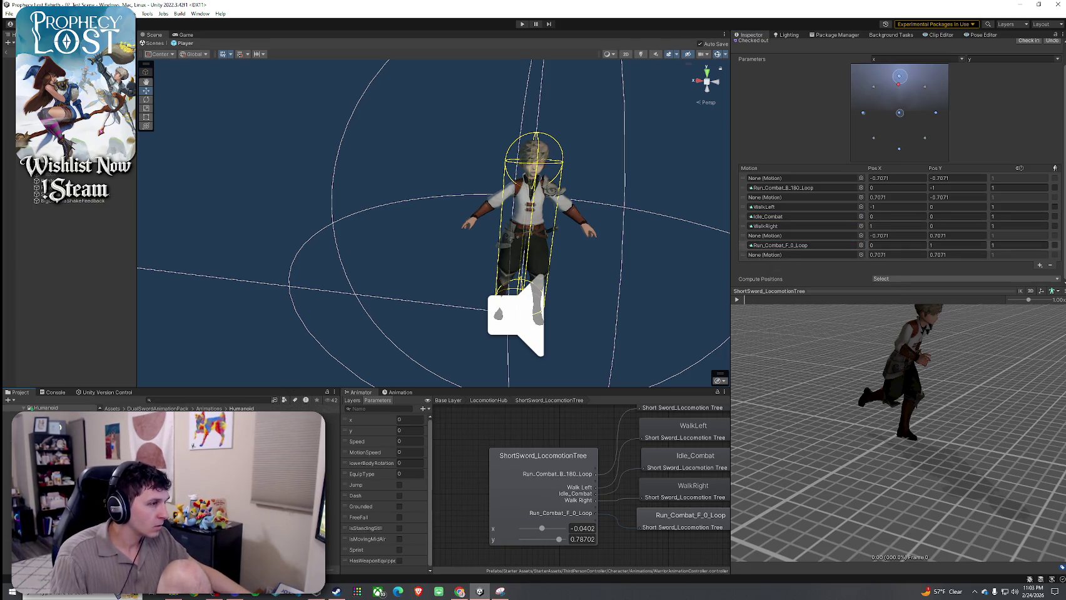
double_click(187, 436)
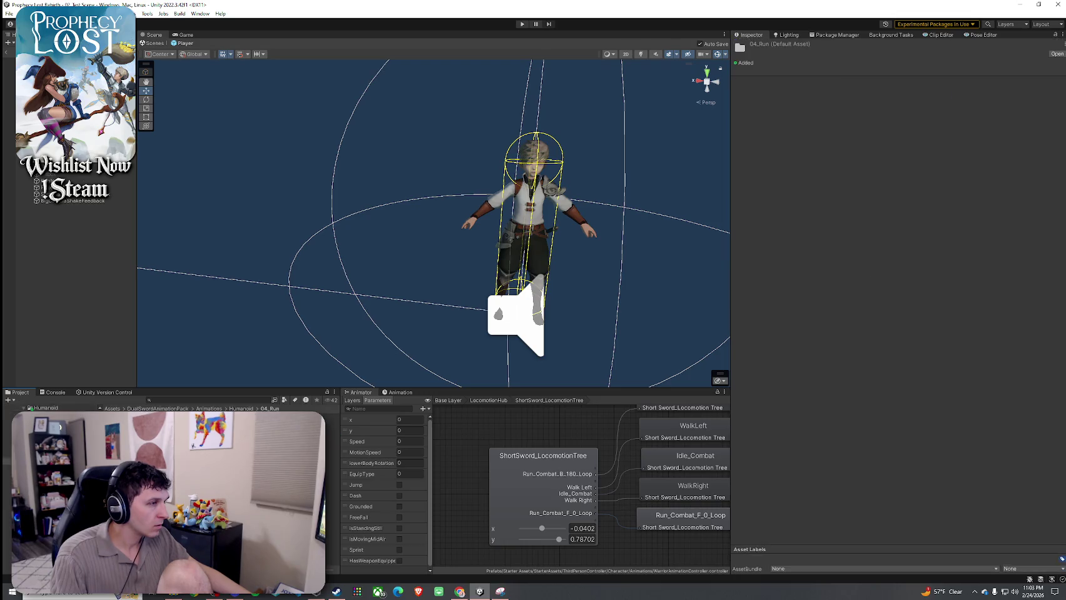
double_click(187, 435)
click(591, 464)
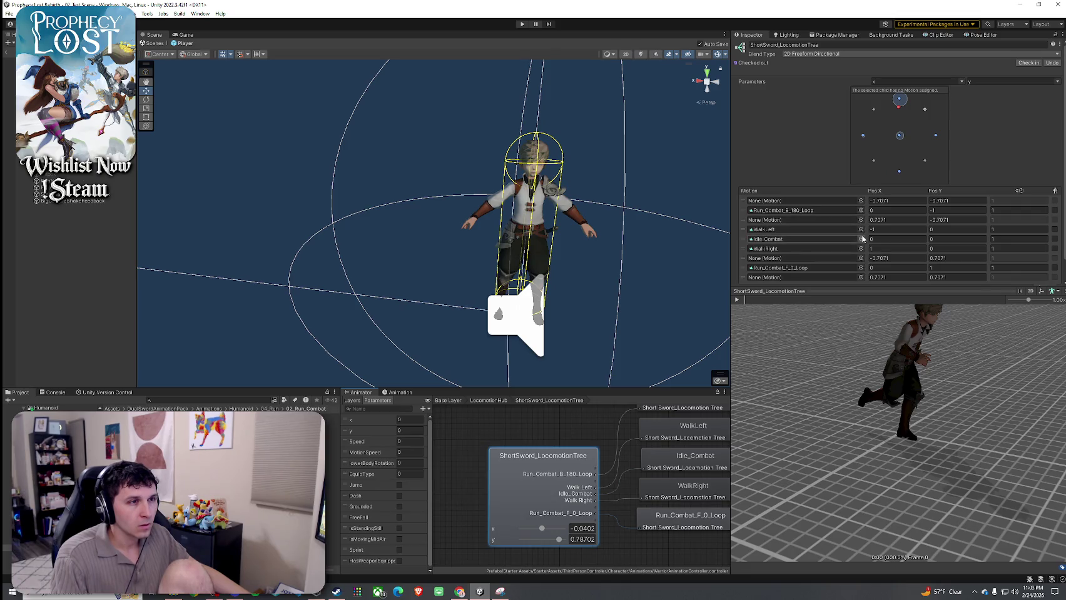
- Search 'Run_combat F_L_90' and swap WalkLeft for Run_Combat_F_L_90_Loop
click(860, 230)
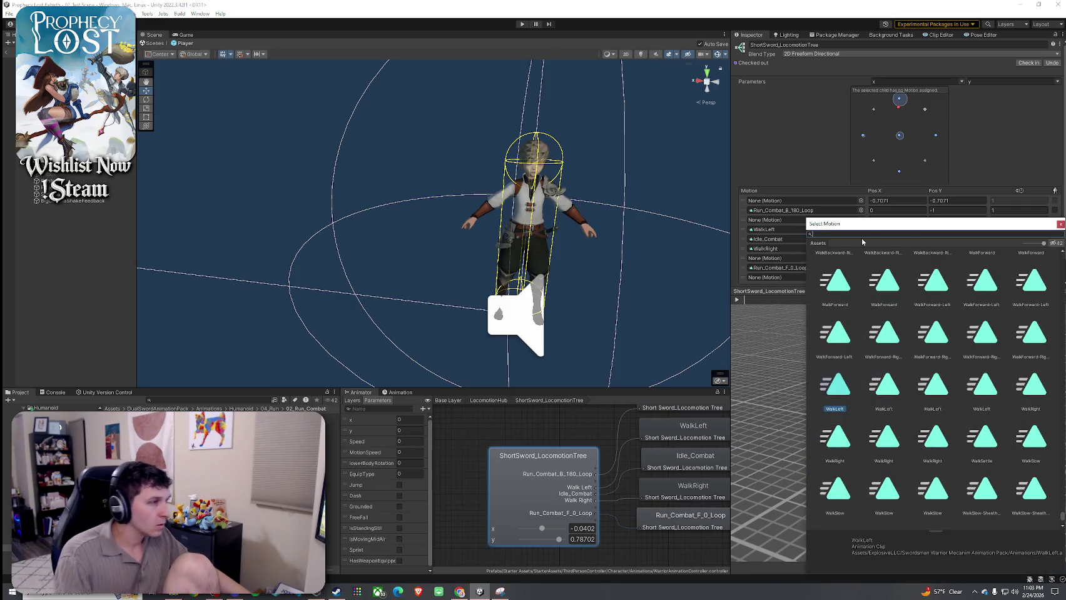
text(Run_combat_)
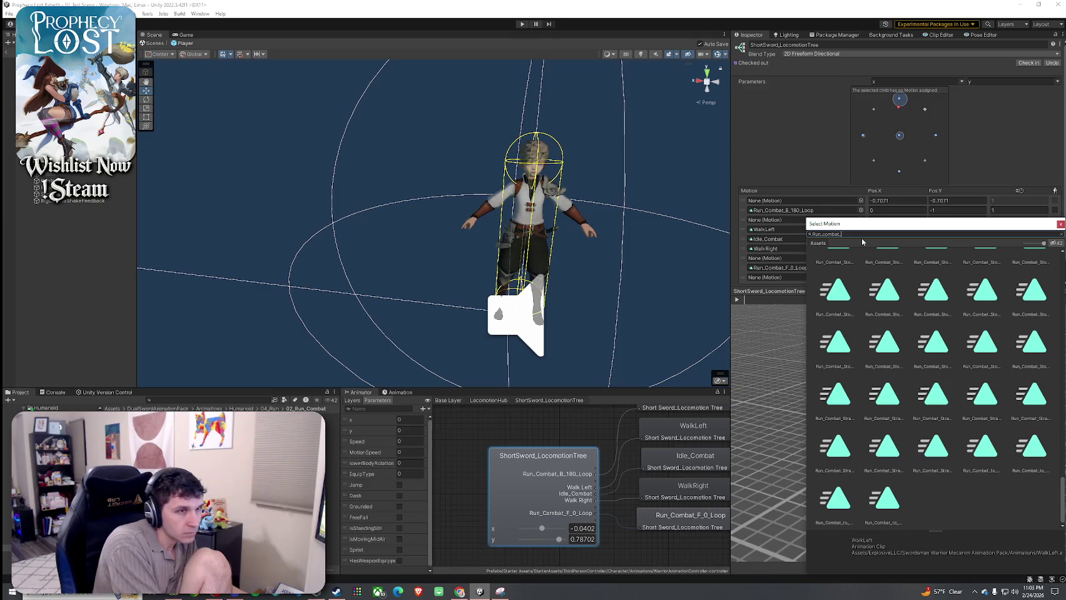
text(F_L_90)
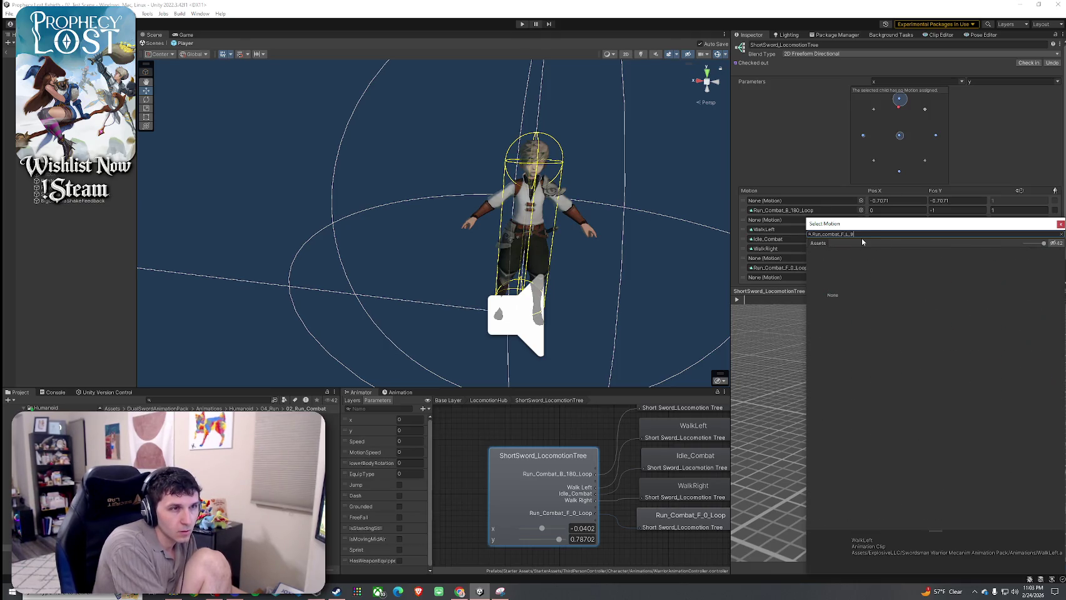
click(888, 323)
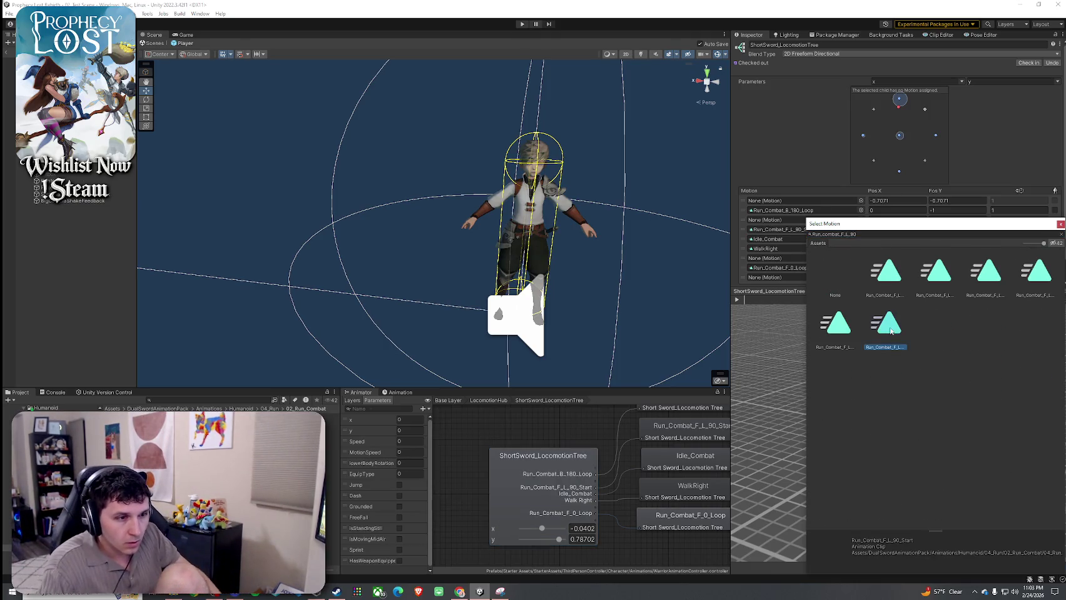
key(Up)
key(Right)
key(Right)
key(Right)
key(Left)
key(Right)
key(Left)
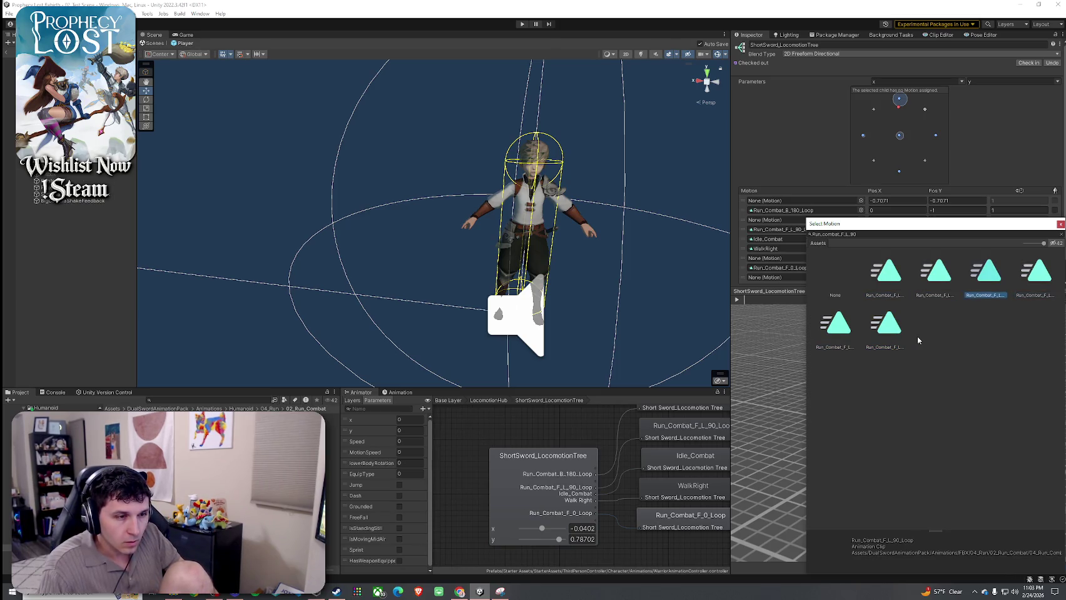
key(Right)
key(Left)
key(Right)
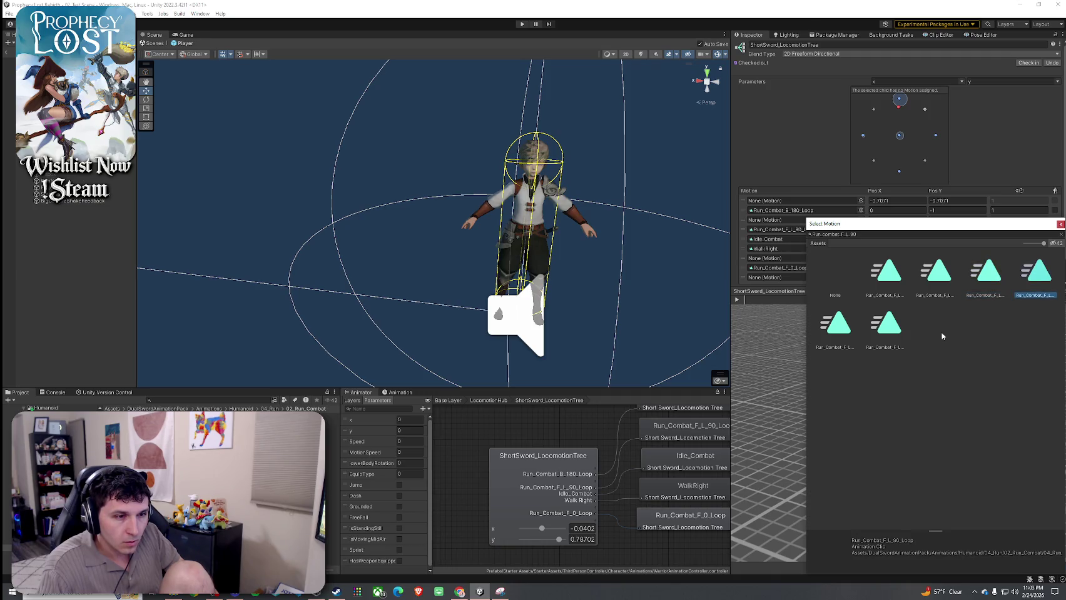
double_click(1038, 283)
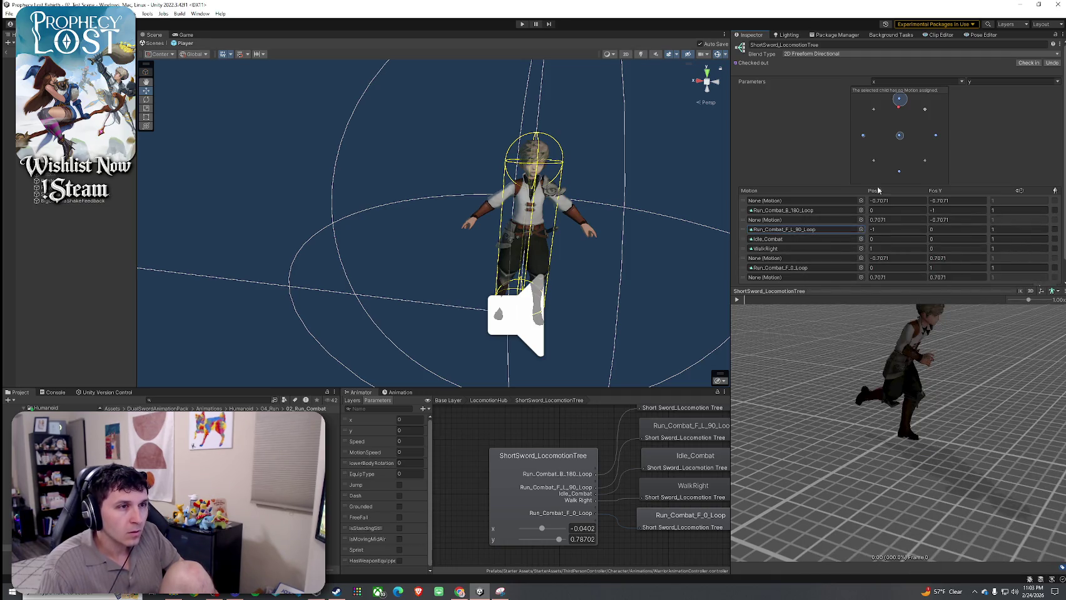
- Move the blend point left and play the preview to check the left run
drag(899, 109, 862, 136)
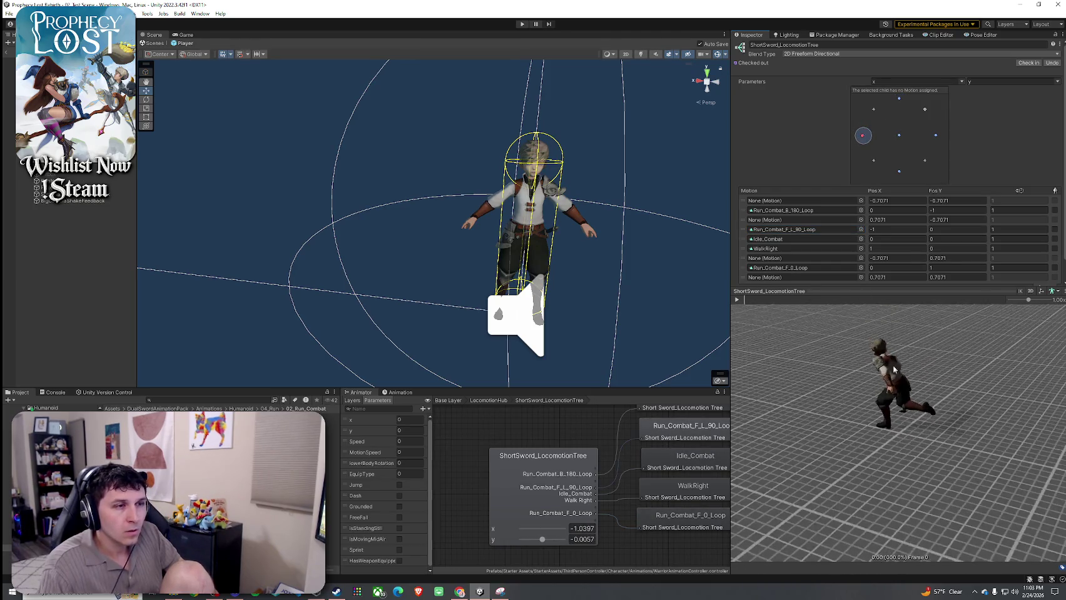
click(738, 300)
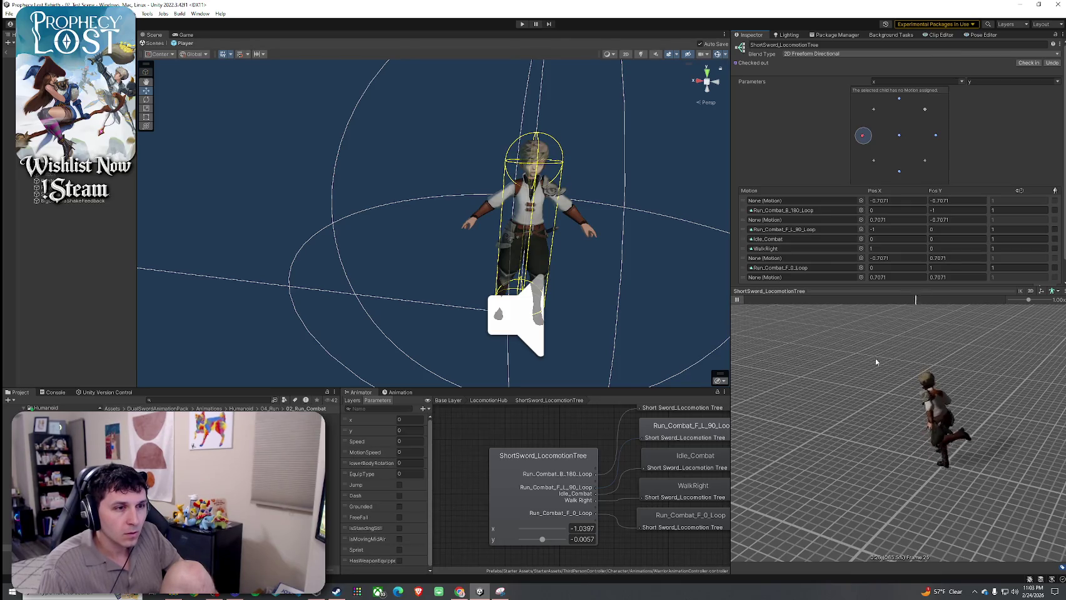
drag(863, 135, 899, 134)
- Search the WalkRight slot's clip picker for 'run Loop R' and try a right-run clip
click(819, 249)
click(861, 248)
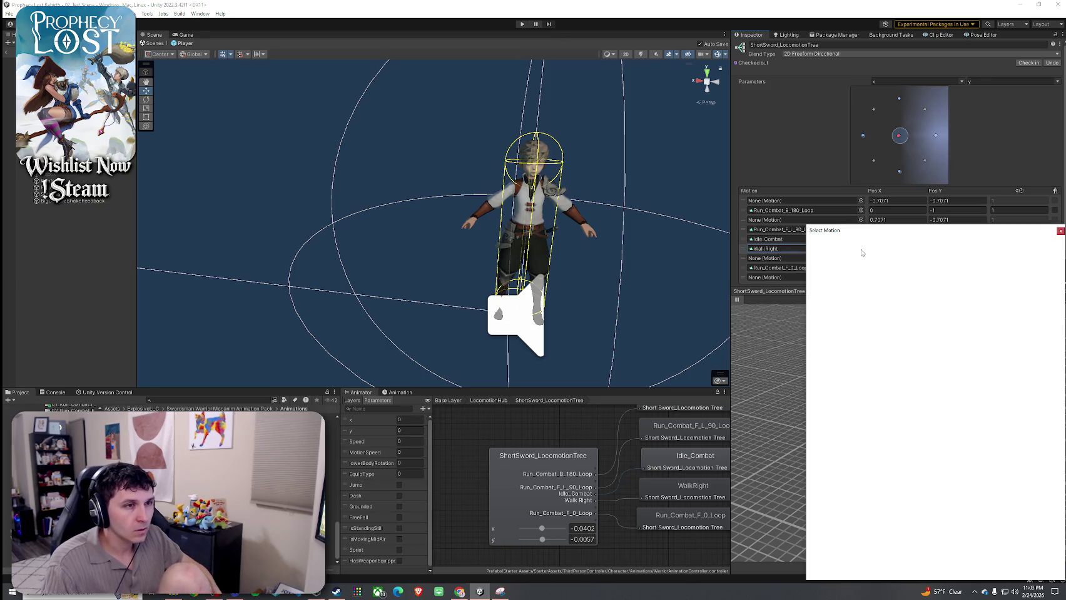
drag(842, 237, 832, 269)
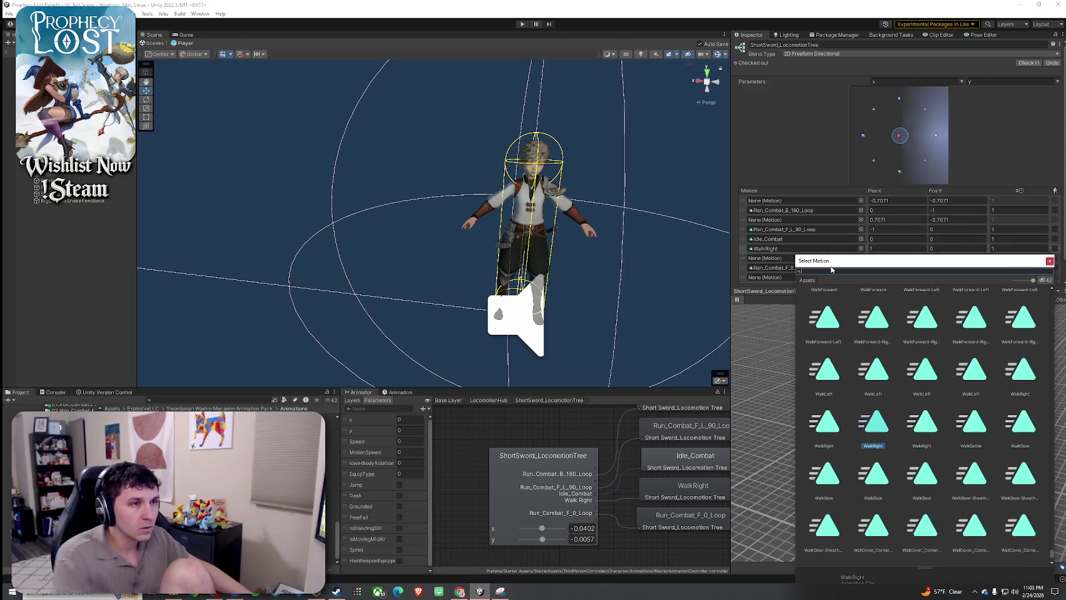
text(run combat F 90)
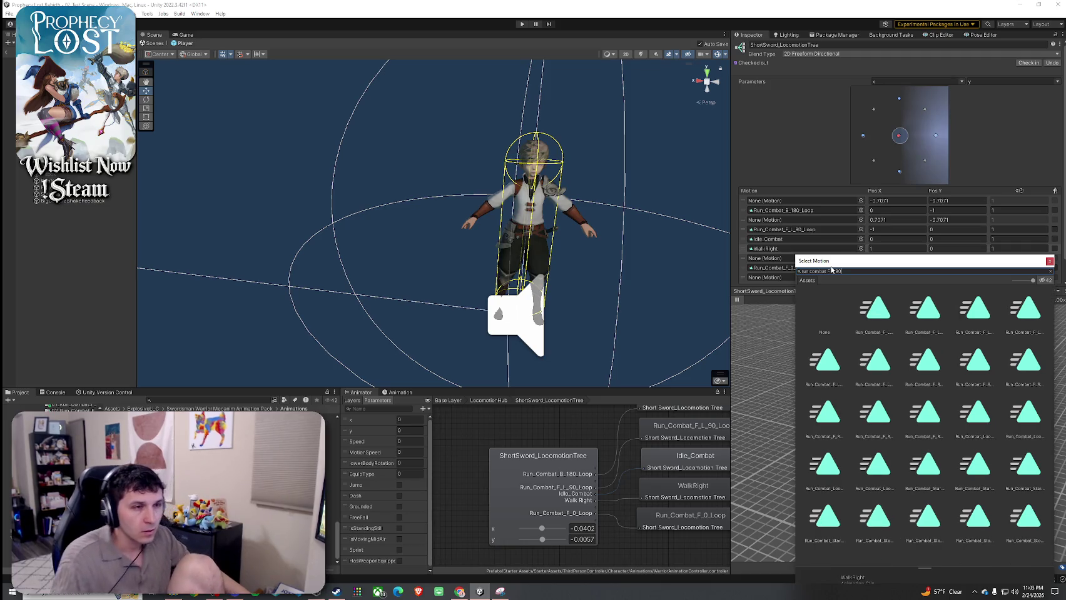
text( Loop)
click(831, 271)
text(R)
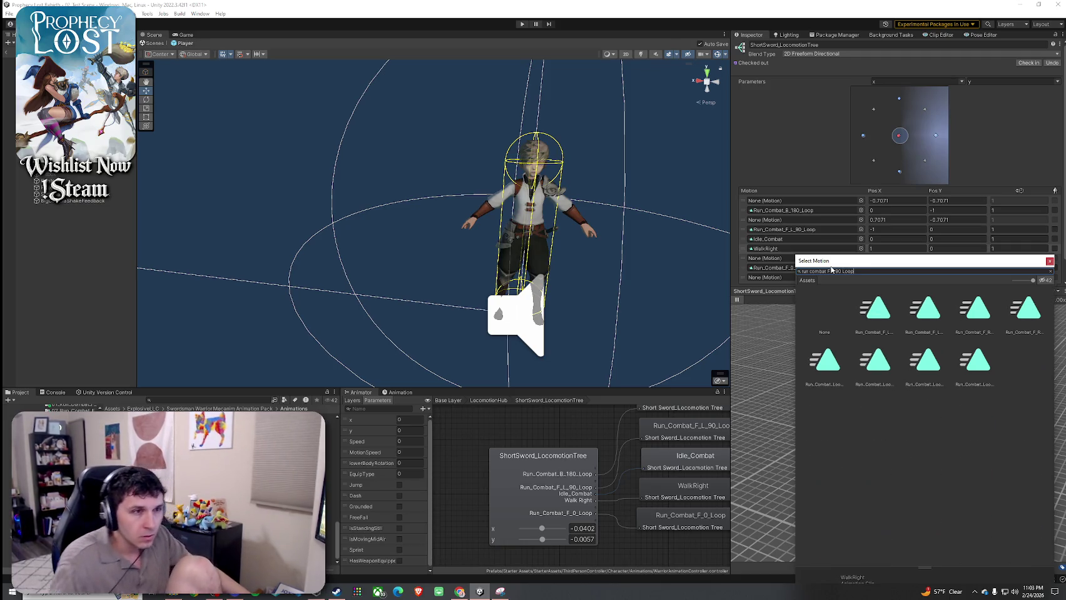
click(968, 368)
drag(935, 263, 556, 156)
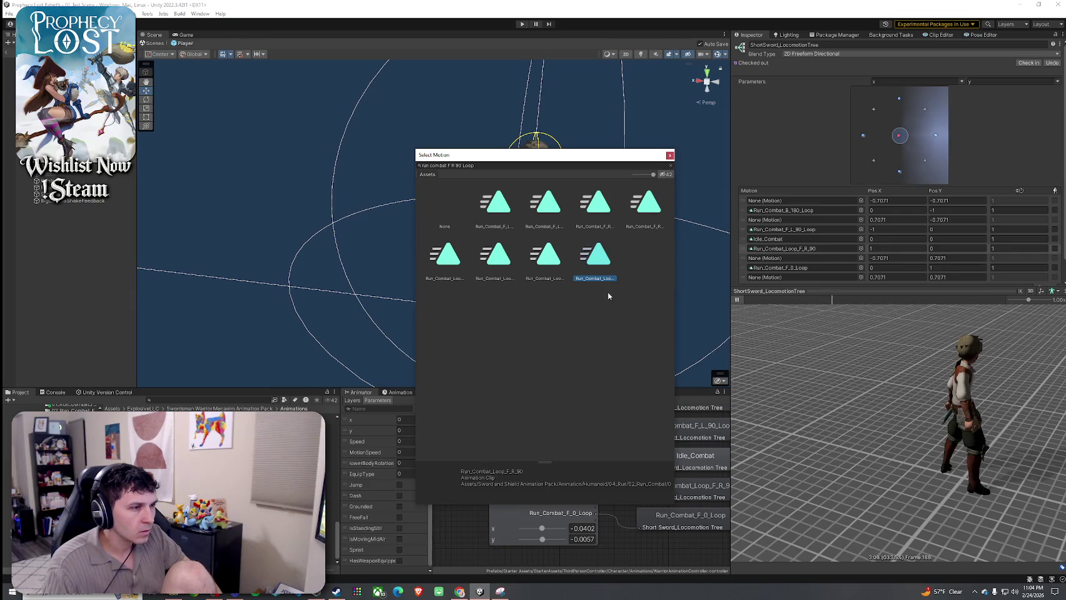
key(Left)
key(Left)
key(Left)
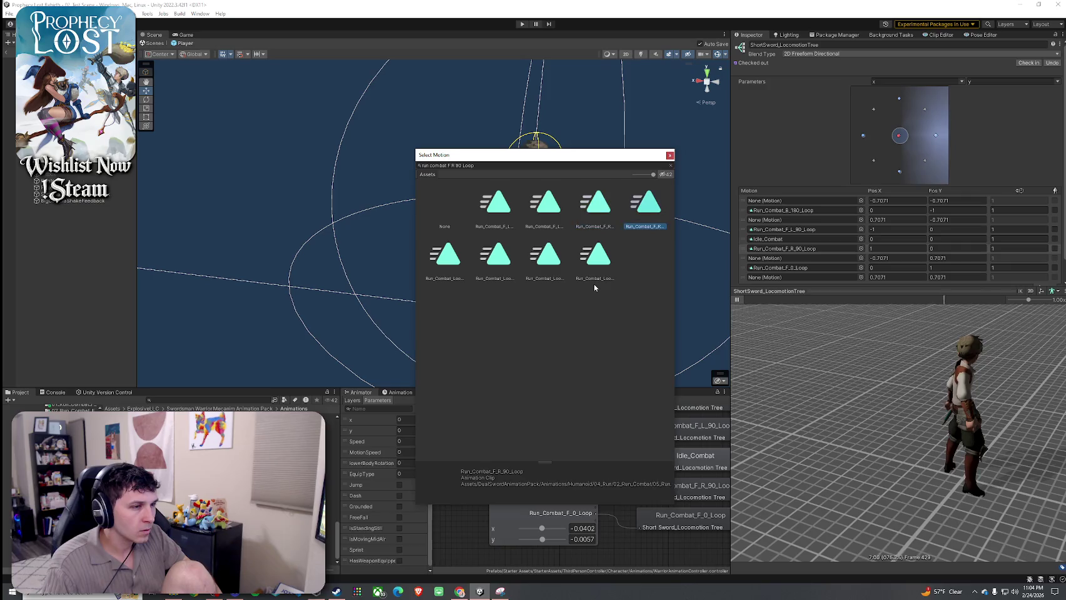
- Compare the run clips and assign the .anim Run_Combat_F_R_90_Loop to the right slot
drag(674, 271, 835, 274)
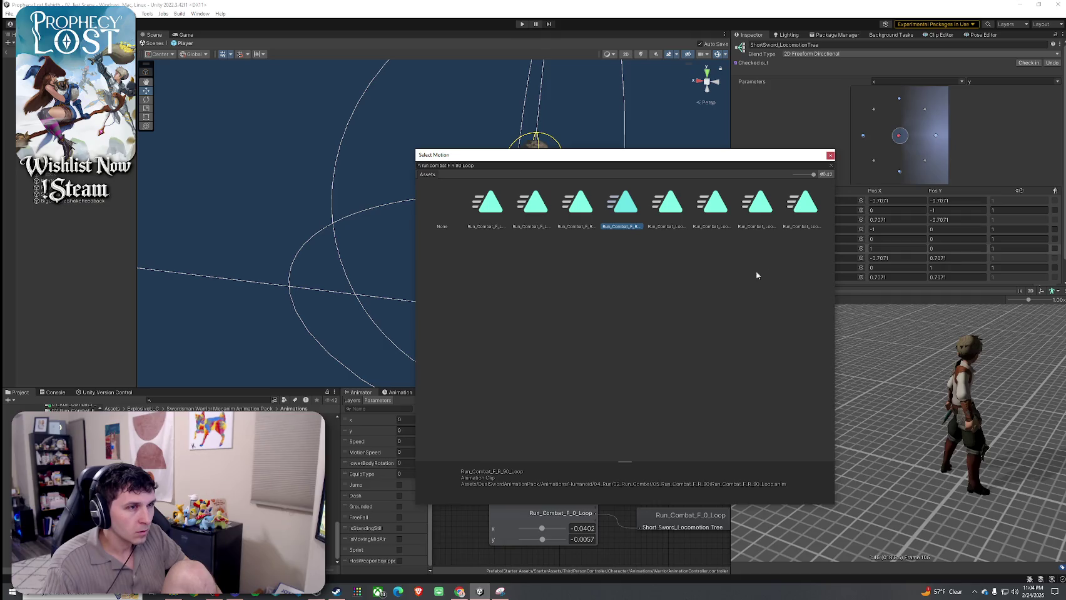
click(505, 224)
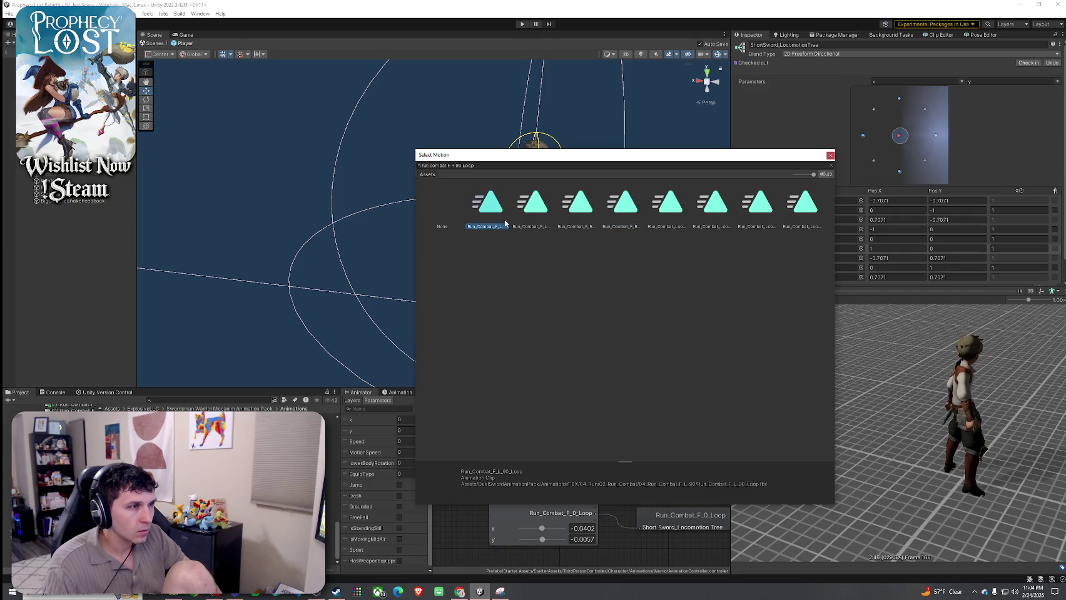
click(551, 238)
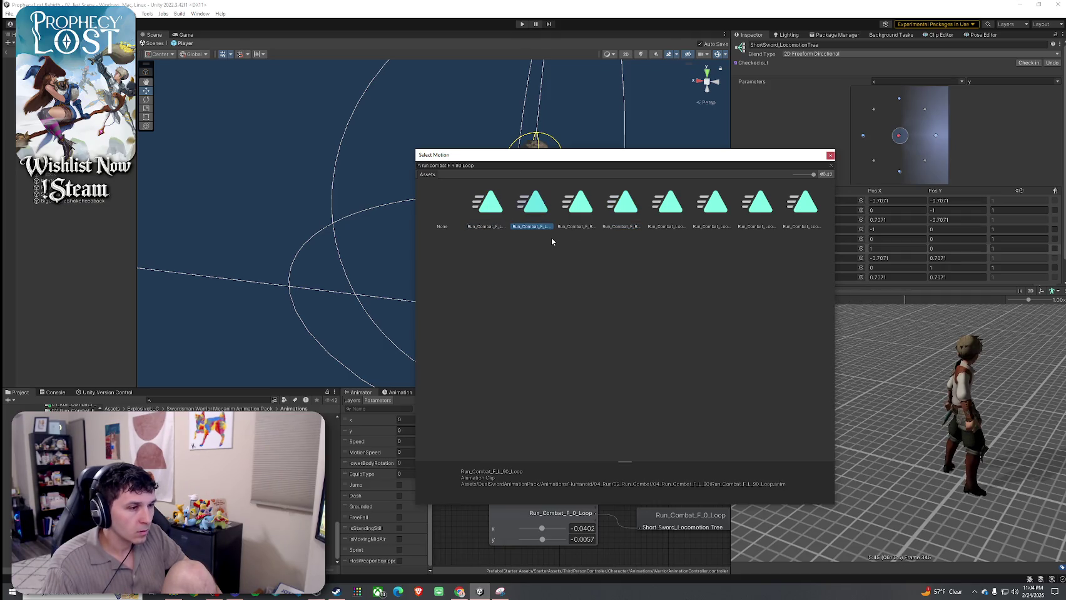
key(Right)
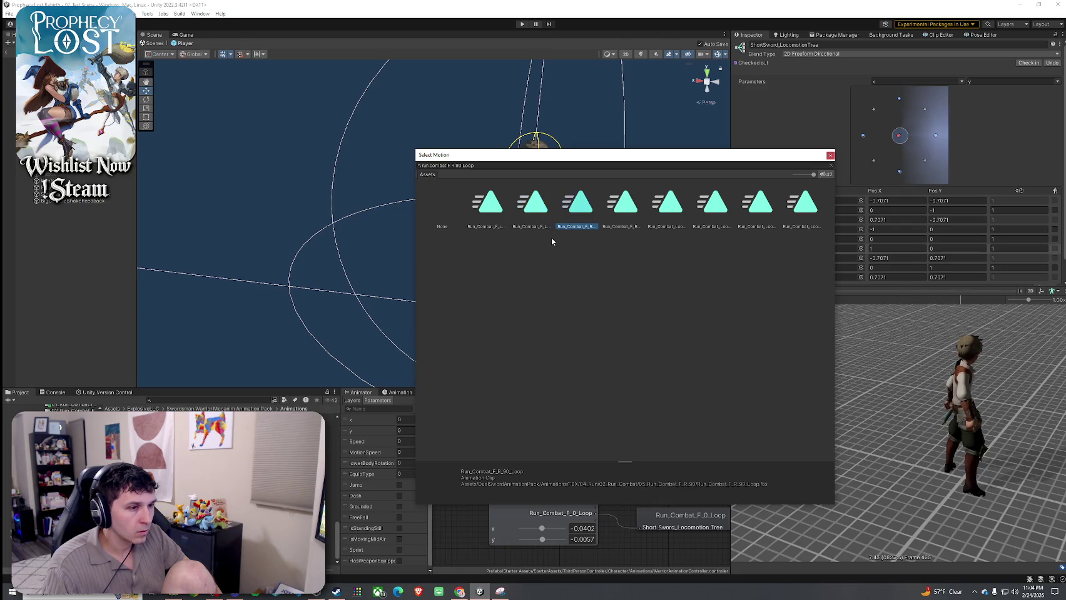
key(Right)
key(Right)
key(Left)
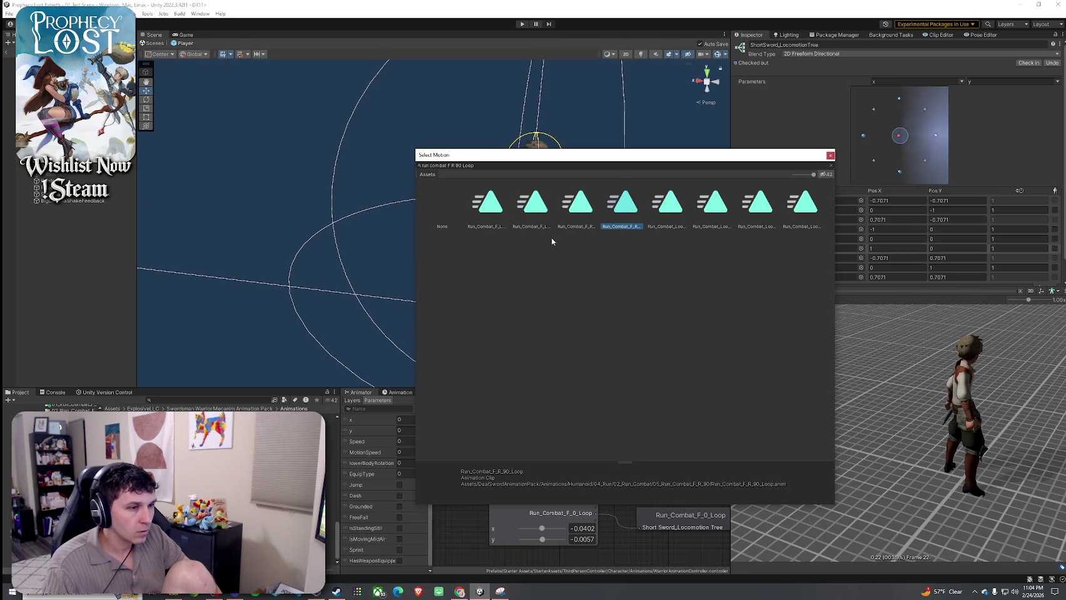
key(Left)
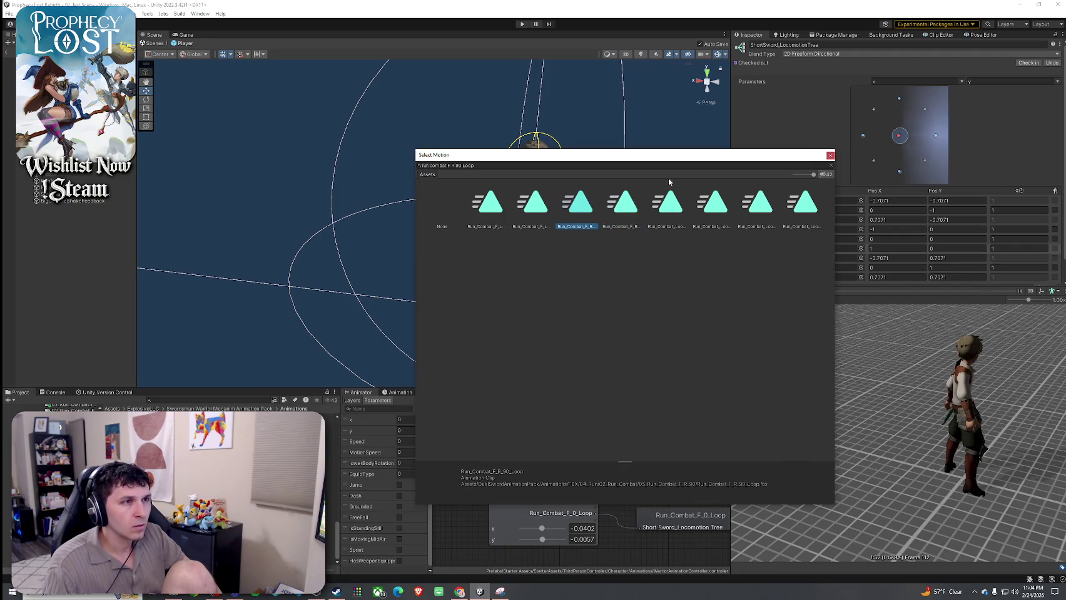
drag(658, 161, 622, 161)
key(Left)
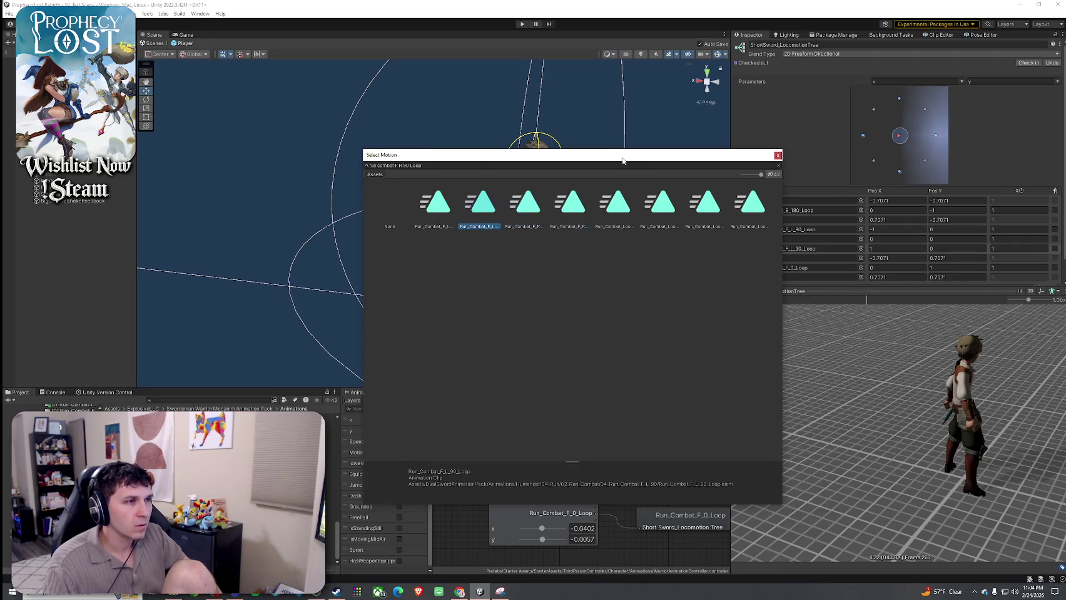
click(541, 223)
click(572, 229)
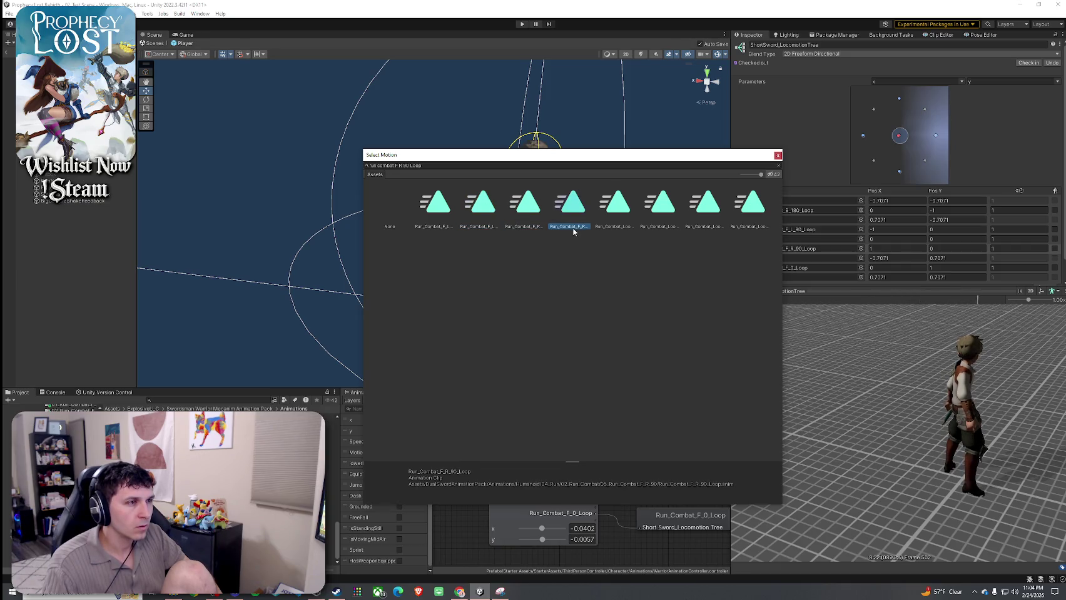
double_click(573, 223)
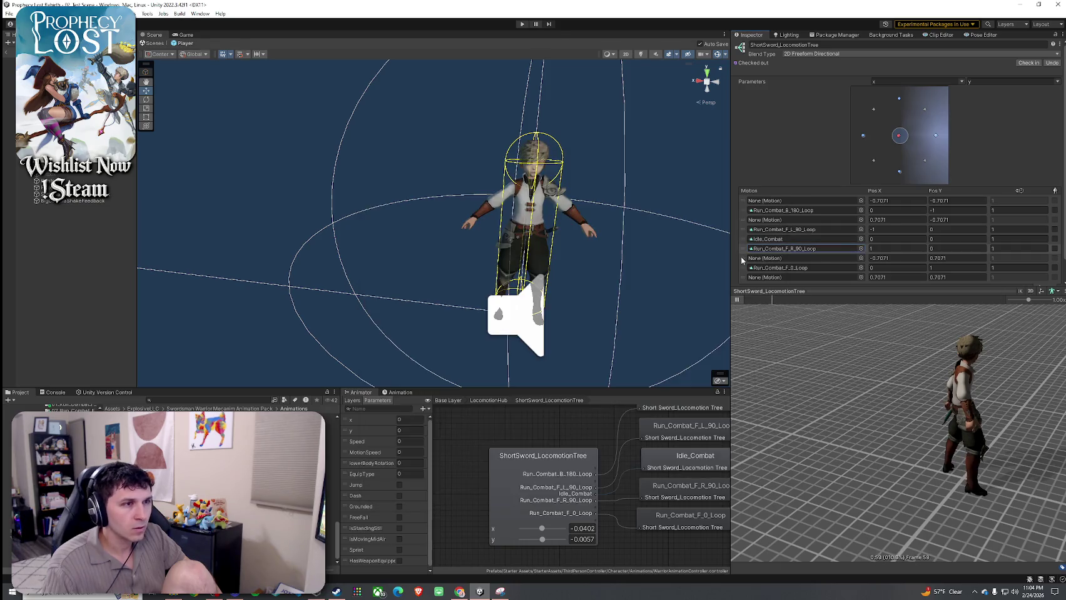
mouse_move(899, 136)
mouse_down()
mouse_move(866, 150)
mouse_move(879, 147)
mouse_move(900, 103)
mouse_move(900, 169)
mouse_move(900, 135)
mouse_up()
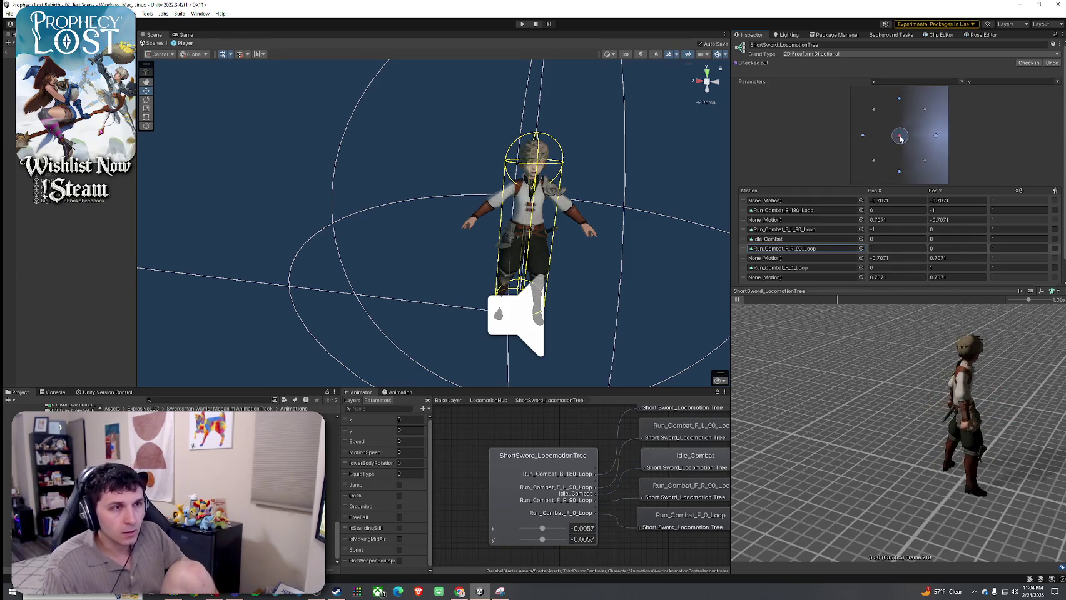
- Review the Run_Combat_B_180 and F_L_90 weight regions and test a back-left blend position
click(792, 257)
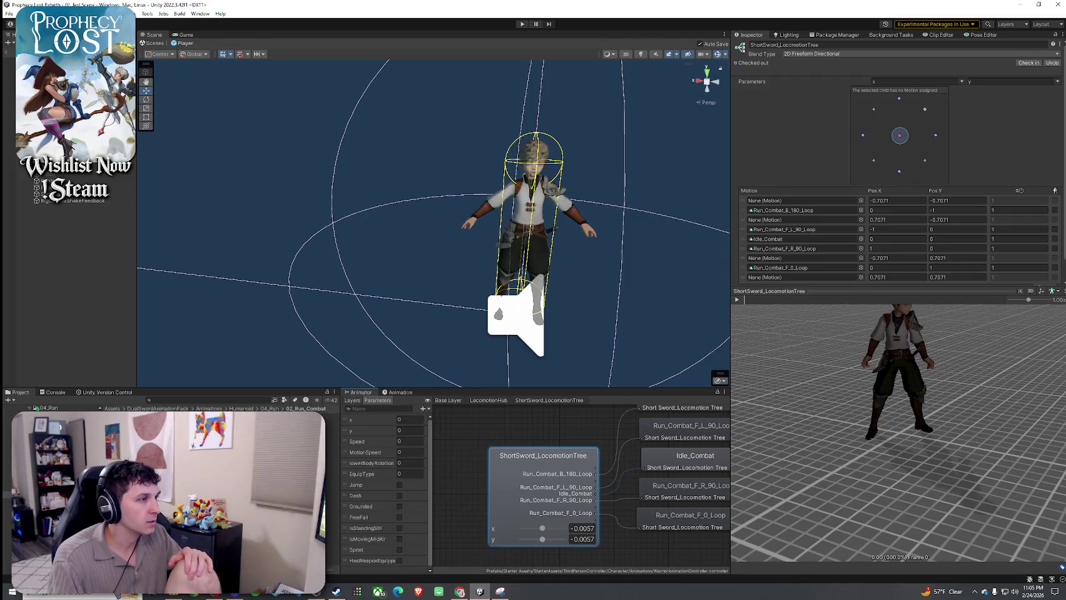
click(68, 417)
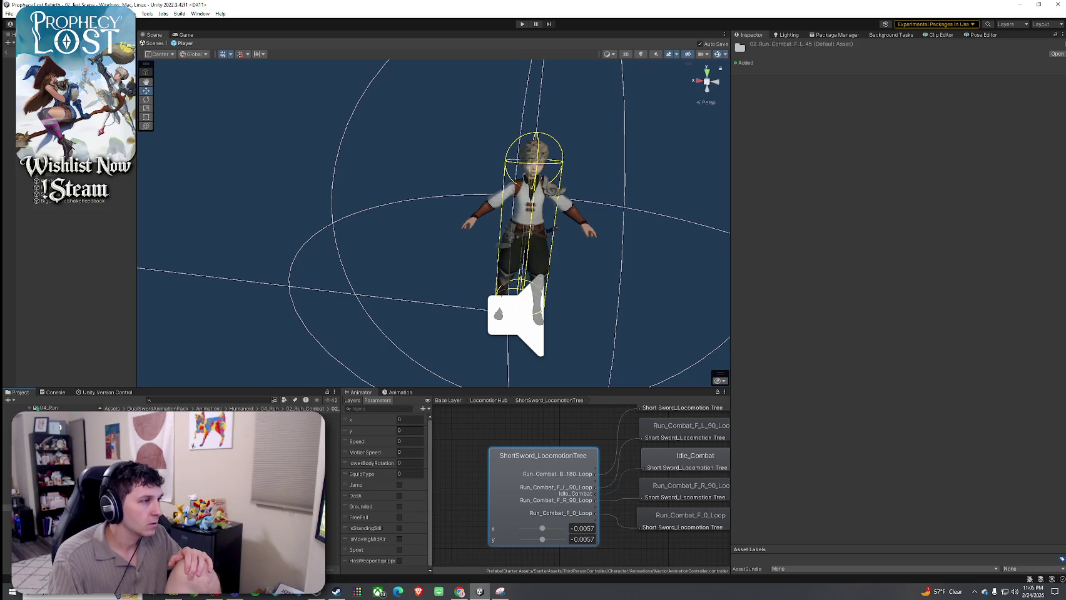
click(543, 479)
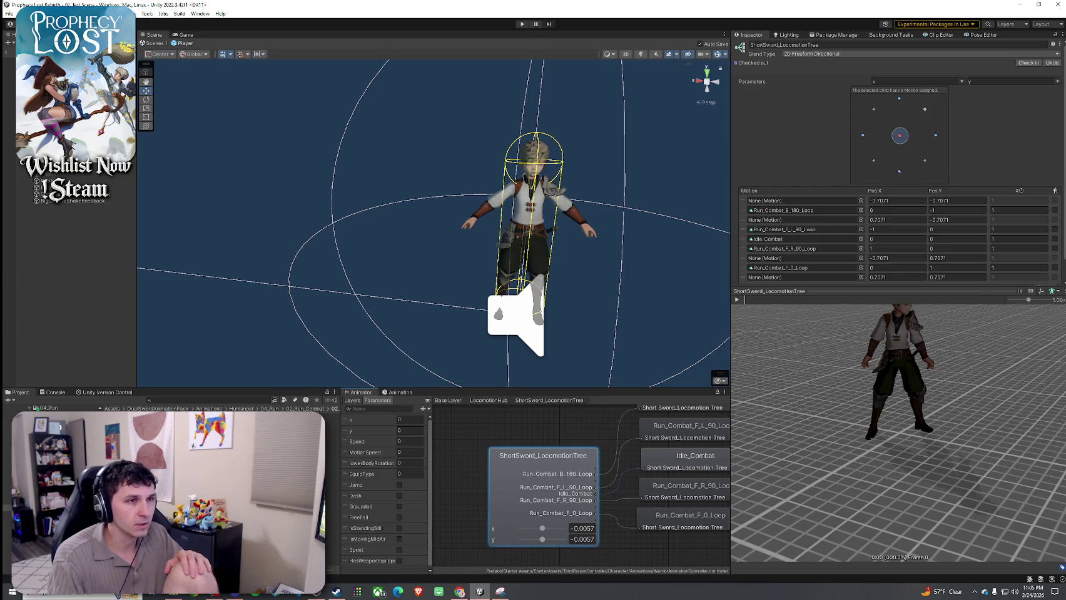
click(743, 201)
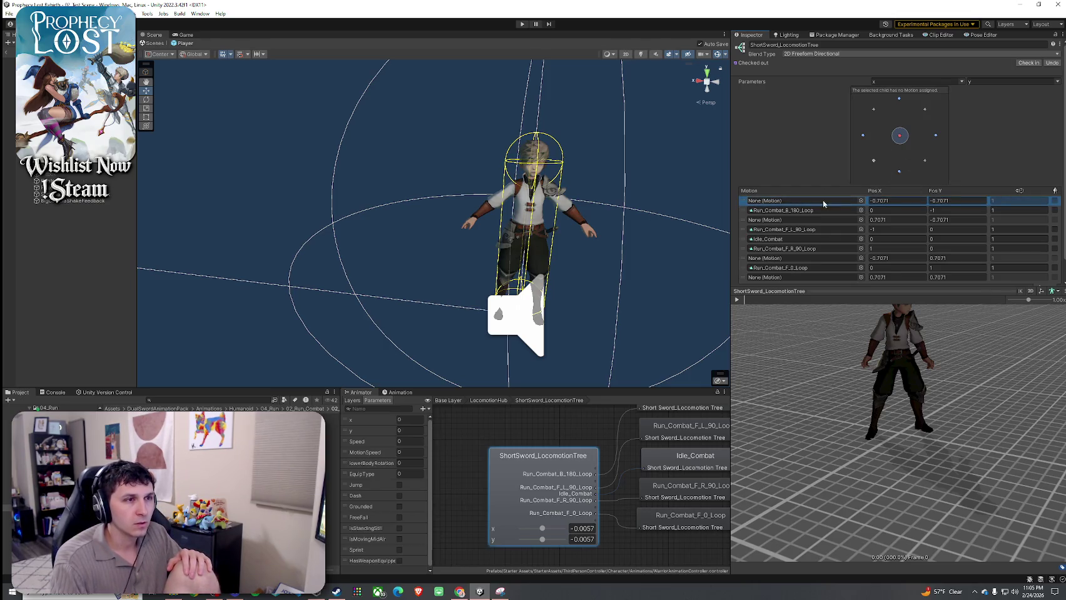
click(771, 211)
click(782, 229)
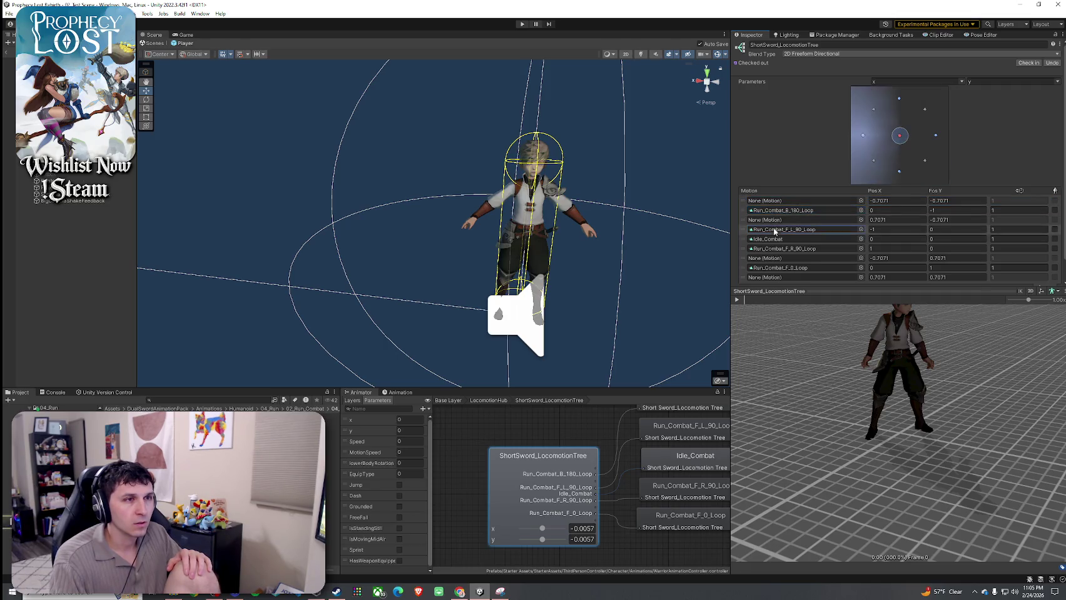
mouse_move(899, 137)
mouse_down()
mouse_move(875, 162)
mouse_move(874, 111)
mouse_up()
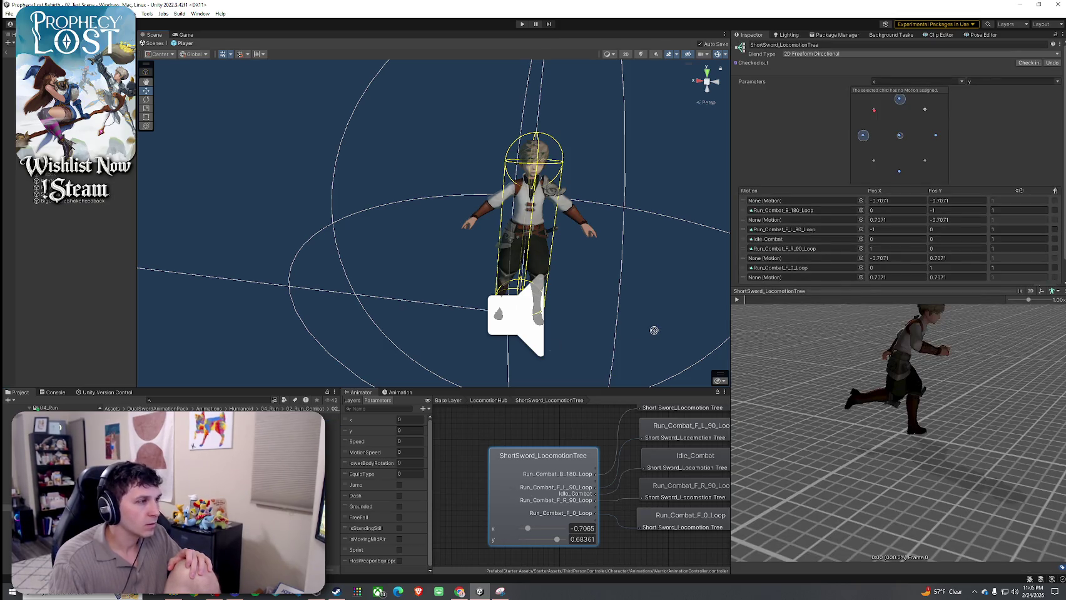
click(817, 220)
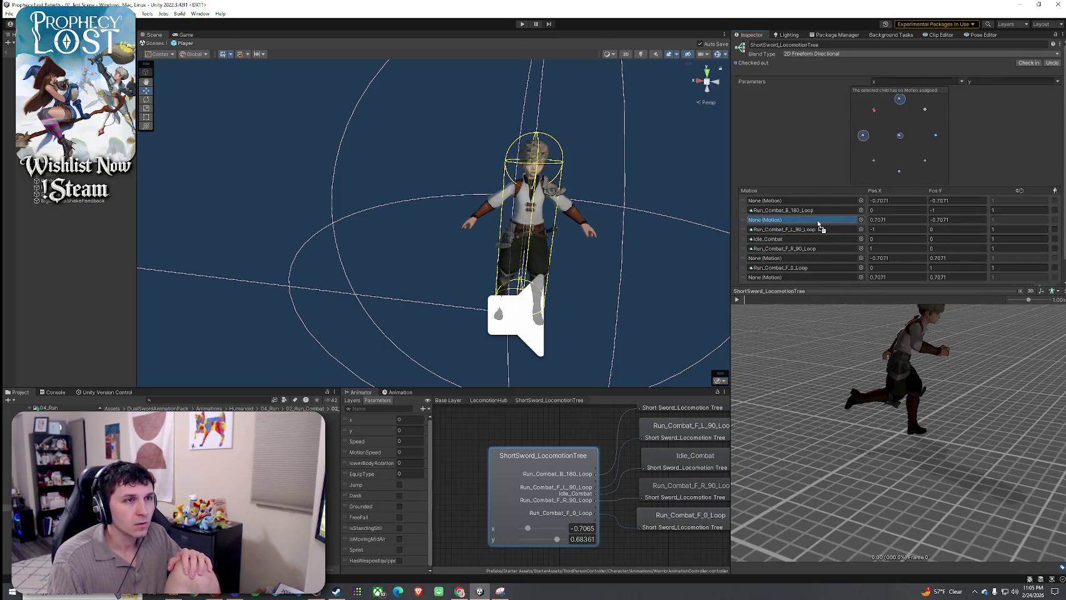
- Put Run_Combat_F_L_45_Loop in the (-0.7071, 0.7071) slot and test a forward blend
click(812, 230)
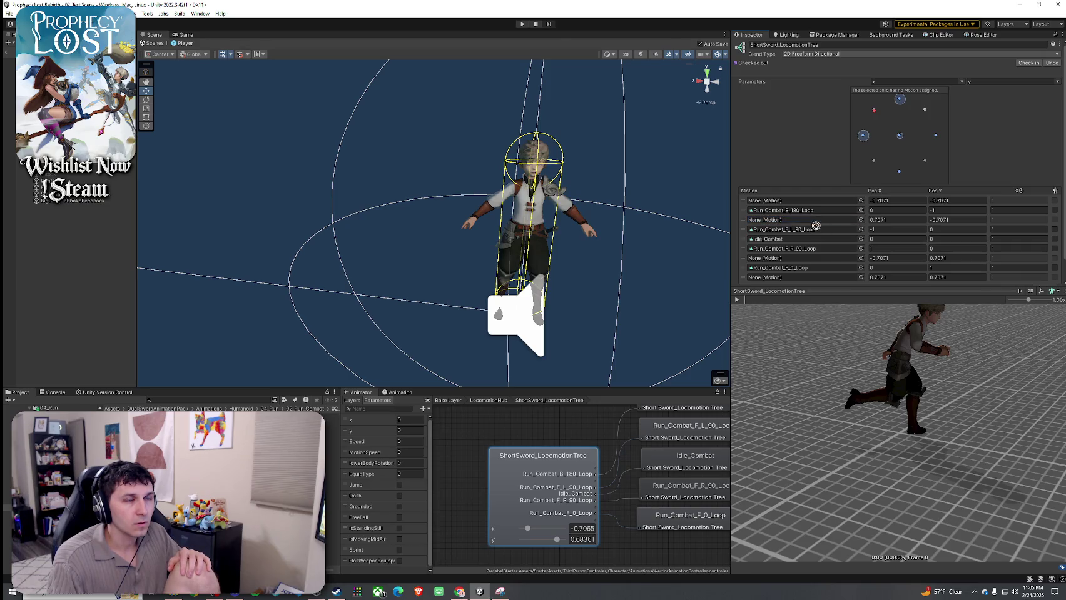
drag(811, 233, 807, 243)
click(808, 248)
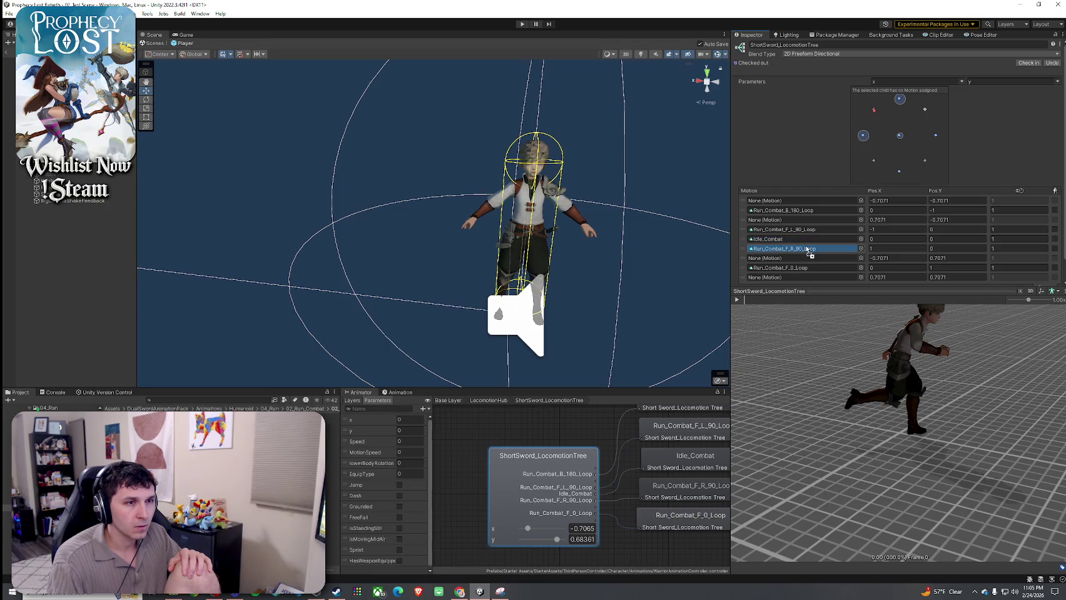
click(808, 259)
drag(809, 259, 808, 259)
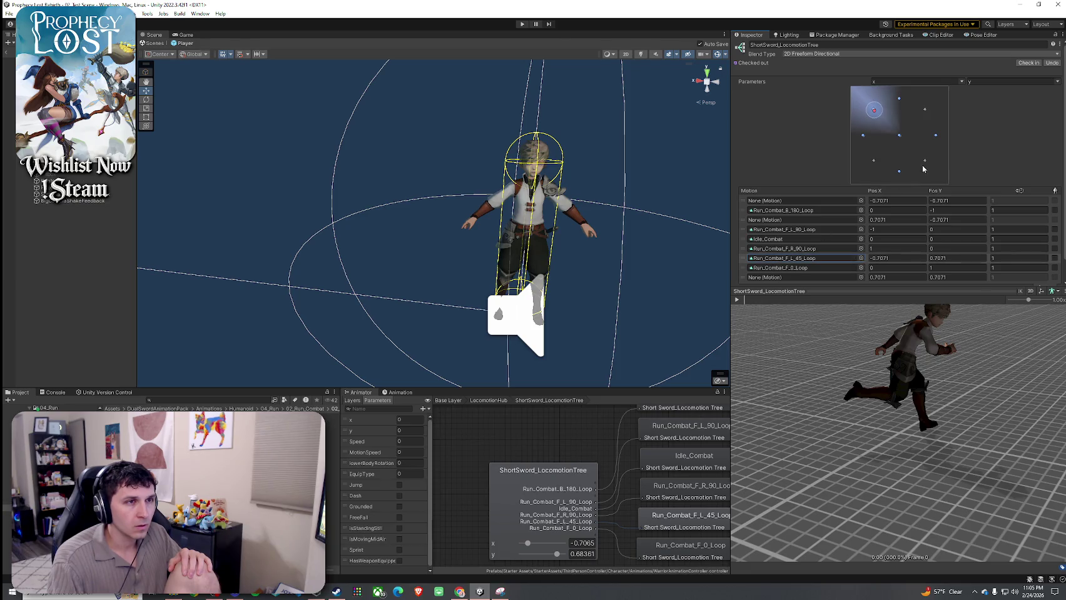
mouse_move(876, 112)
mouse_down()
mouse_move(883, 101)
mouse_move(907, 106)
mouse_up()
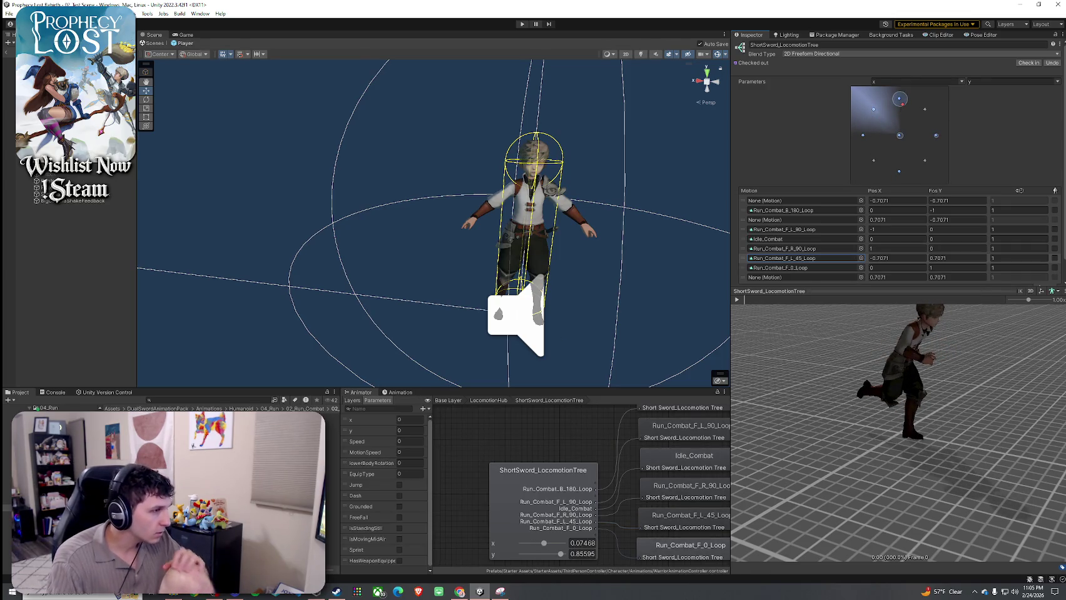
- Drop Run_Combat_F_R_45_Loop from 03_Run_Combat_F_R_45 into the last empty slot and test leftward
click(331, 430)
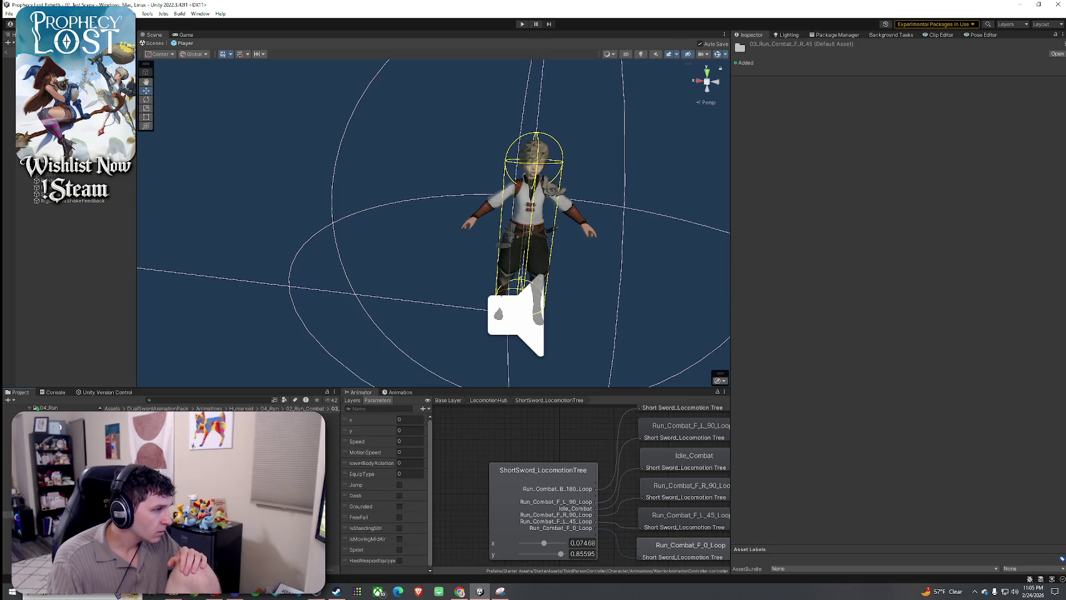
click(512, 493)
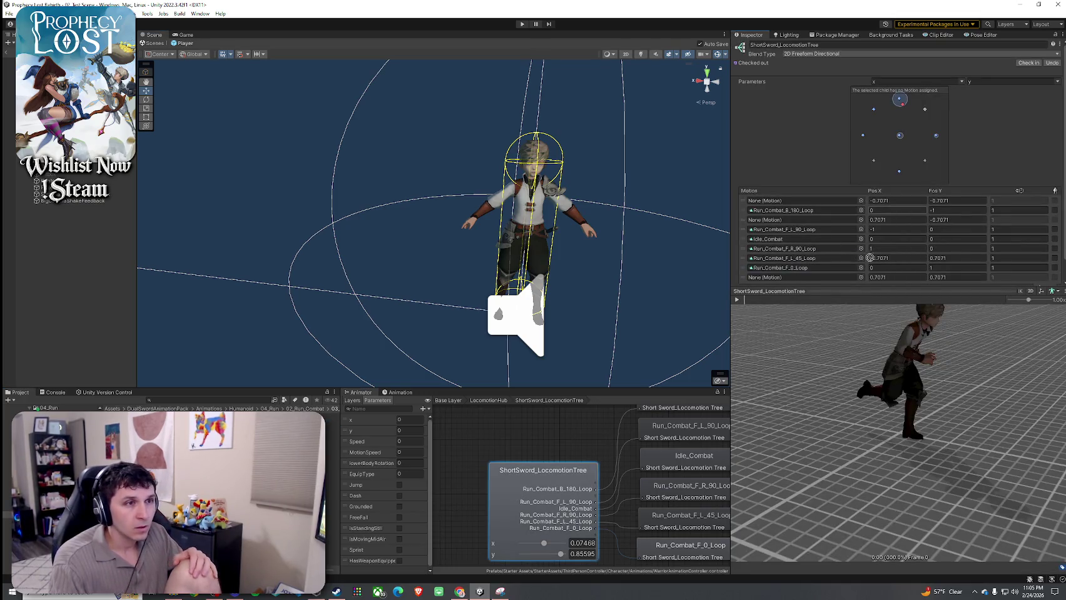
scroll(869, 258, down, 1)
click(819, 256)
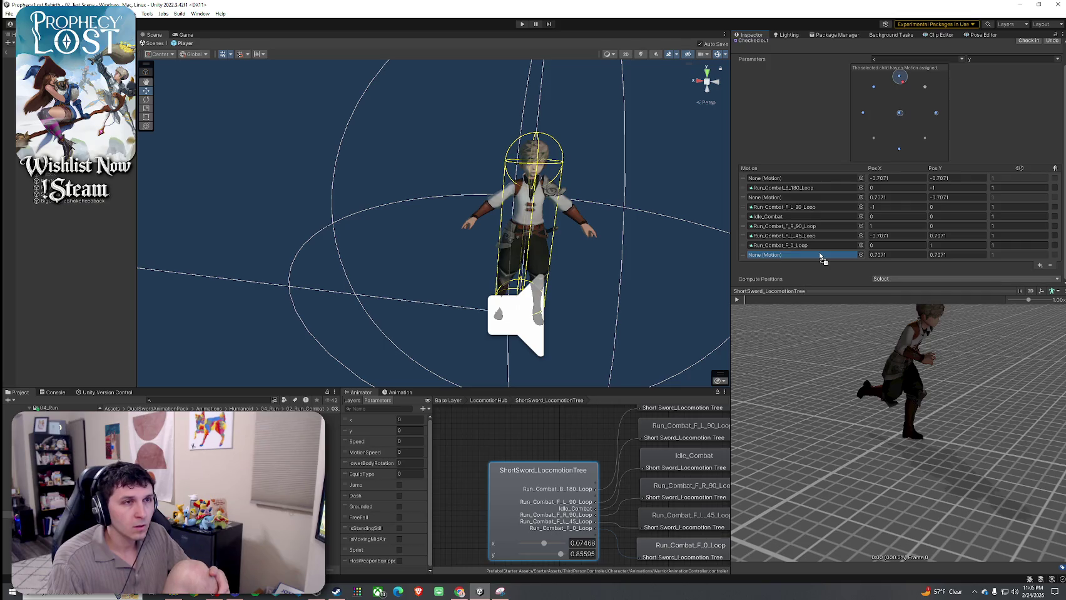
drag(821, 253, 818, 256)
mouse_move(901, 99)
mouse_down()
mouse_move(862, 100)
mouse_move(952, 121)
mouse_move(912, 97)
mouse_move(862, 121)
mouse_up()
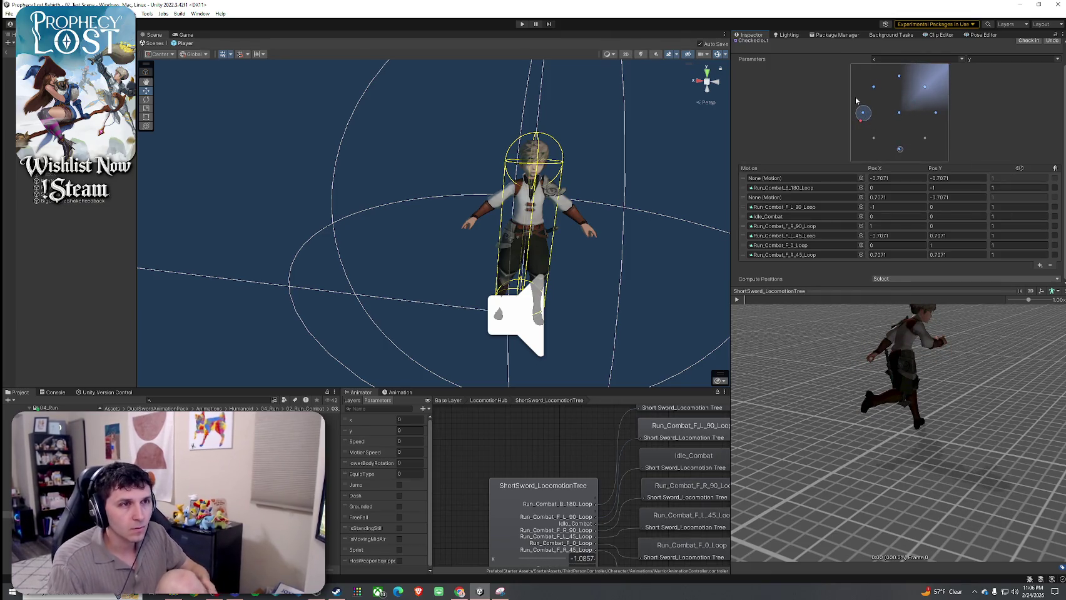
- Drag Run_Combat_B_L_45_Loop into the first and third empty Motion rows, testing a left blend
click(803, 122)
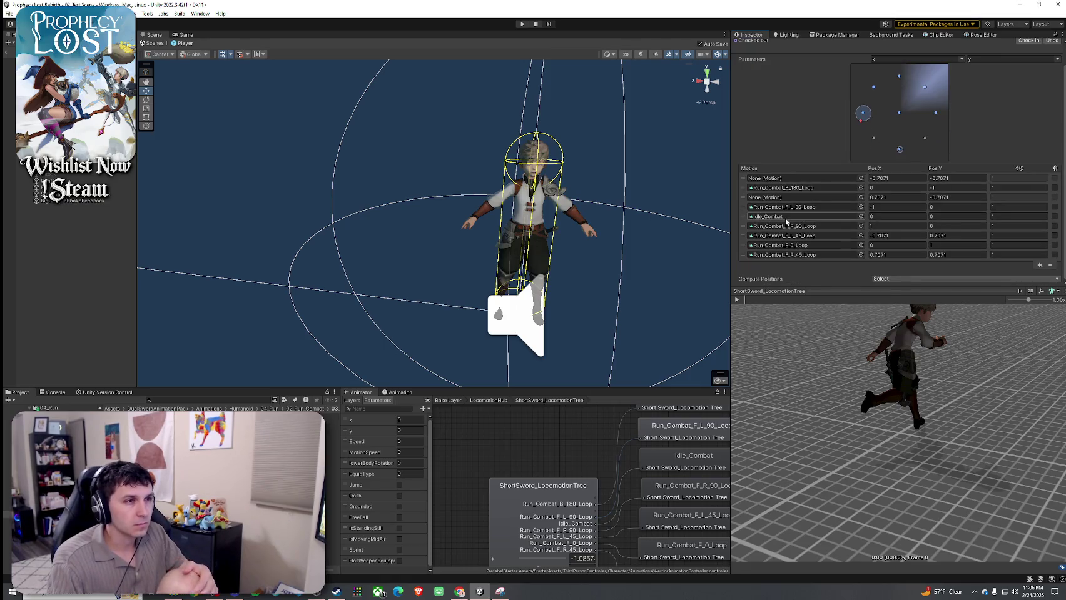
click(306, 408)
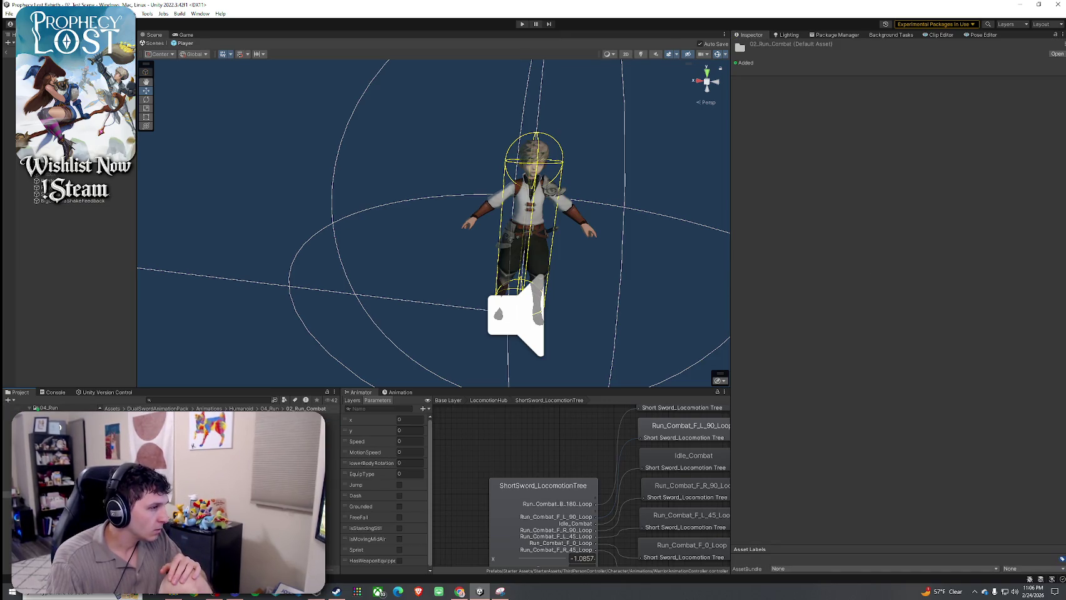
click(336, 453)
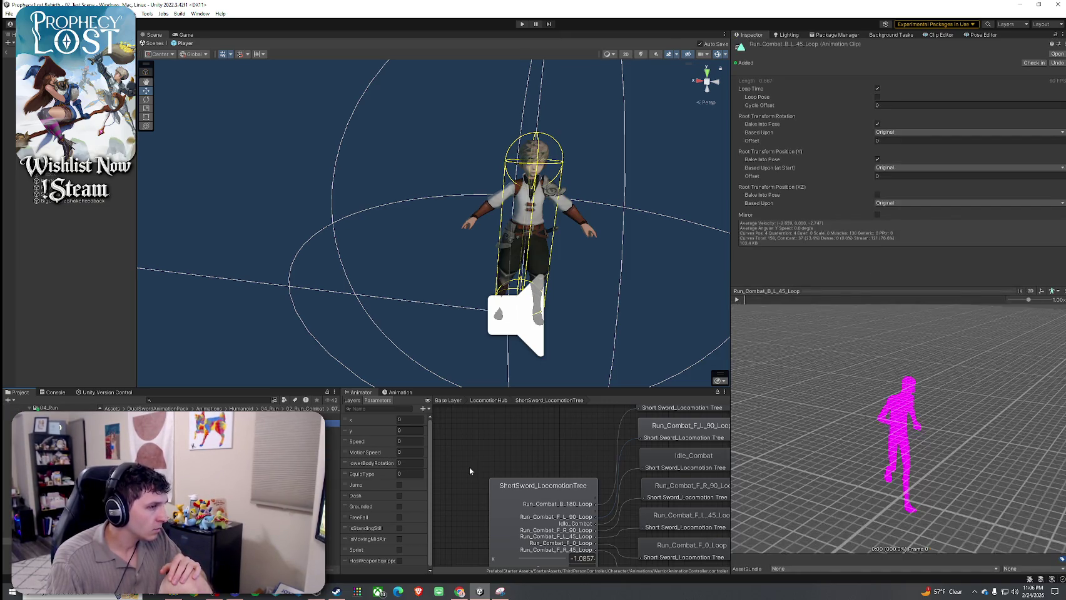
scroll(892, 191, down, 2)
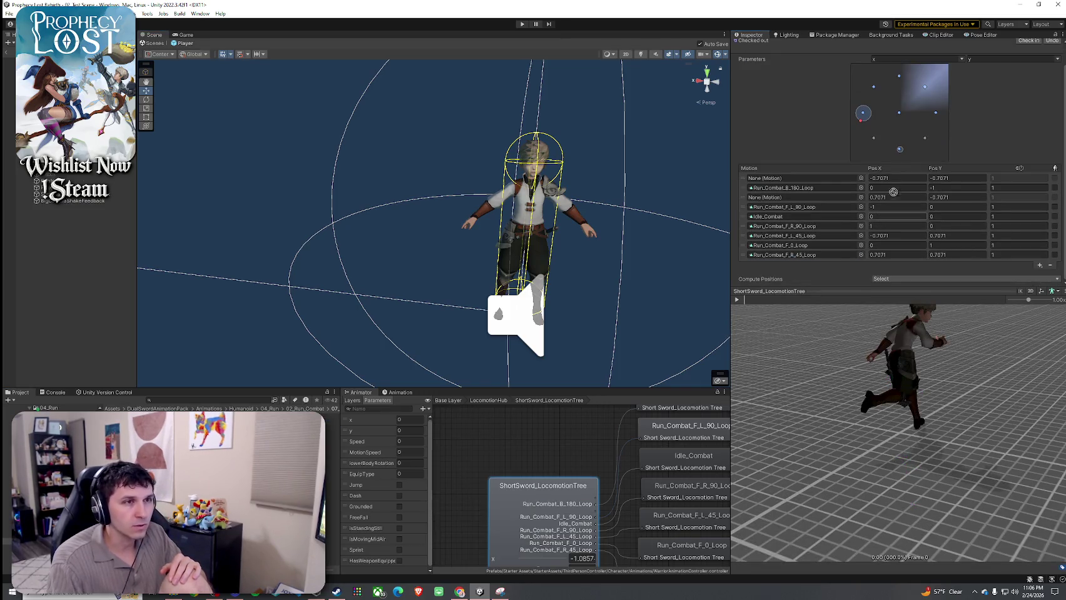
click(805, 198)
drag(805, 197, 807, 180)
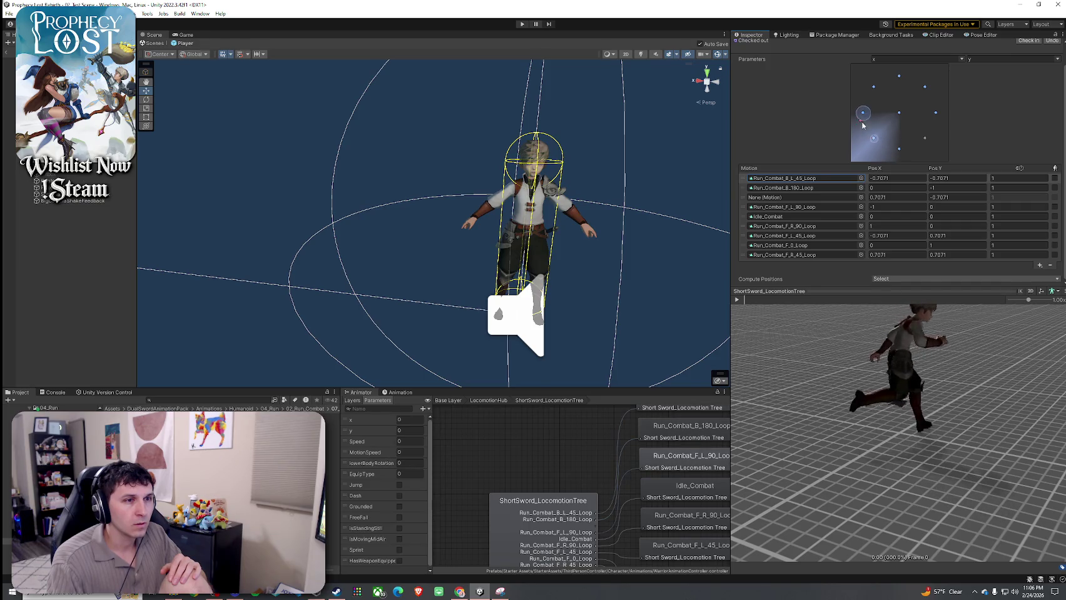
drag(899, 159, 856, 120)
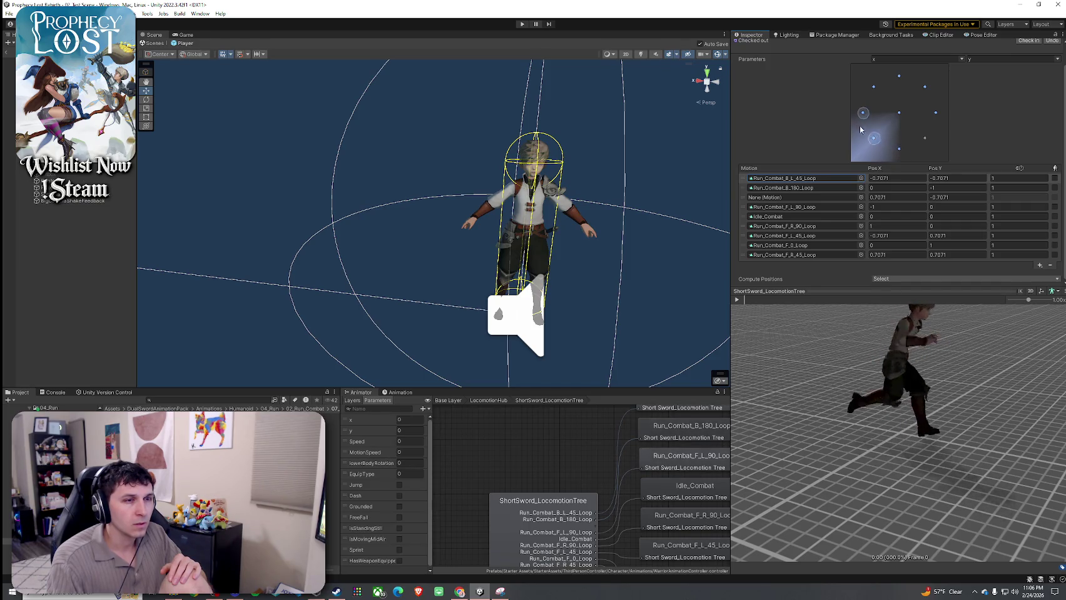
mouse_move(785, 178)
mouse_down()
mouse_move(791, 238)
mouse_move(792, 207)
mouse_move(810, 197)
mouse_up()
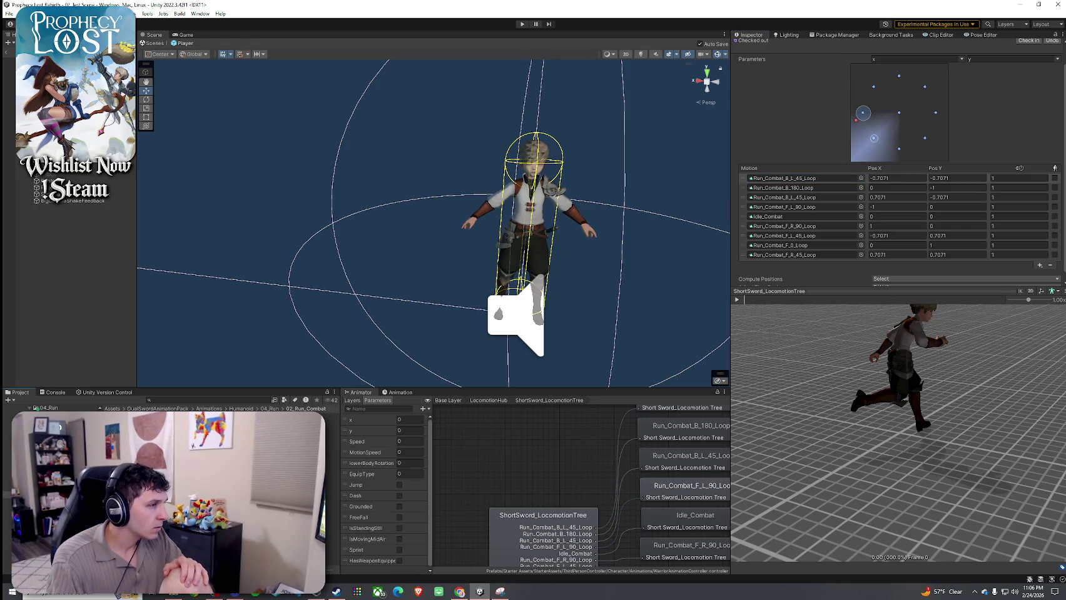
double_click(187, 475)
click(541, 540)
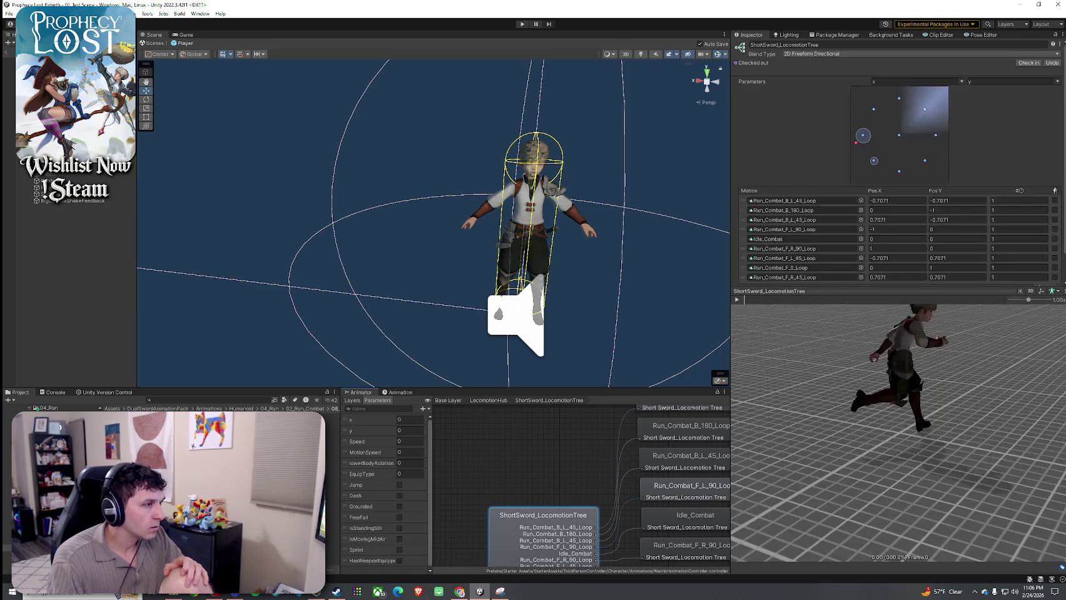
- Assign Run_Combat_B_R_45_Loop to the first slot and preview forward, backward, back-left and right blends
drag(331, 423, 820, 206)
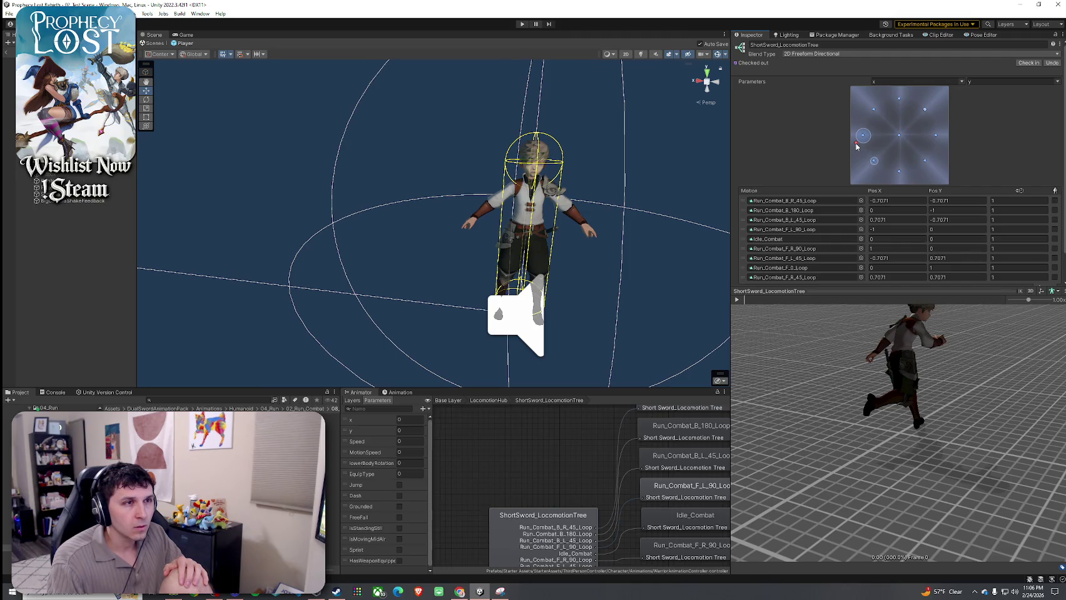
click(891, 101)
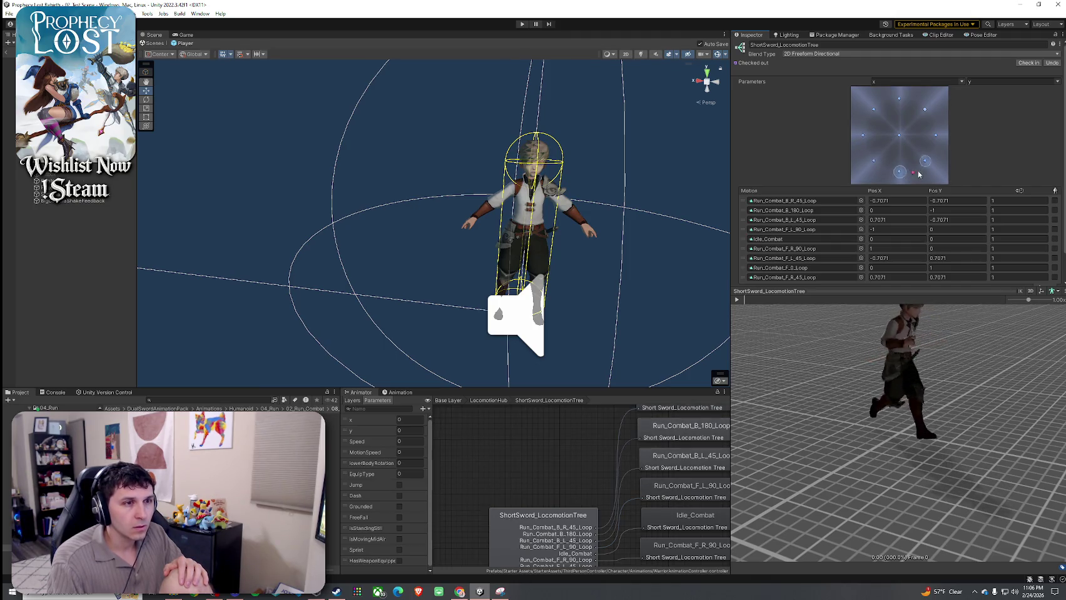
click(895, 175)
click(875, 161)
click(737, 300)
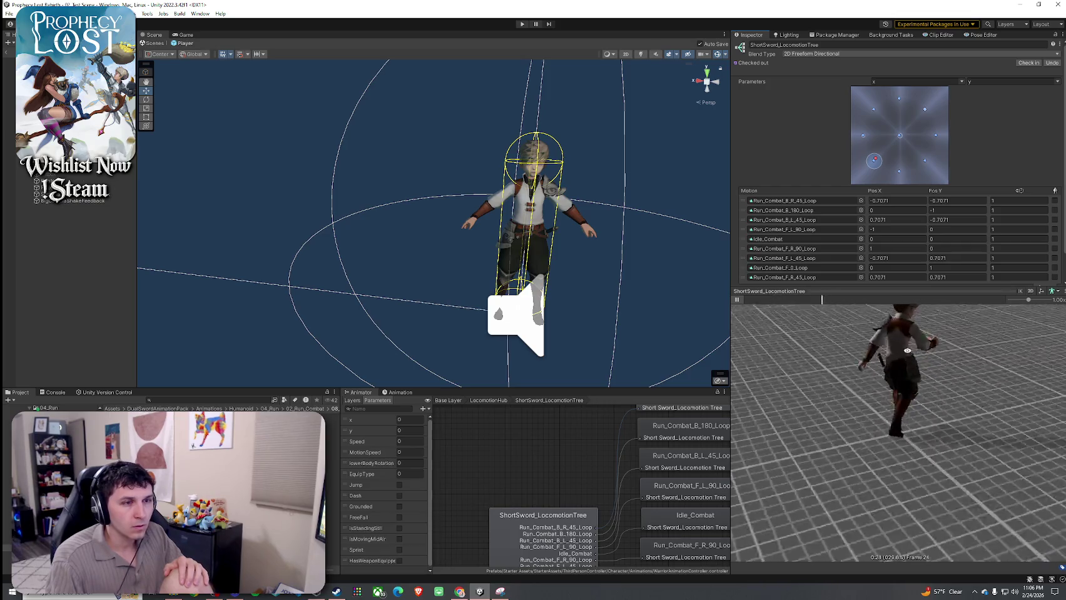
click(935, 152)
mouse_move(936, 152)
mouse_down()
mouse_move(899, 103)
mouse_move(863, 134)
mouse_move(926, 172)
mouse_move(922, 123)
mouse_move(882, 119)
mouse_up()
- Return to the LocomotionHub layer and leave the Player prefab for the level scene
scroll(580, 483, down, 4)
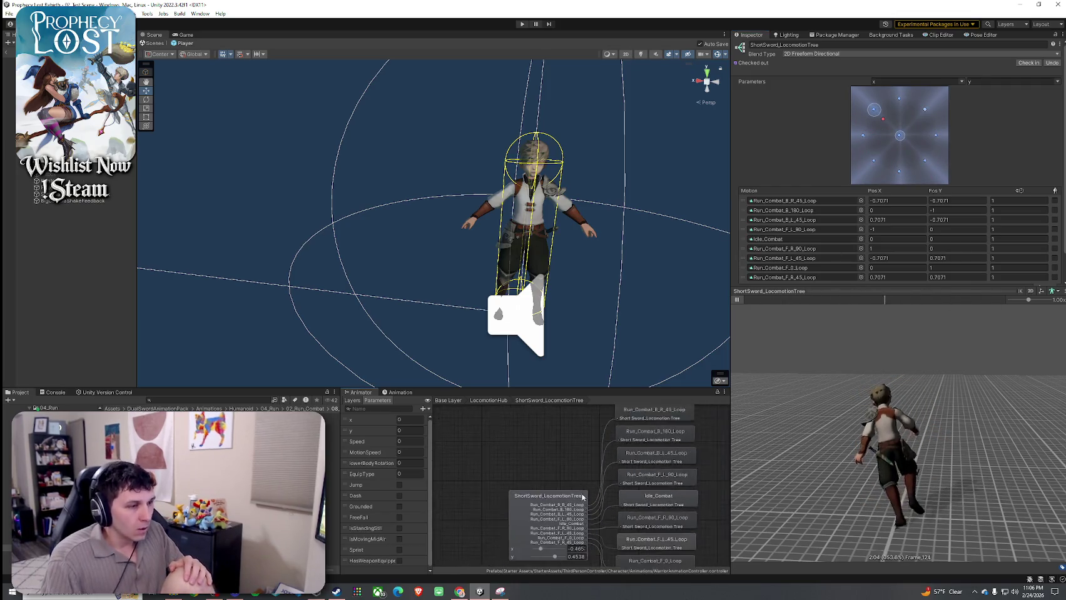
scroll(581, 466, down, 3)
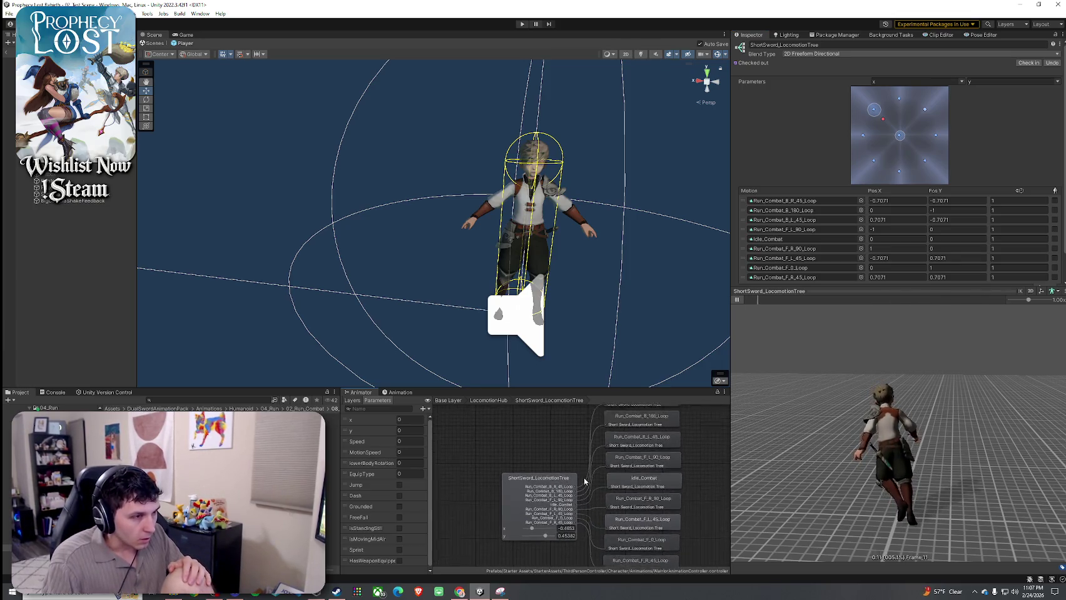
click(489, 401)
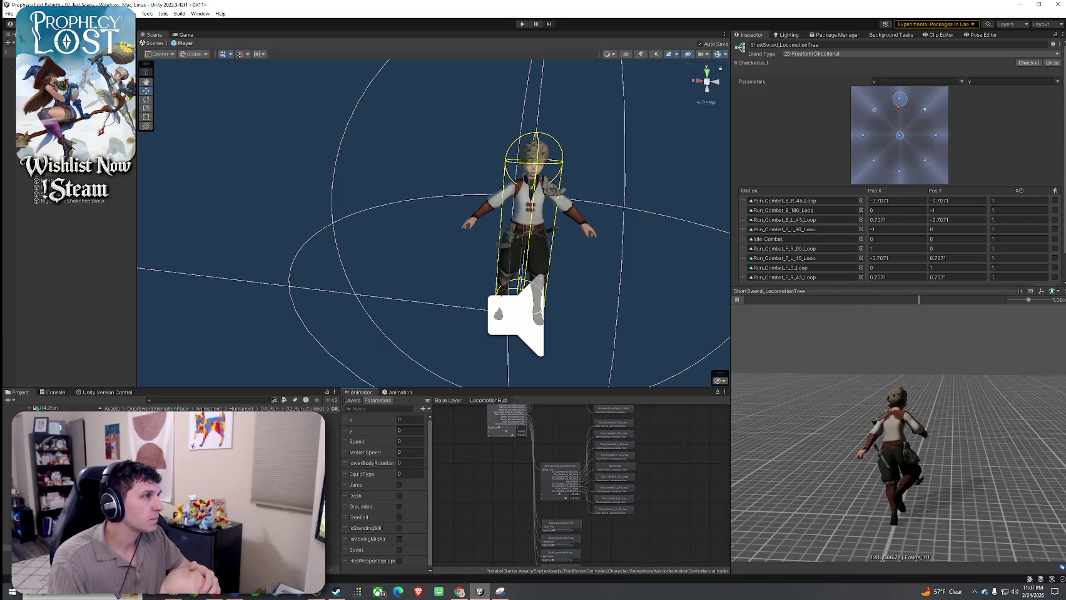
click(9, 56)
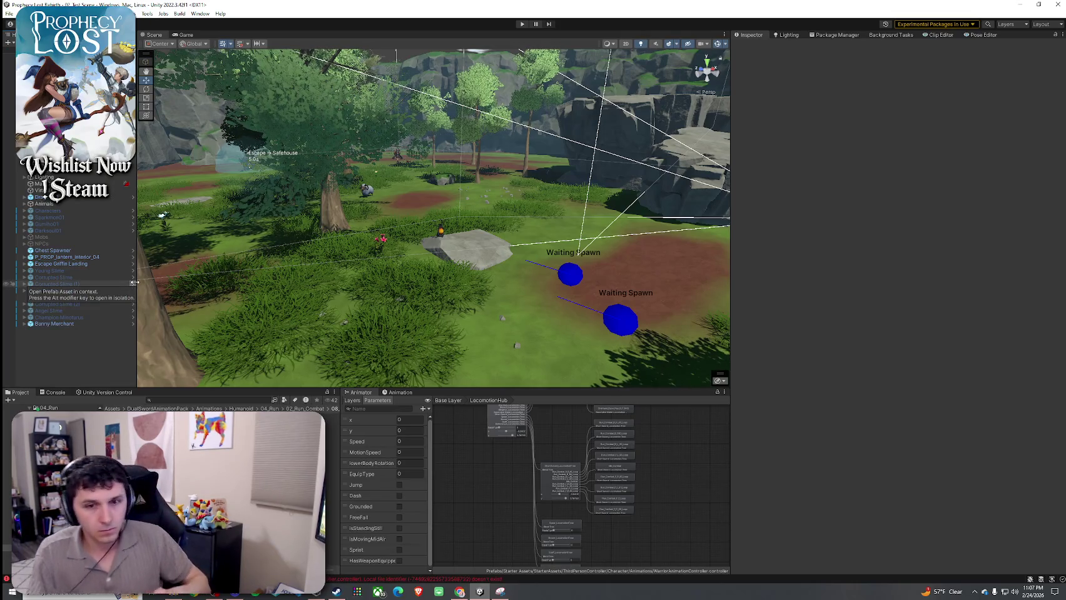
- Inspect the level's item spawners and deactivate the training sword-and-shield spawner
double_click(63, 125)
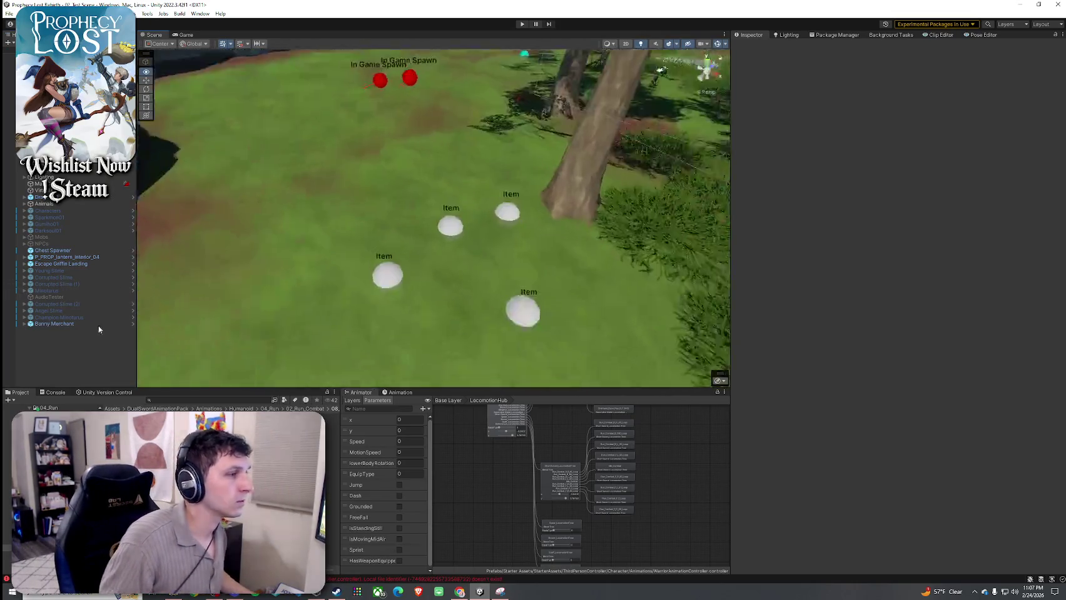
click(392, 294)
click(520, 212)
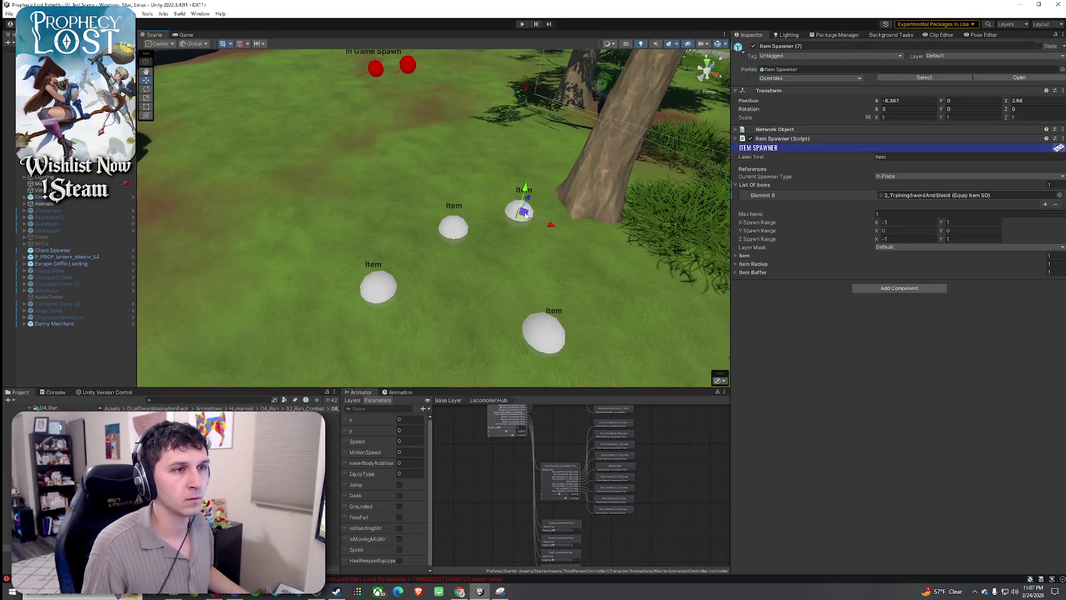
click(554, 320)
click(529, 207)
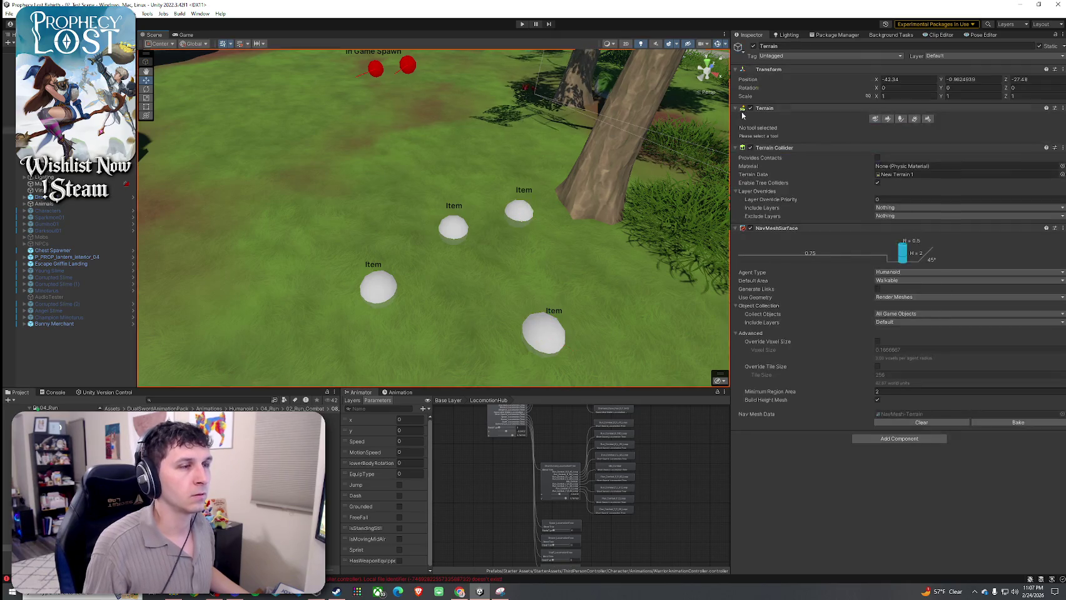
click(754, 47)
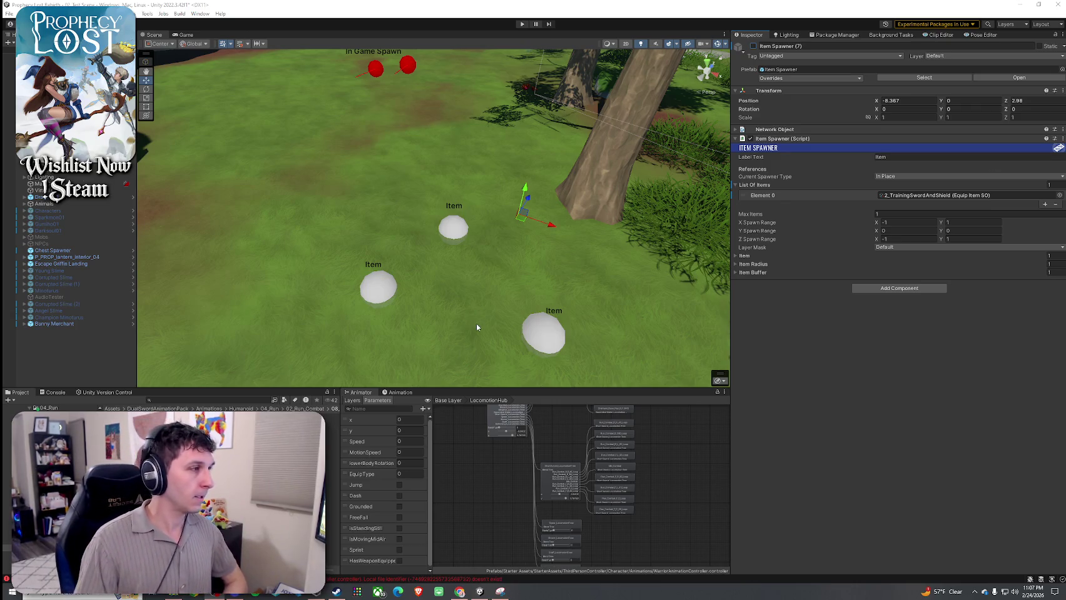
- Check the primitive short swords spawner's equip item, then enter Play mode
click(531, 350)
click(899, 198)
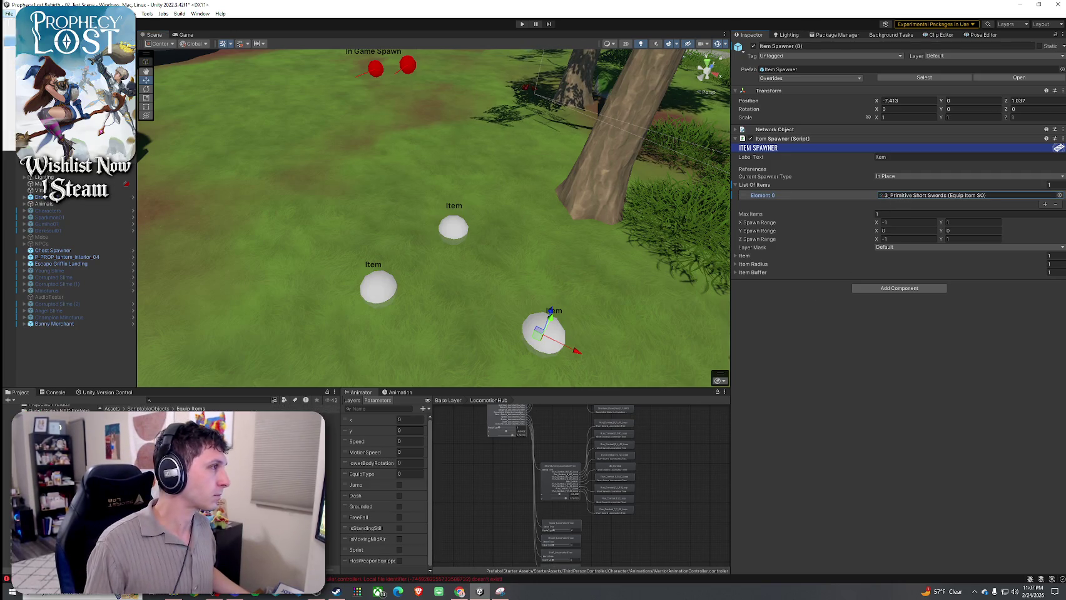
click(521, 24)
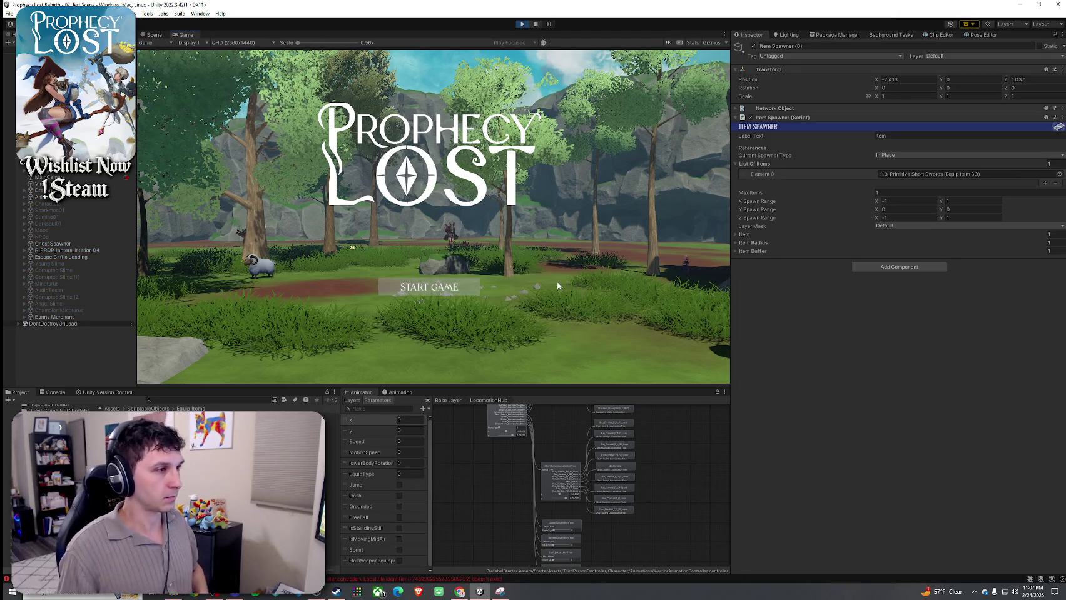
- Start the game, pick up the short swords and run around the forest level
click(432, 287)
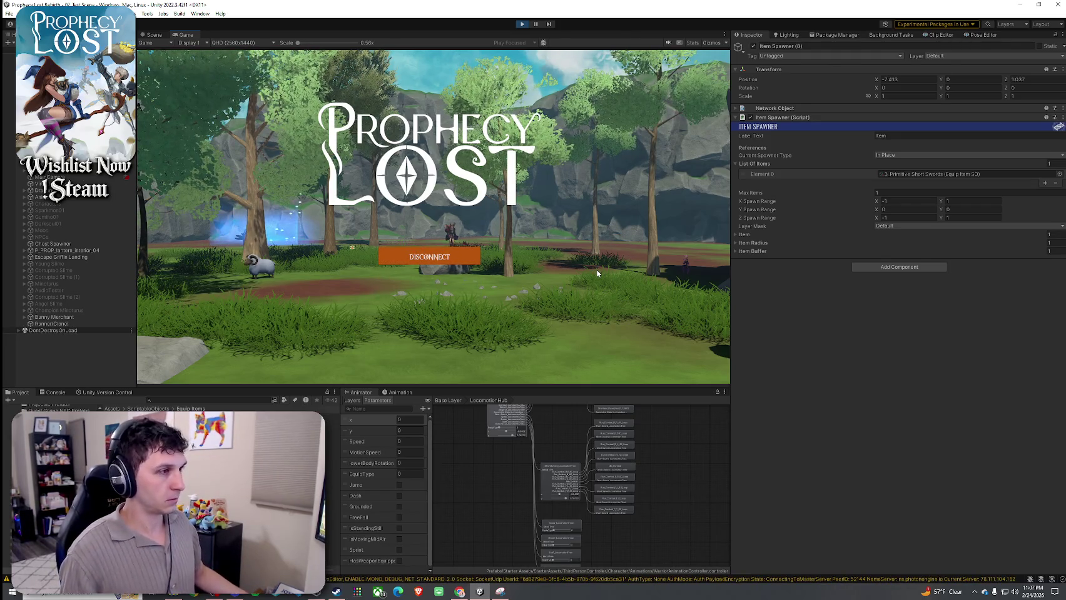
key(w)
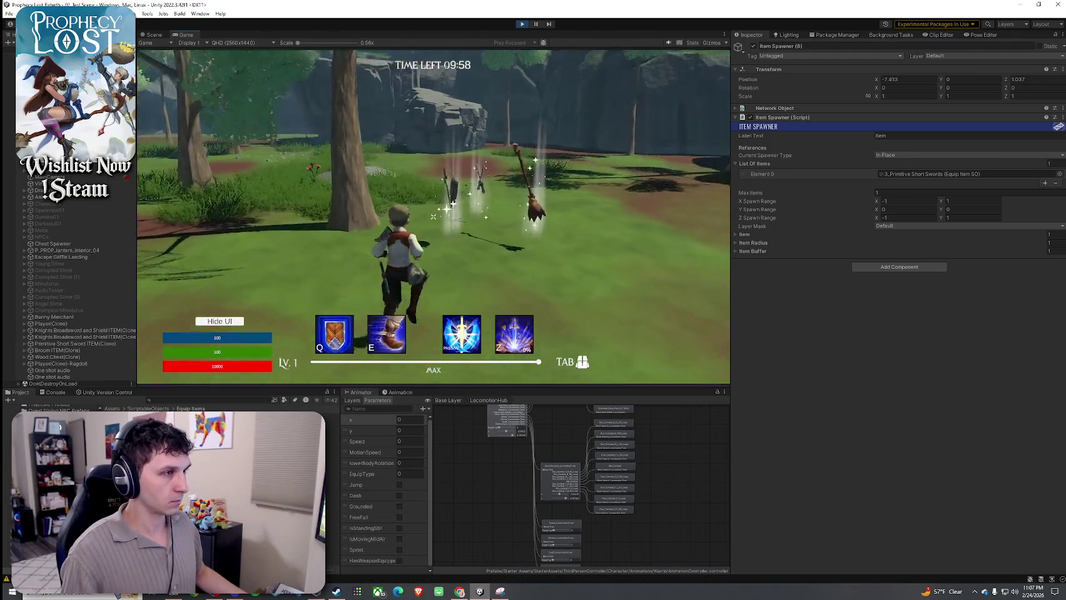
key(w)
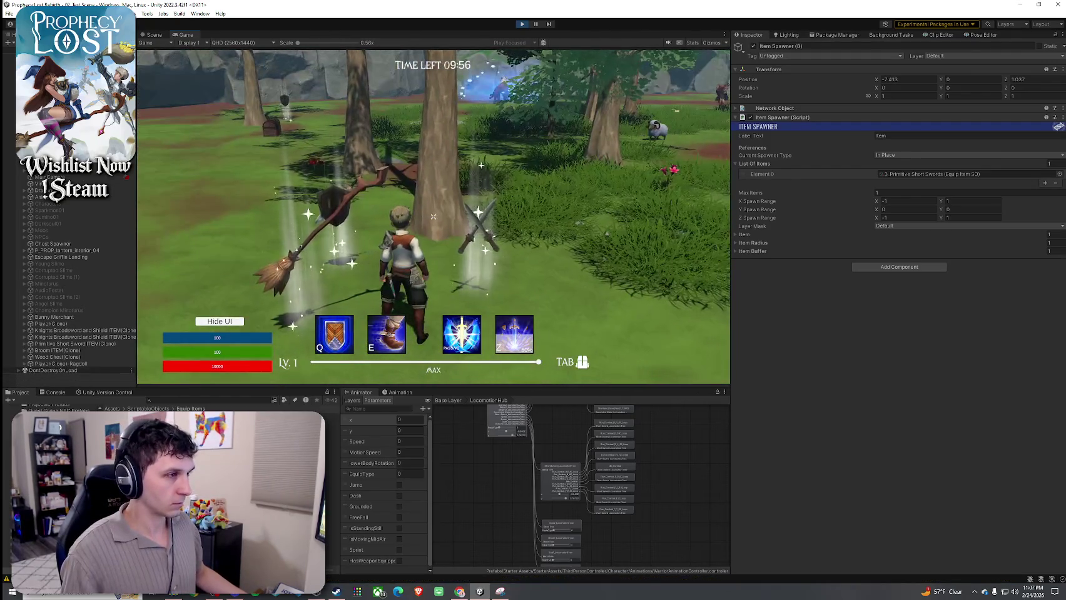
key(Tab)
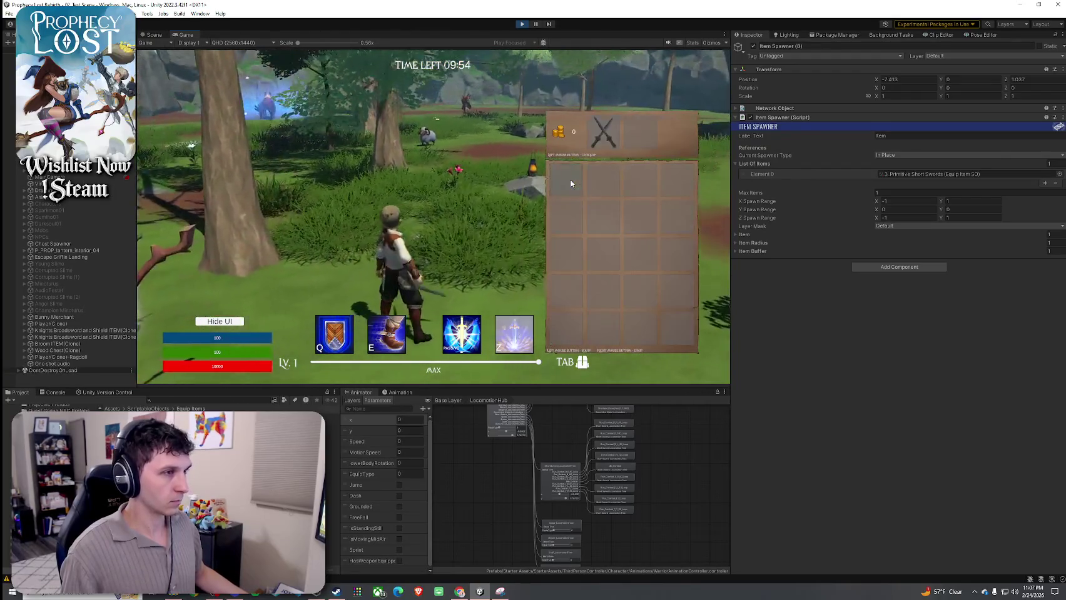
key(Tab)
key(w)
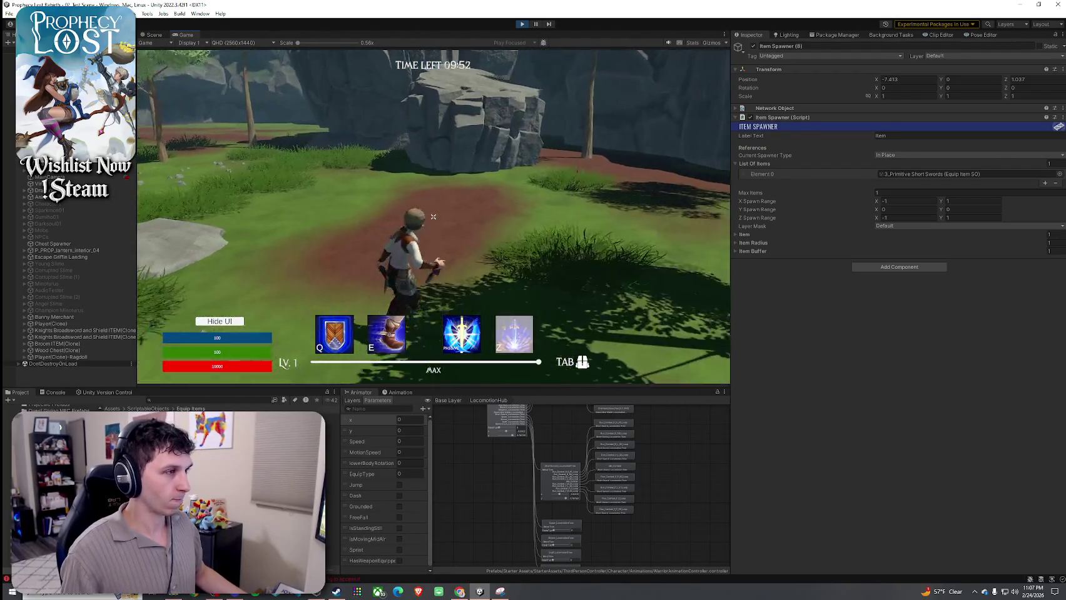
key(w)
key(w)
key(w)
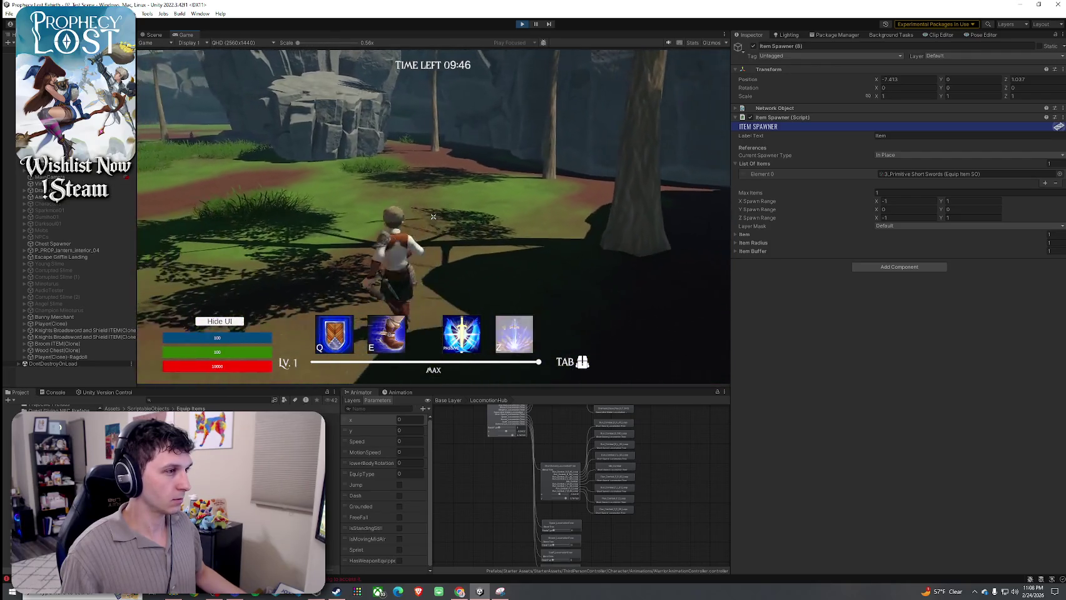
key(w)
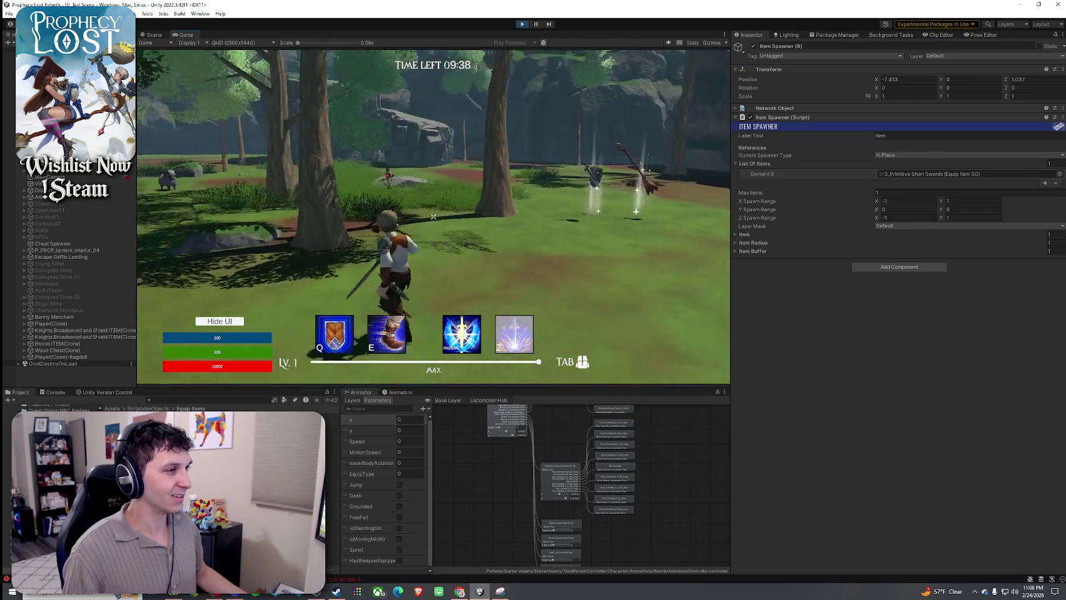
key(w)
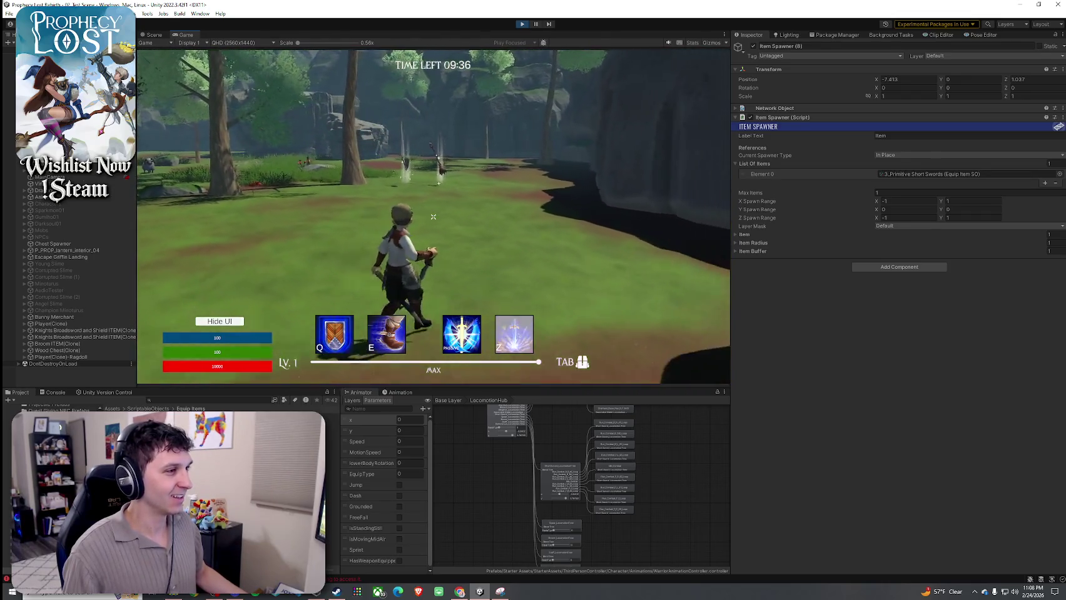
key(w)
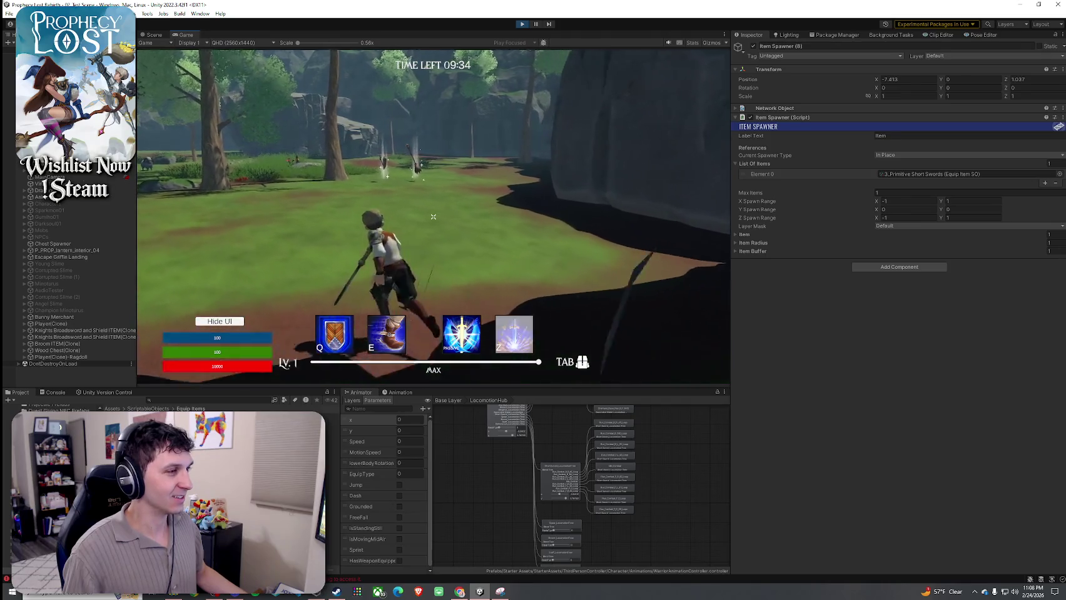
key(w)
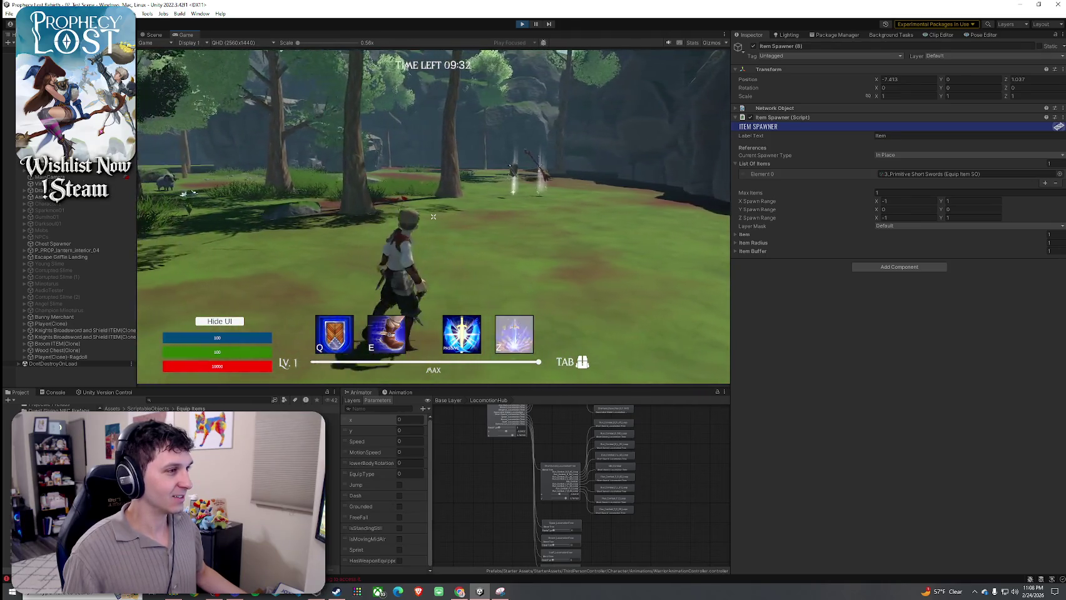
key(w)
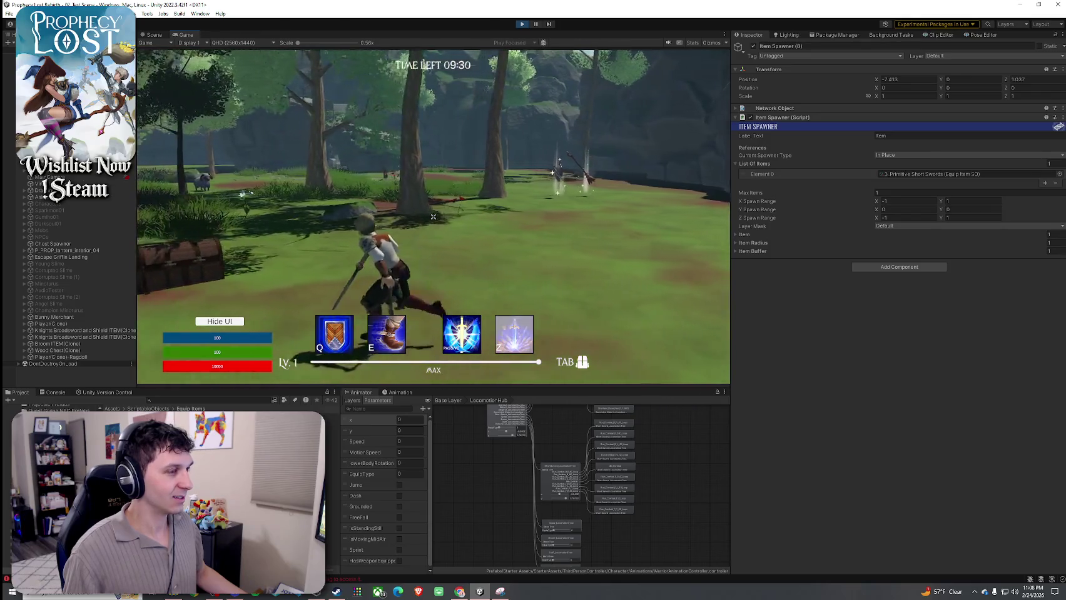
key(w)
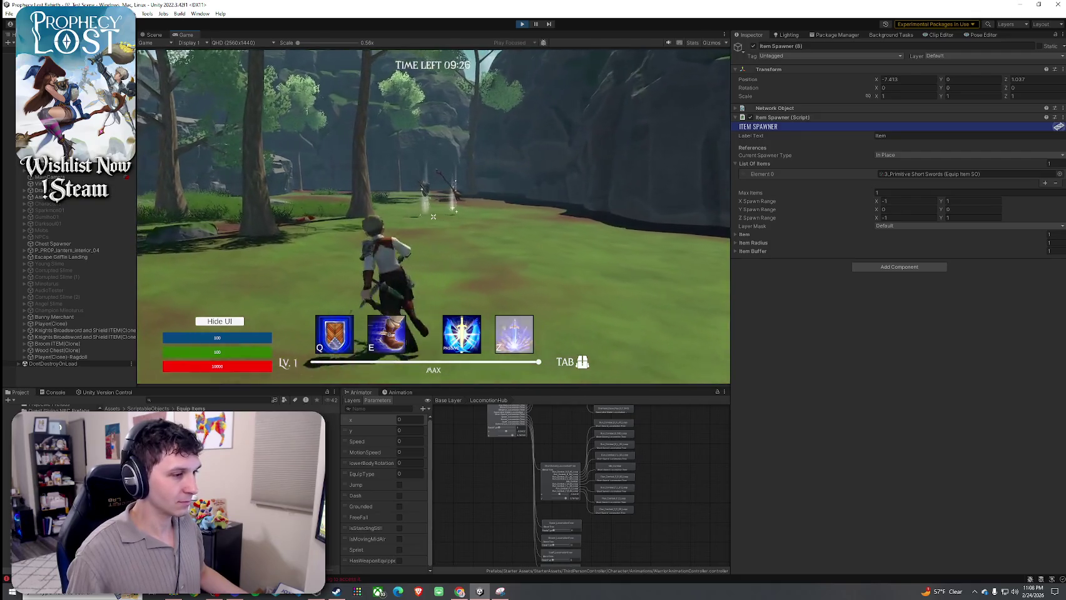
- Select Player(Clone) and show ShortSword_LocomotionTree in the Animator via LocomotionHub
click(575, 480)
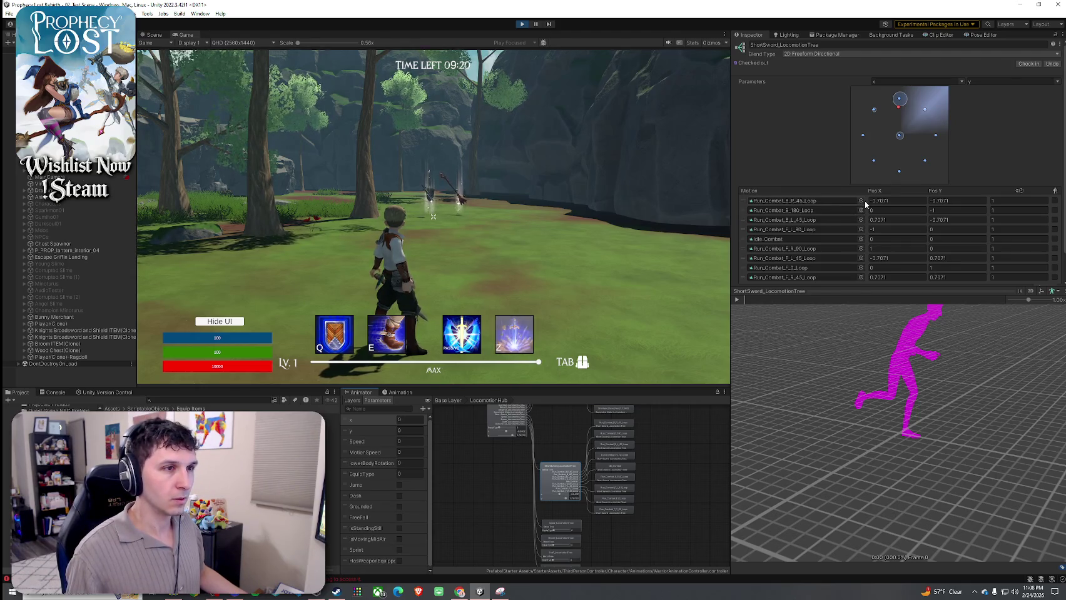
click(688, 207)
key(super)
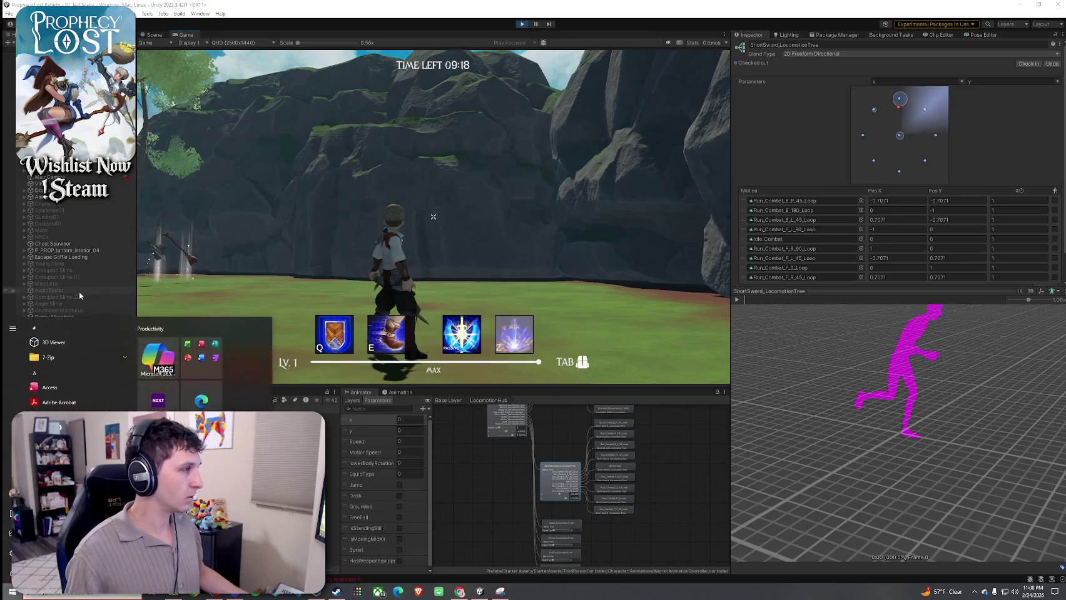
click(63, 316)
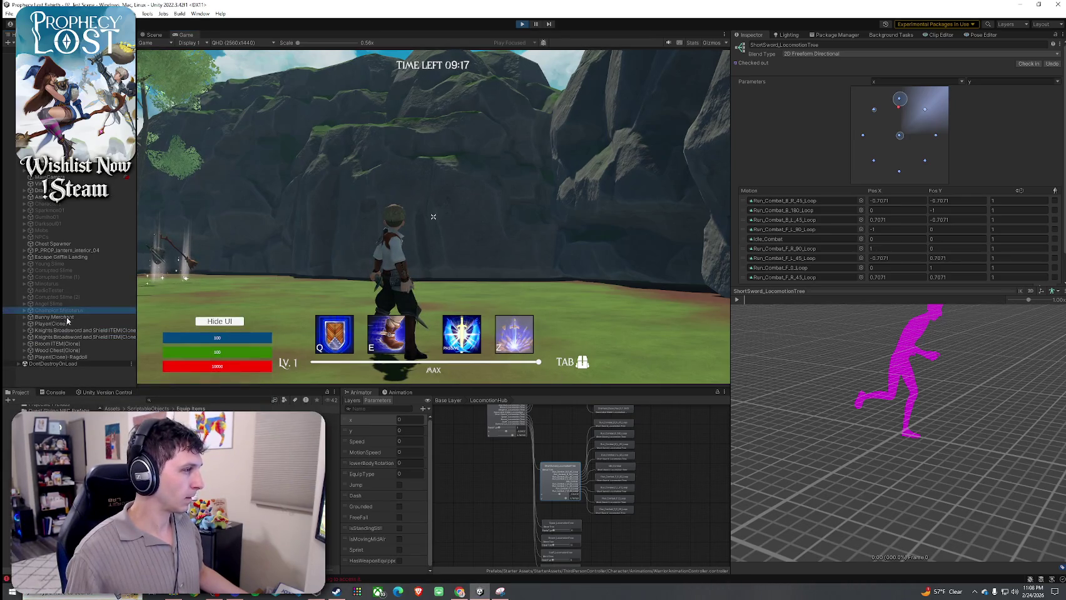
click(65, 311)
click(70, 325)
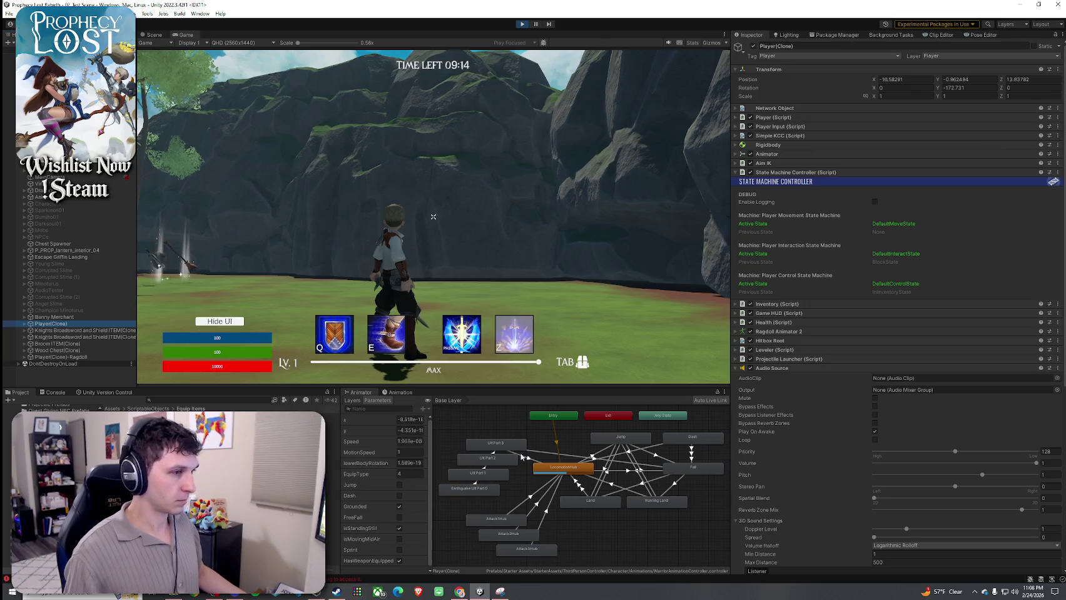
double_click(572, 470)
click(572, 481)
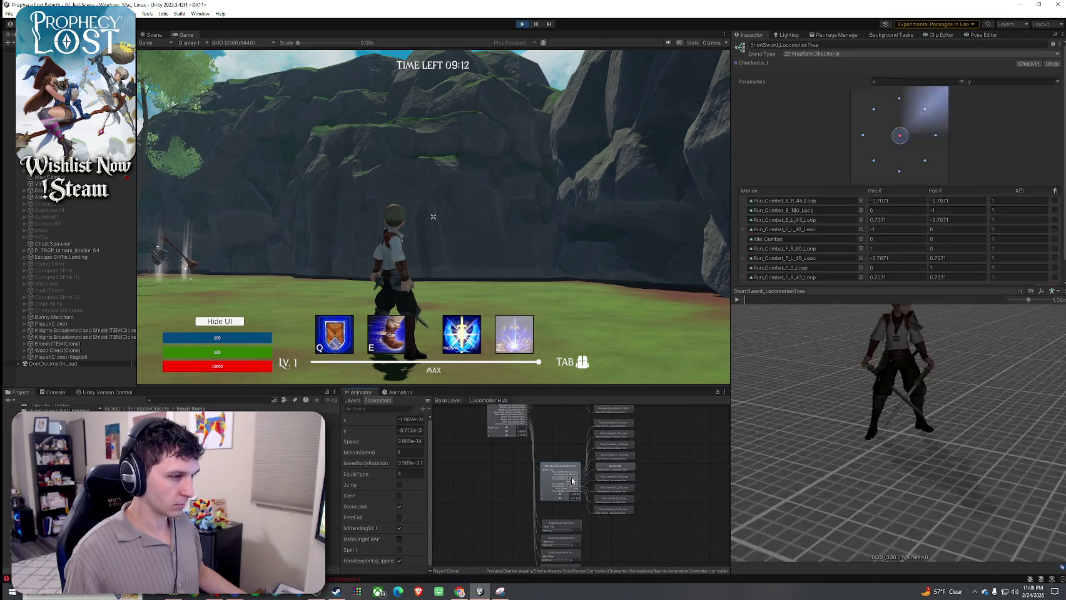
- Run with W, A, D and S to watch the blend tree react, then open the first motion's picker
key(w)
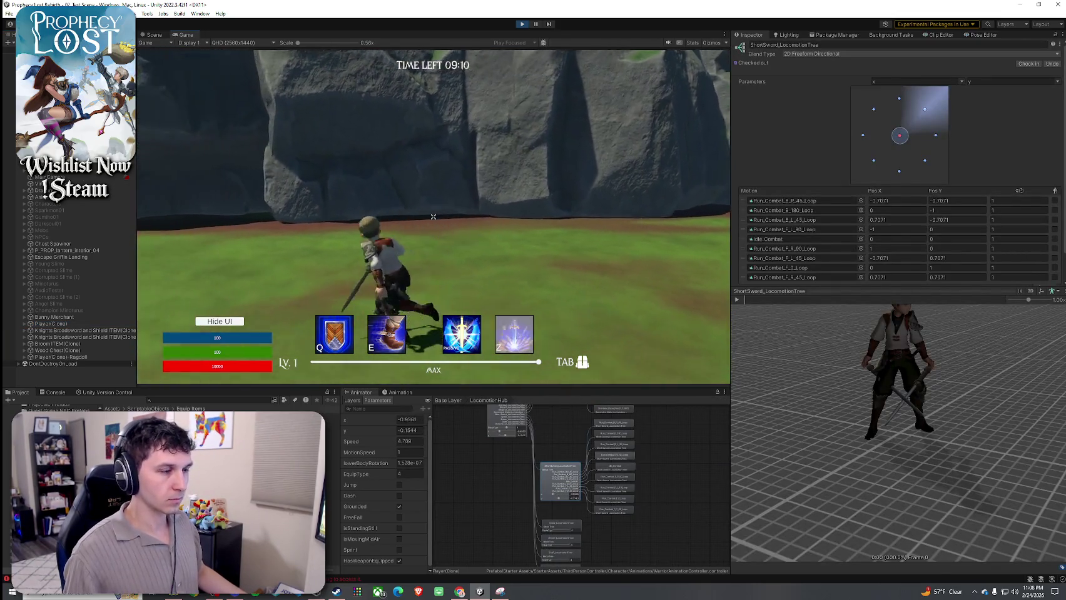
key(a)
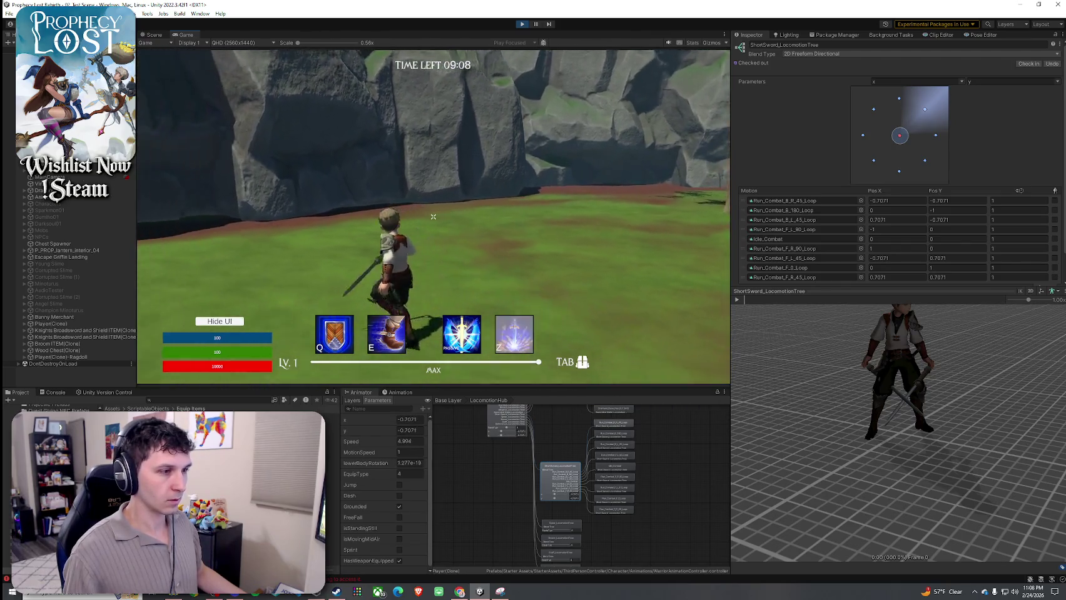
key(d)
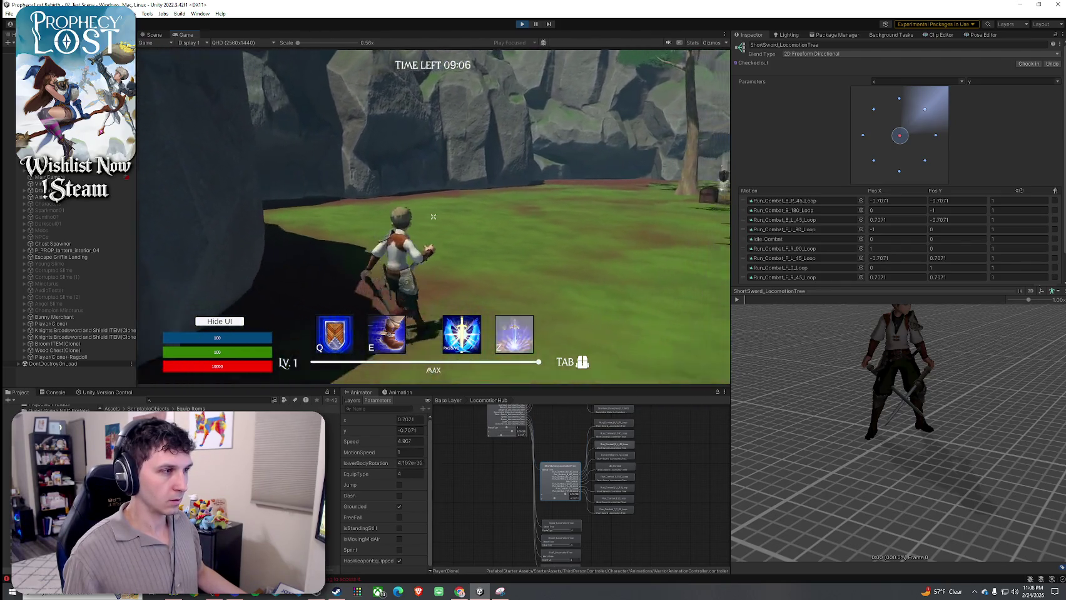
key(s)
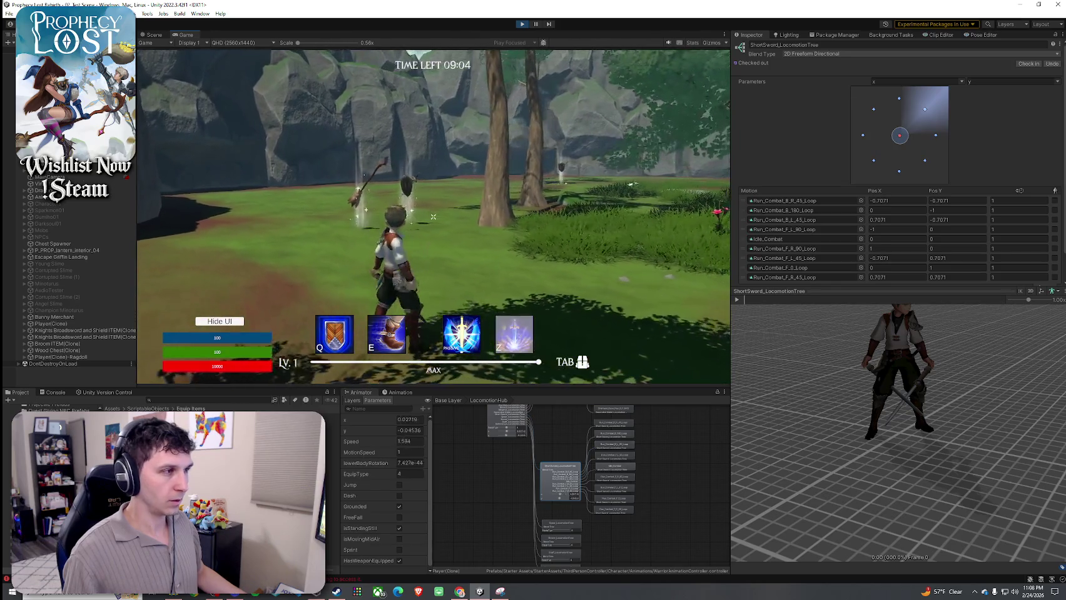
key(super)
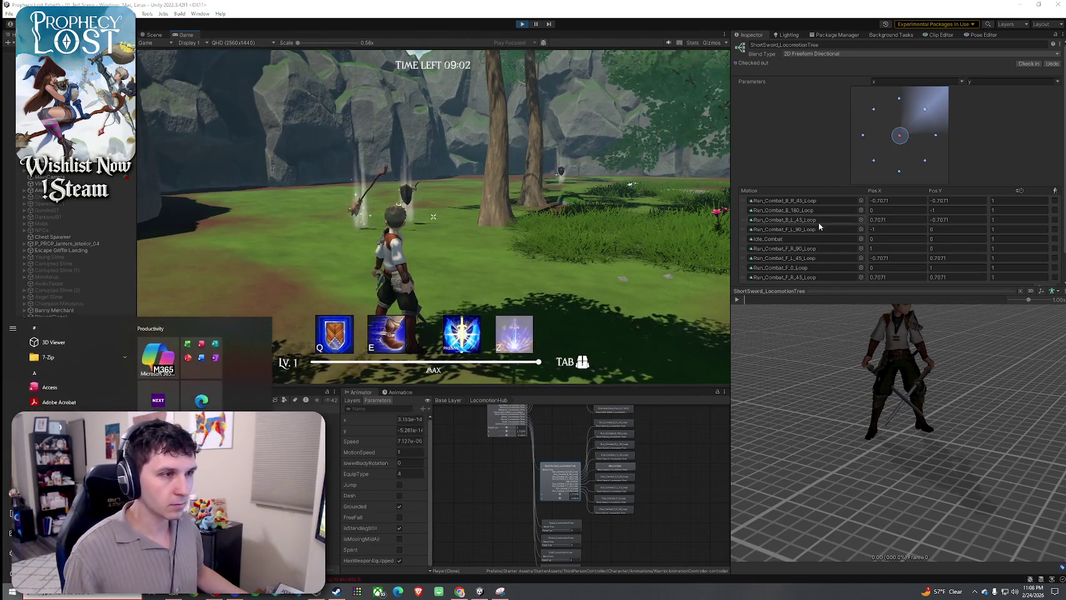
key(super)
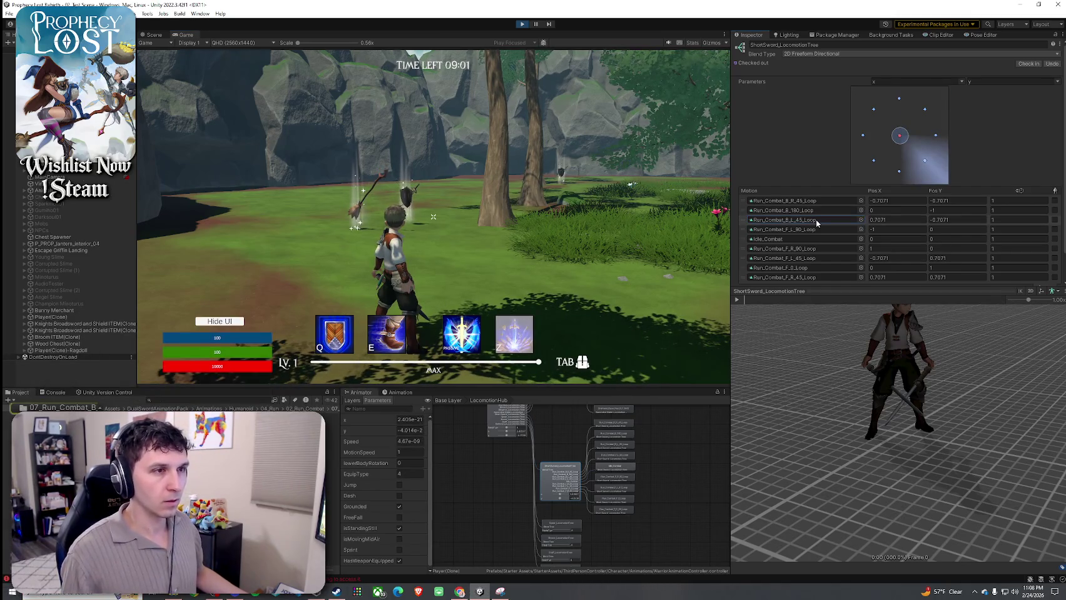
click(860, 201)
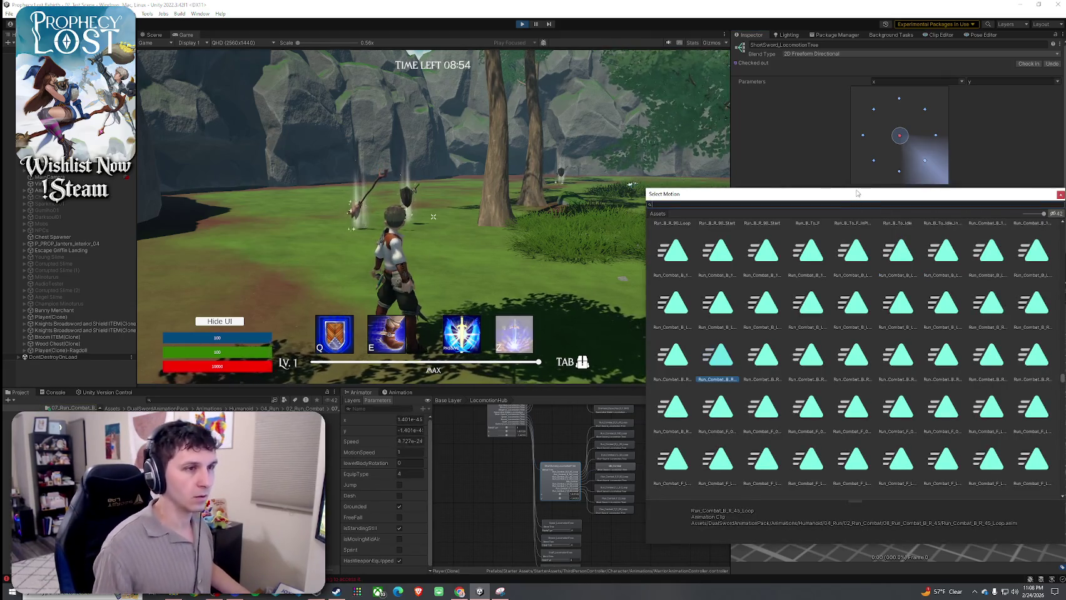
- Search 'un_combat_B_L_45_L' and assign Run_Combat_B_L_45_Loop to the first motion
mouse_move(856, 188)
mouse_down()
mouse_move(894, 253)
mouse_move(930, 256)
mouse_up()
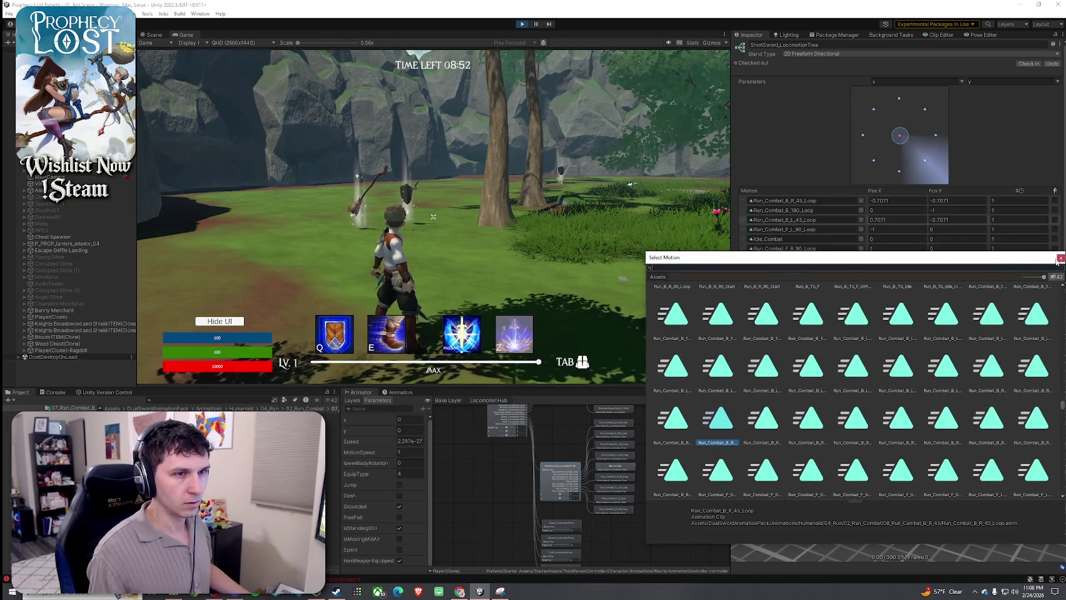
click(1059, 258)
click(860, 201)
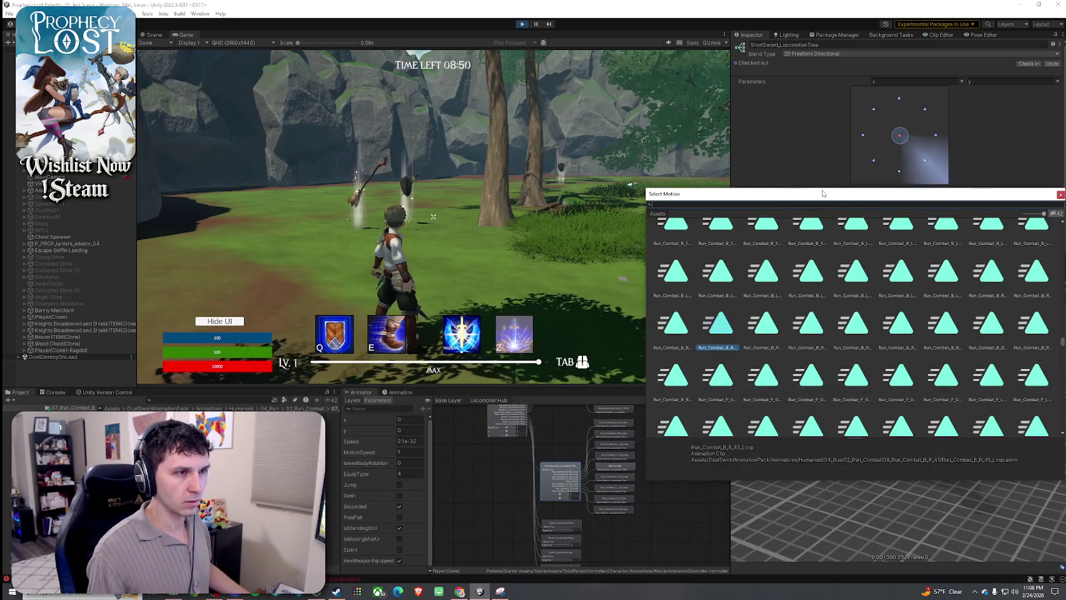
drag(820, 189, 823, 241)
drag(818, 229, 816, 227)
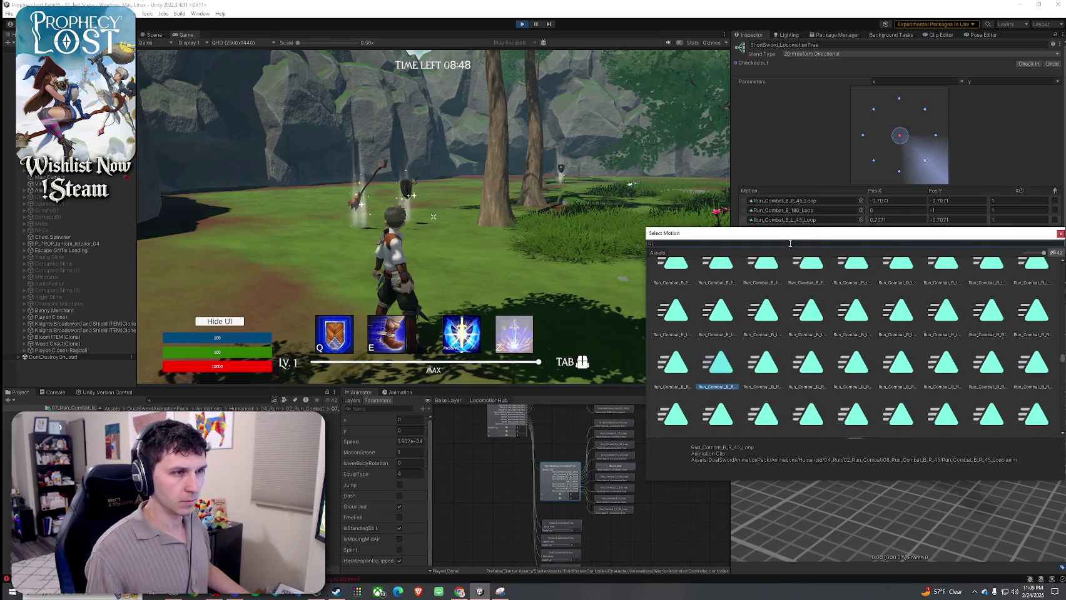
text(Run_)
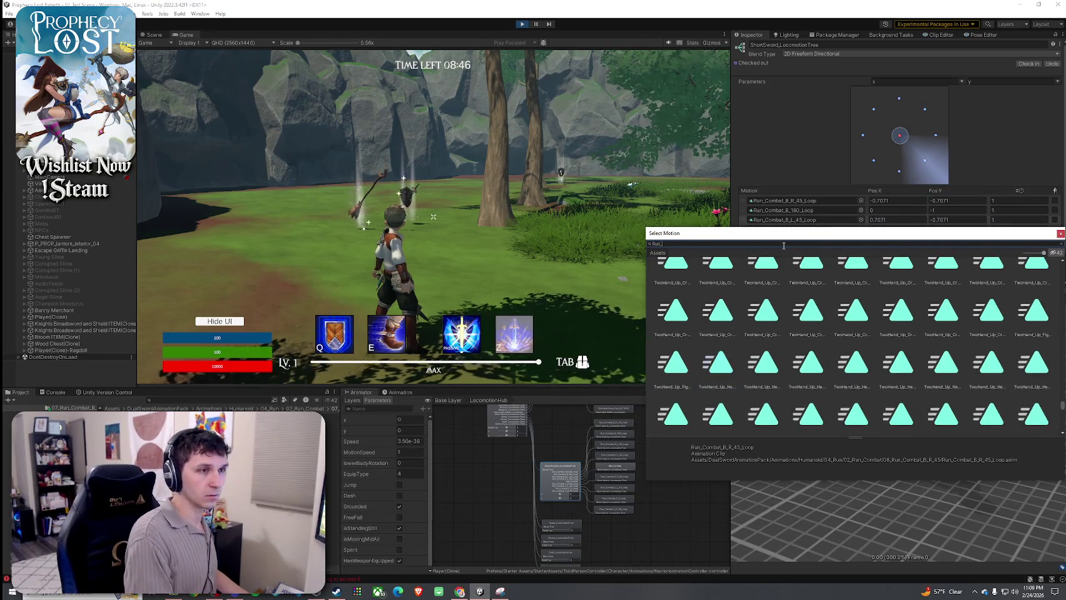
text(combat_B_L_)
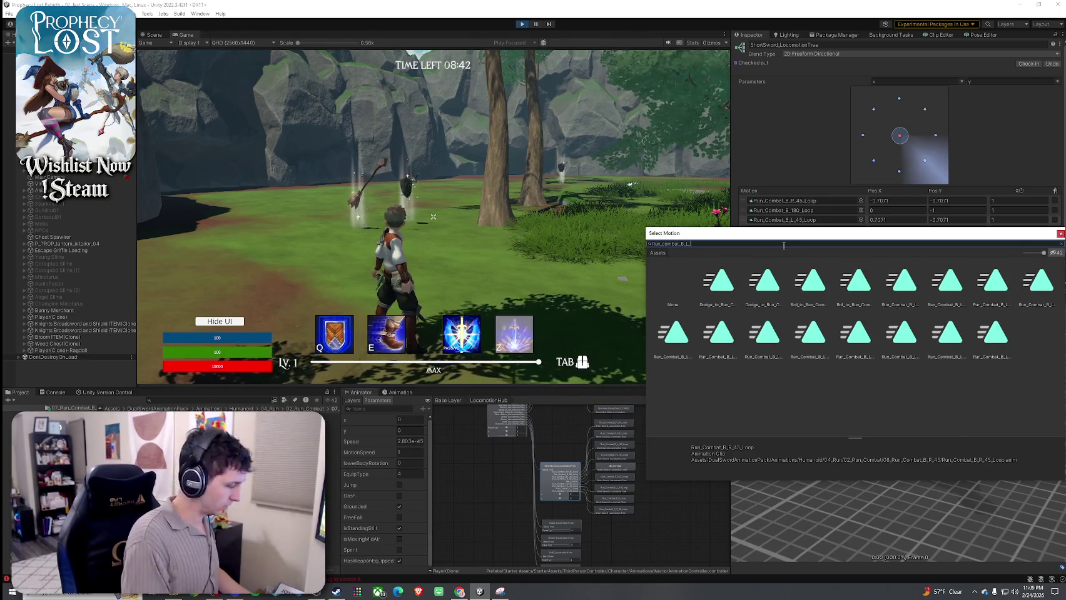
text(45_Loop)
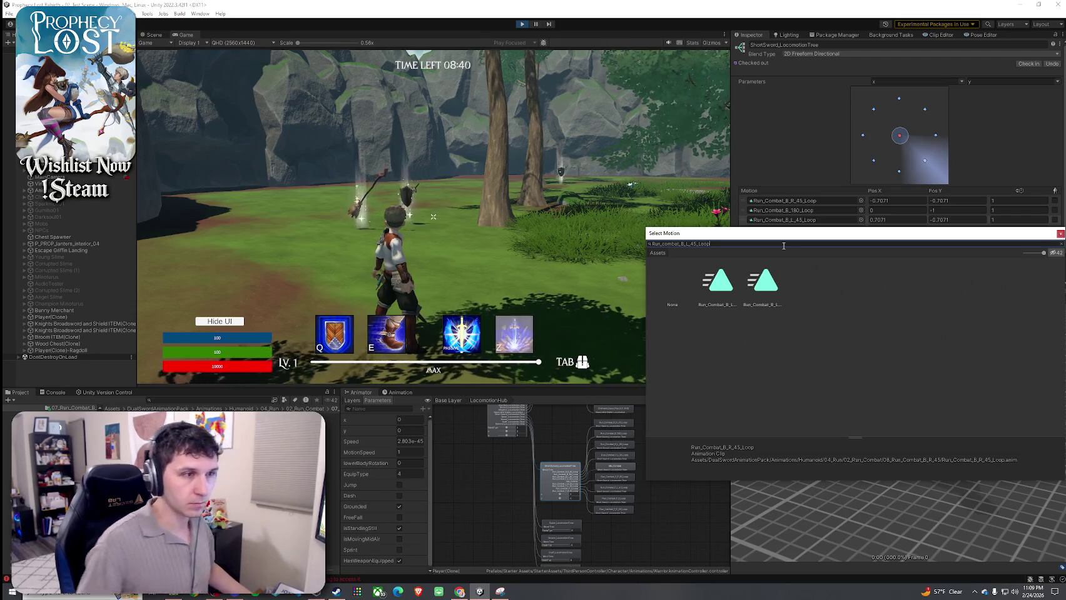
click(758, 289)
click(771, 305)
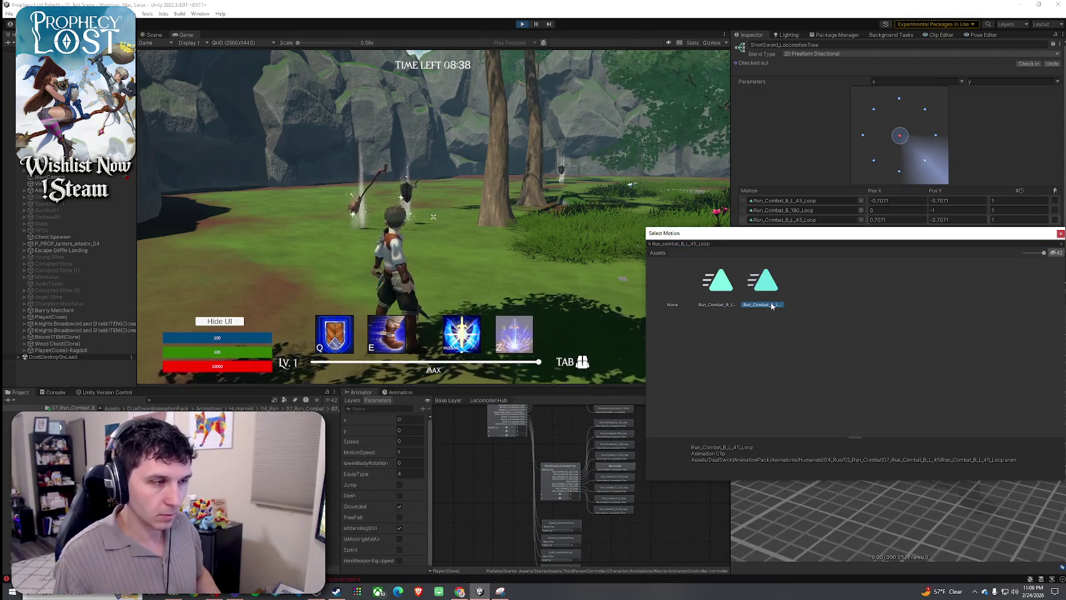
double_click(768, 294)
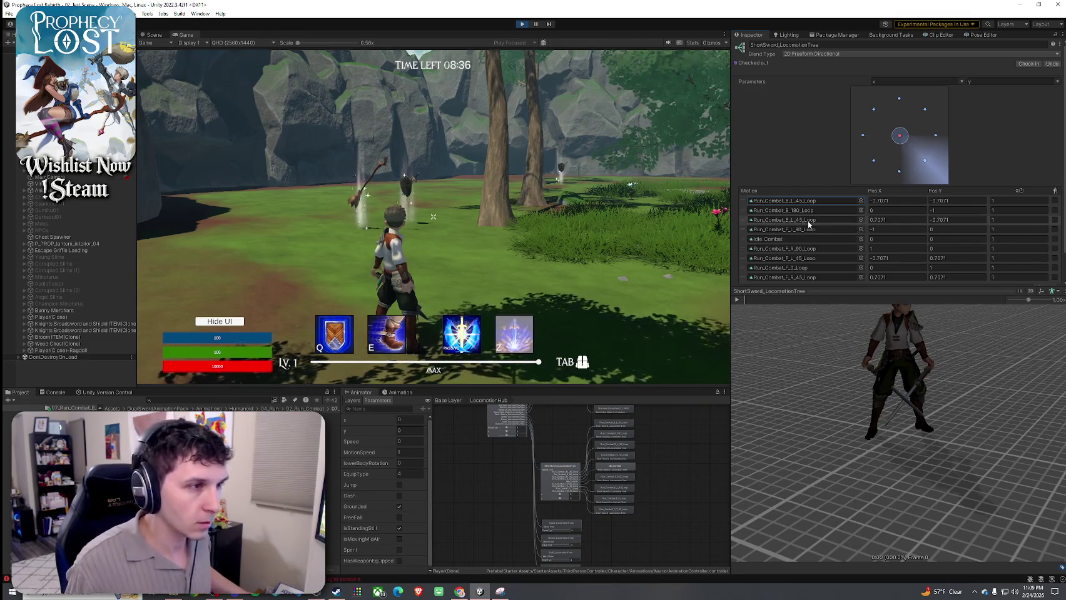
- Search 'un_Combat_B_R_45_' and assign Run_Combat_B_R_45_Loop to the third motion
click(801, 203)
click(809, 220)
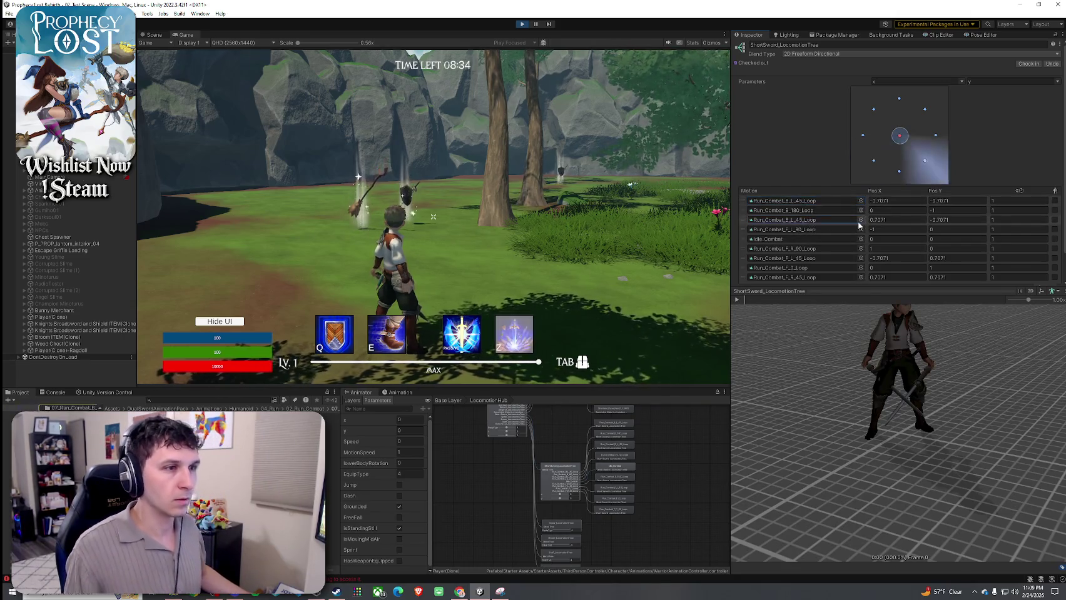
click(861, 221)
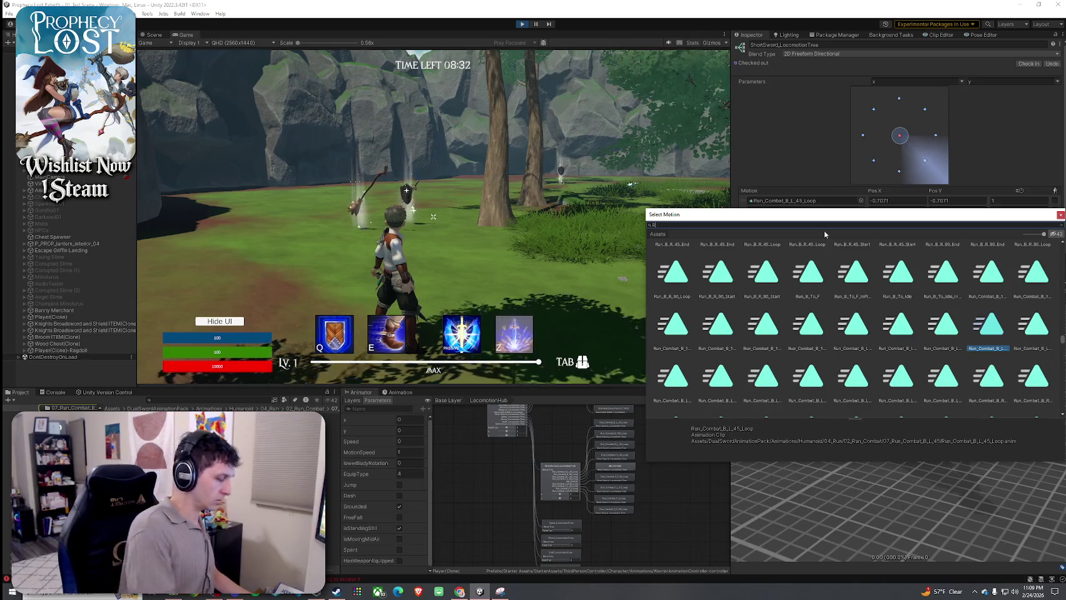
text(un_Combat_)
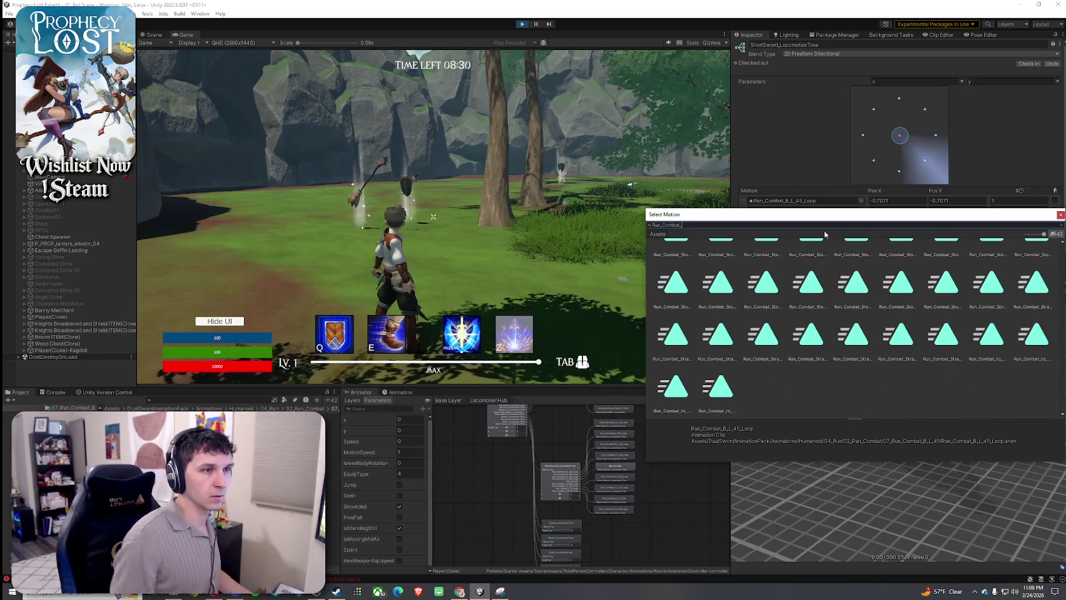
drag(814, 220, 811, 235)
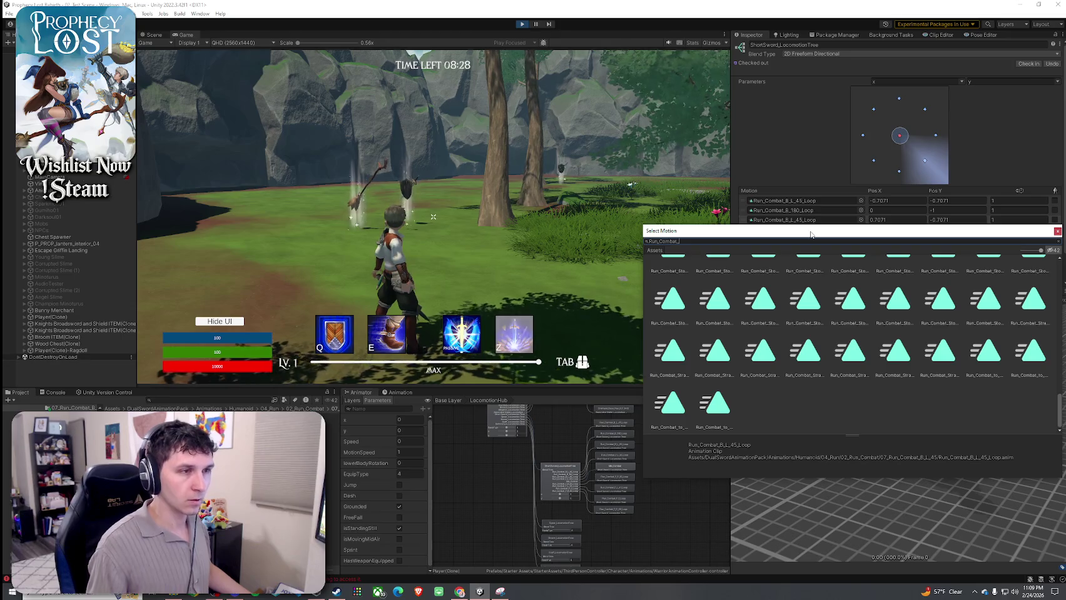
text(B_R)
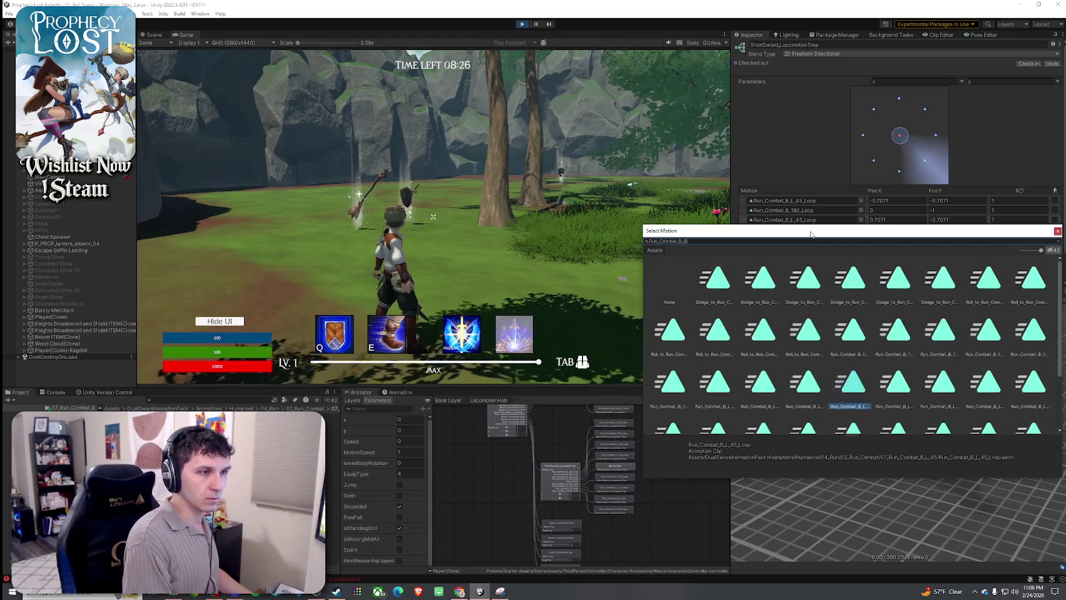
text(_45_Lo)
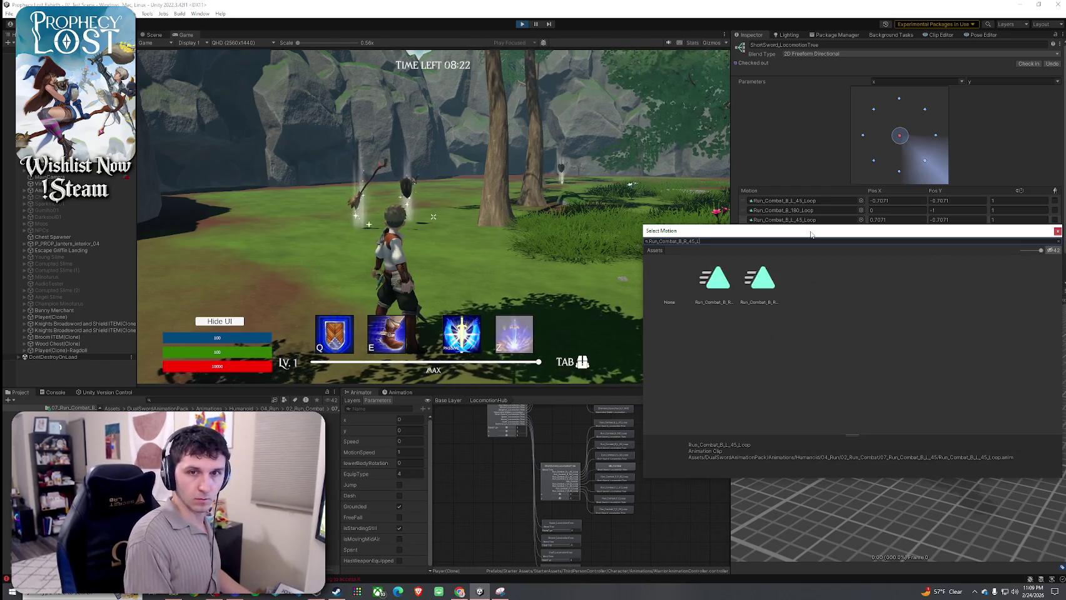
click(717, 298)
double_click(764, 289)
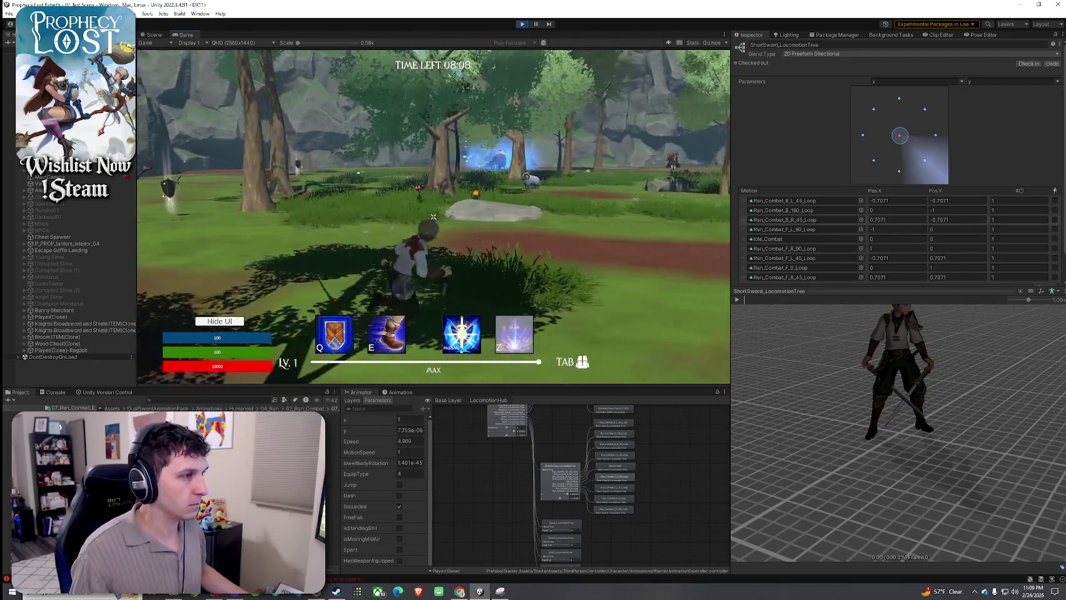
- Dash with E, then run the character past the tree and jump onto the rock cliff
key(e)
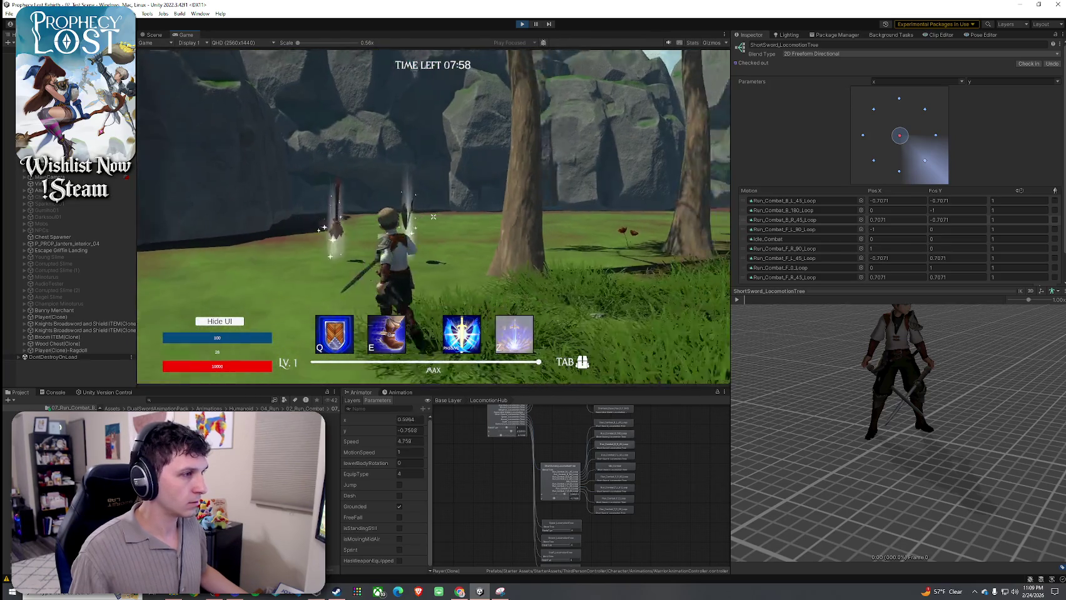
key(w)
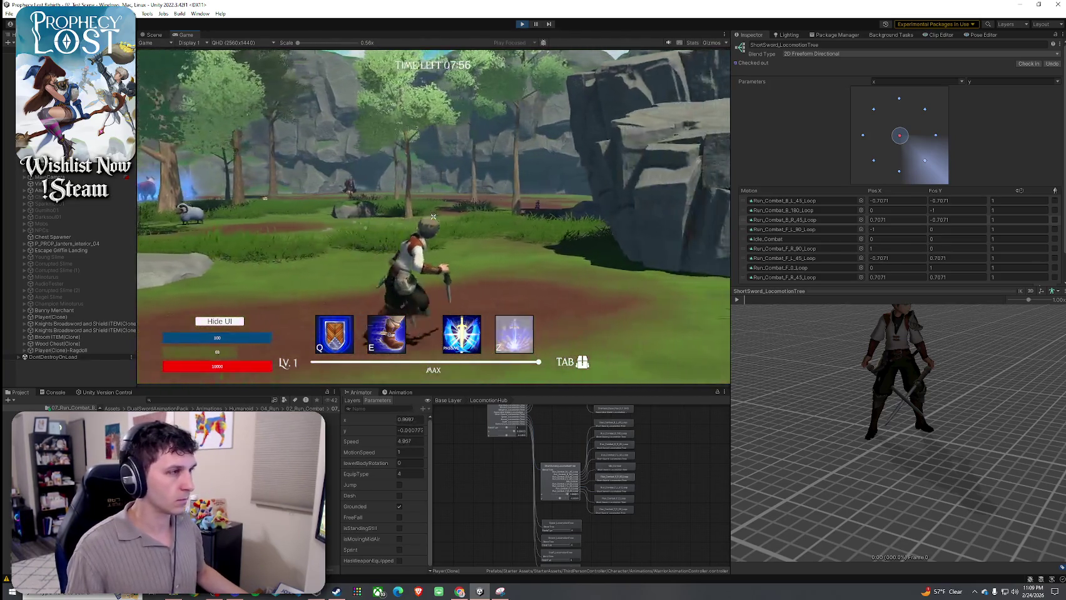
key(w)
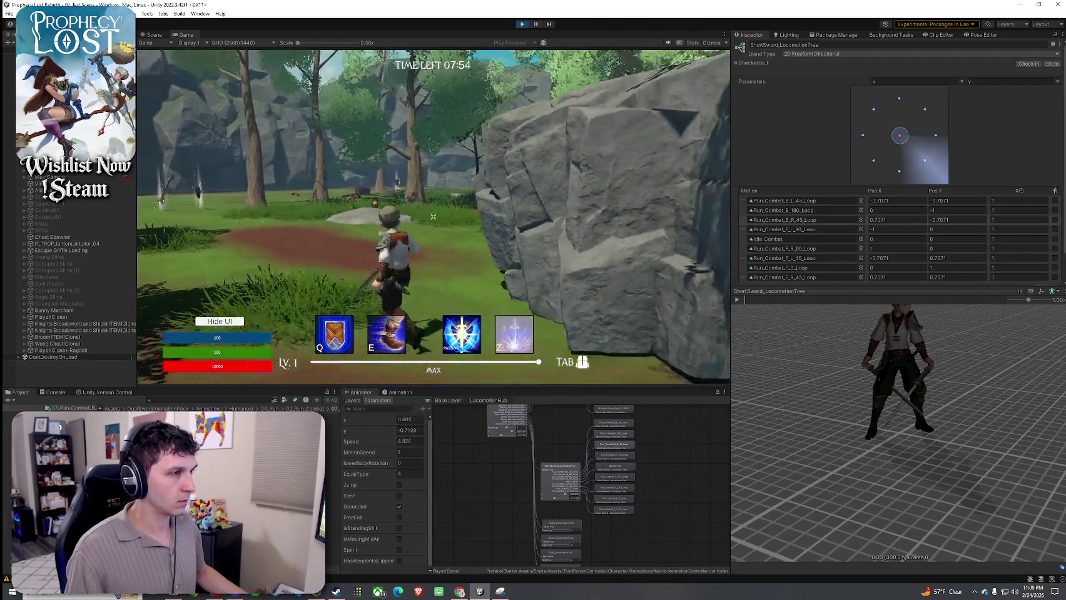
key(w)
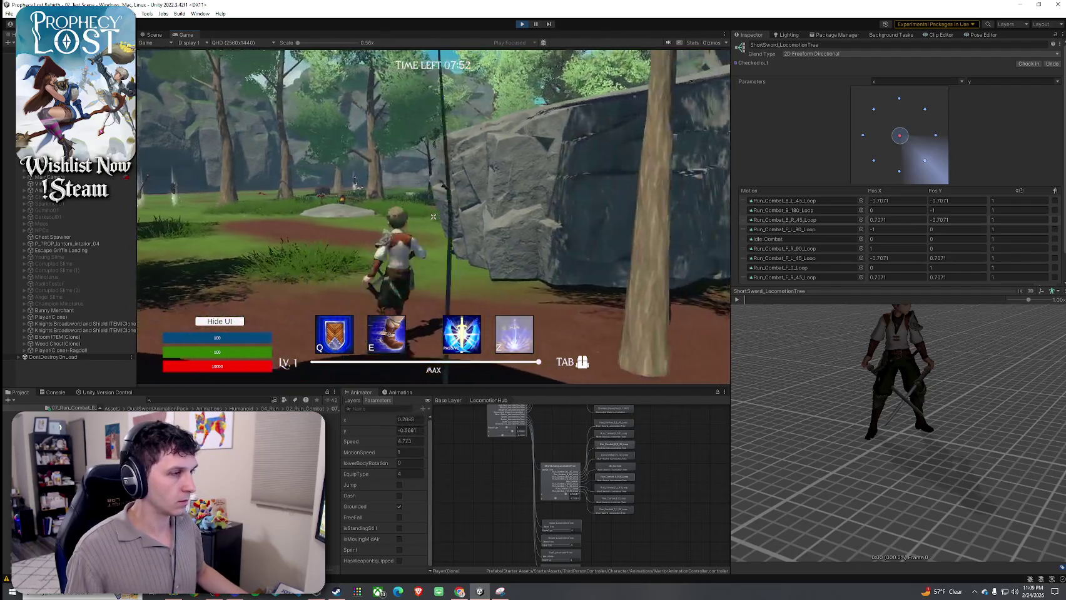
key(w)
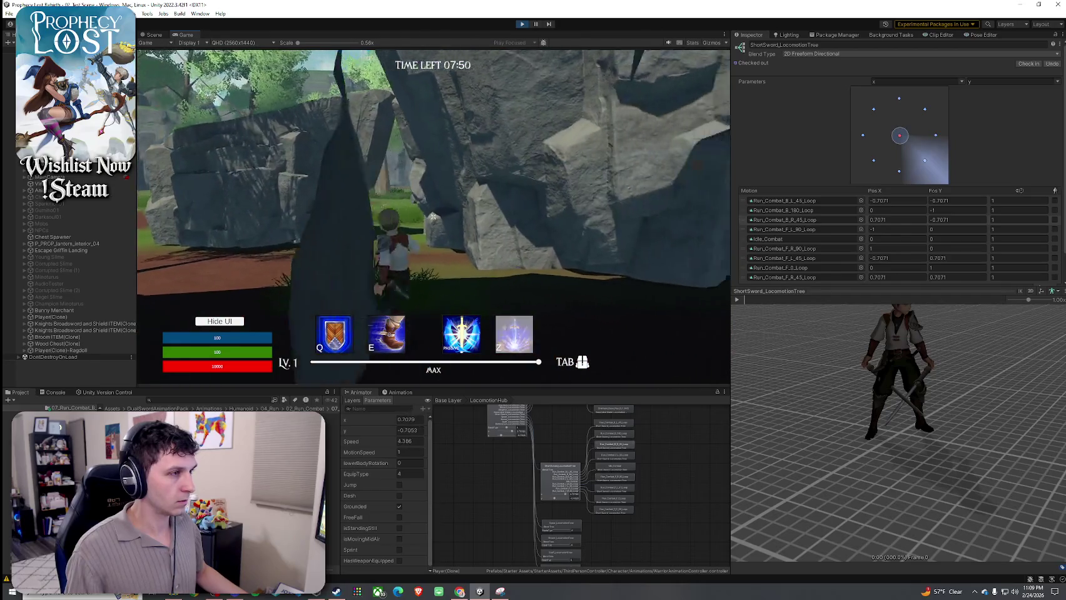
key(w)
key(space)
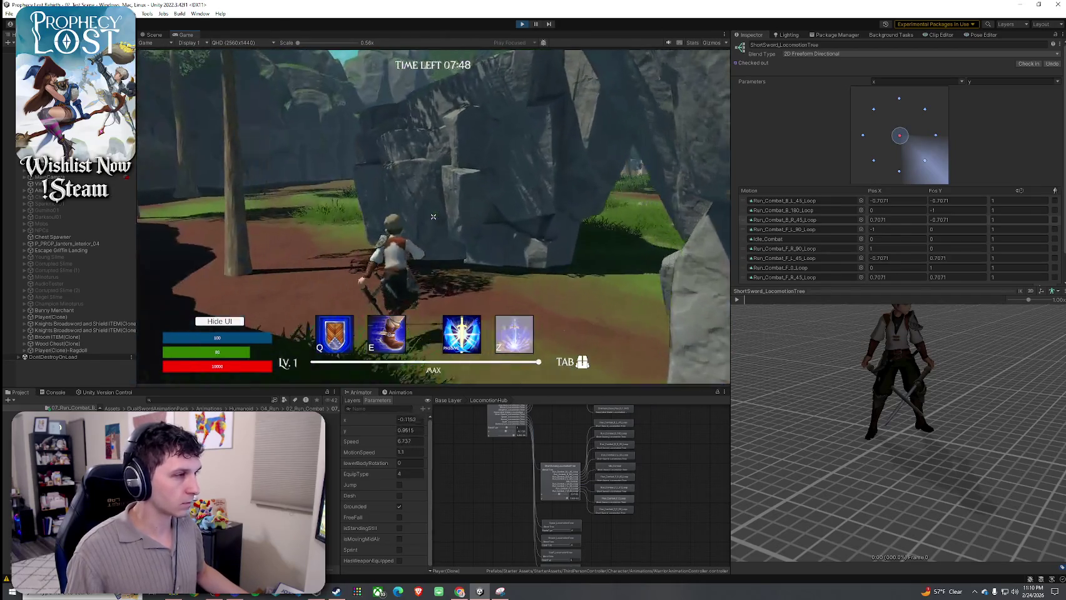
key(w)
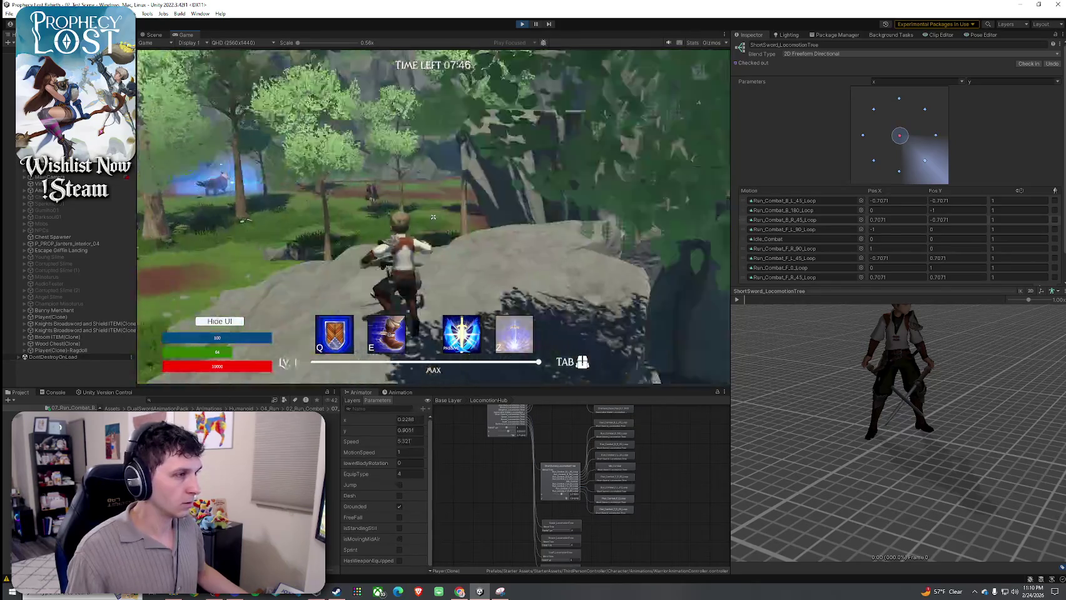
key(w)
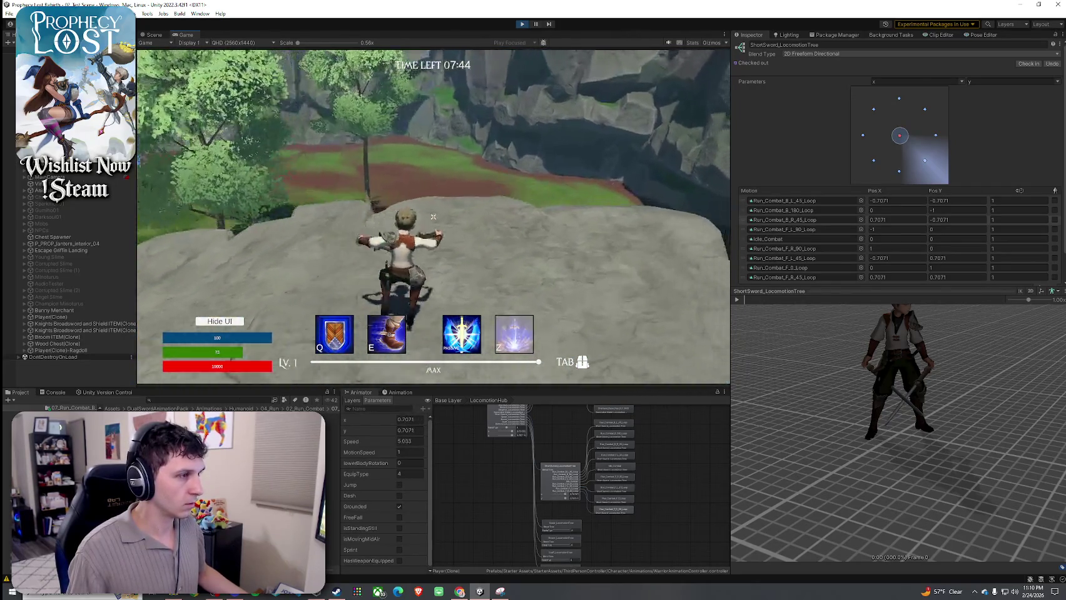
key(w)
- Run across the grass again, then pause the game and return to the Scene view
key(super)
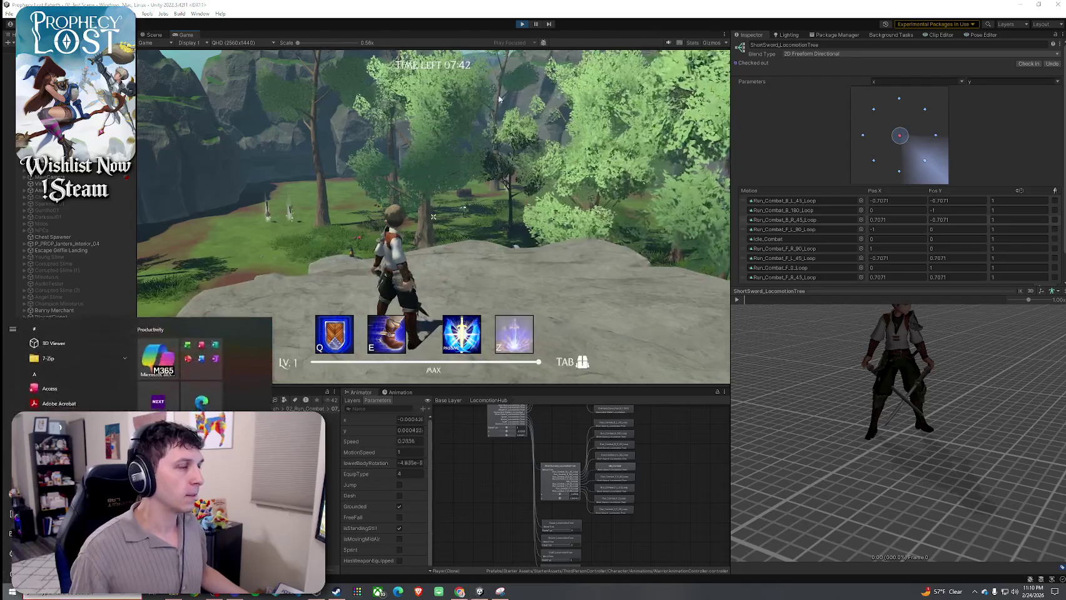
click(469, 225)
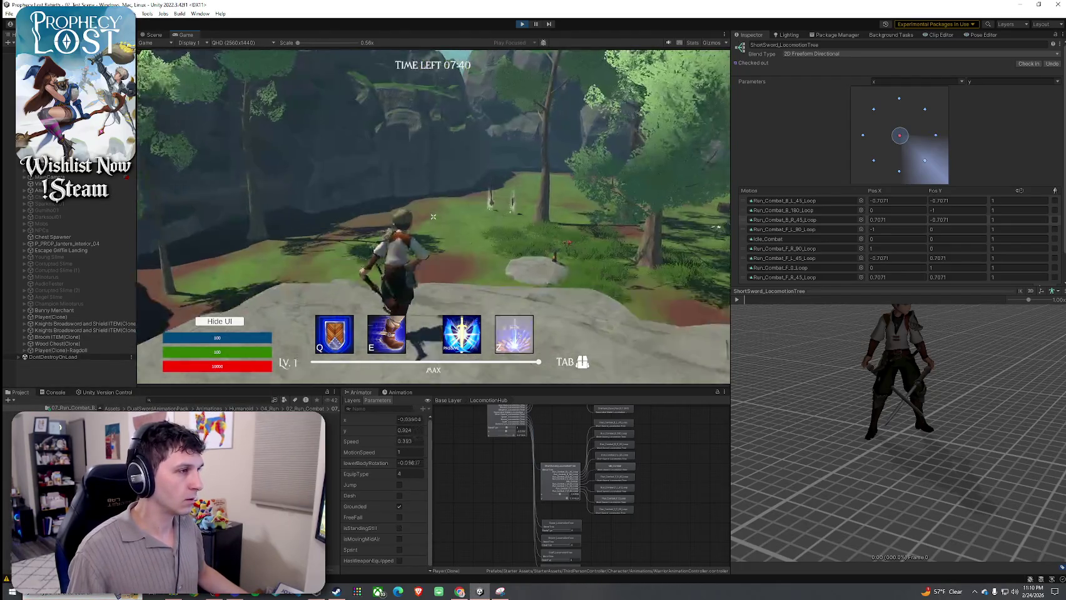
key(w)
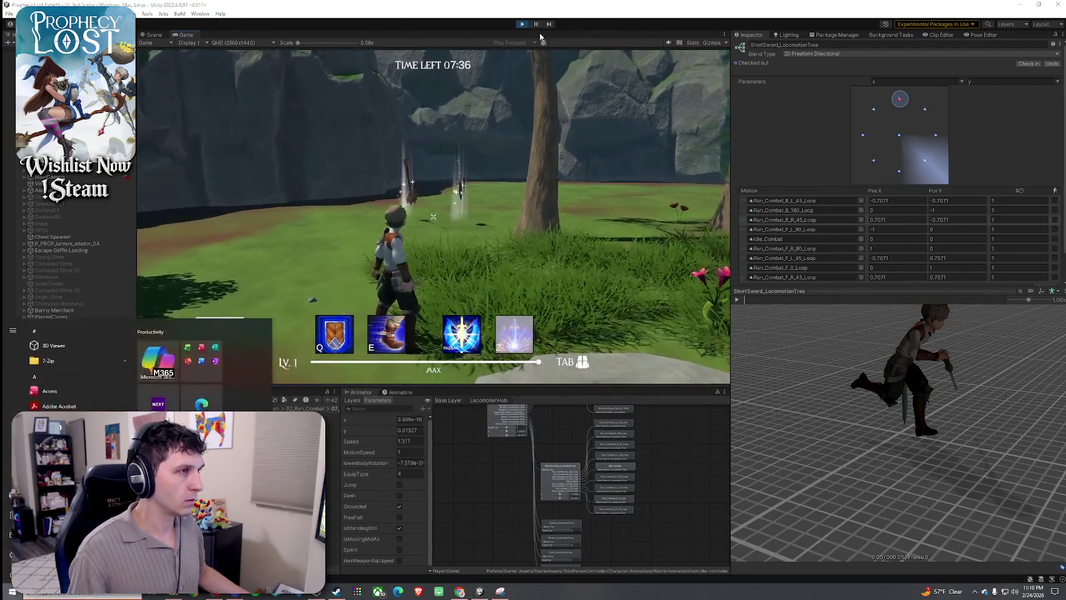
key(ctrl+shift+p)
key(ctrl+1)
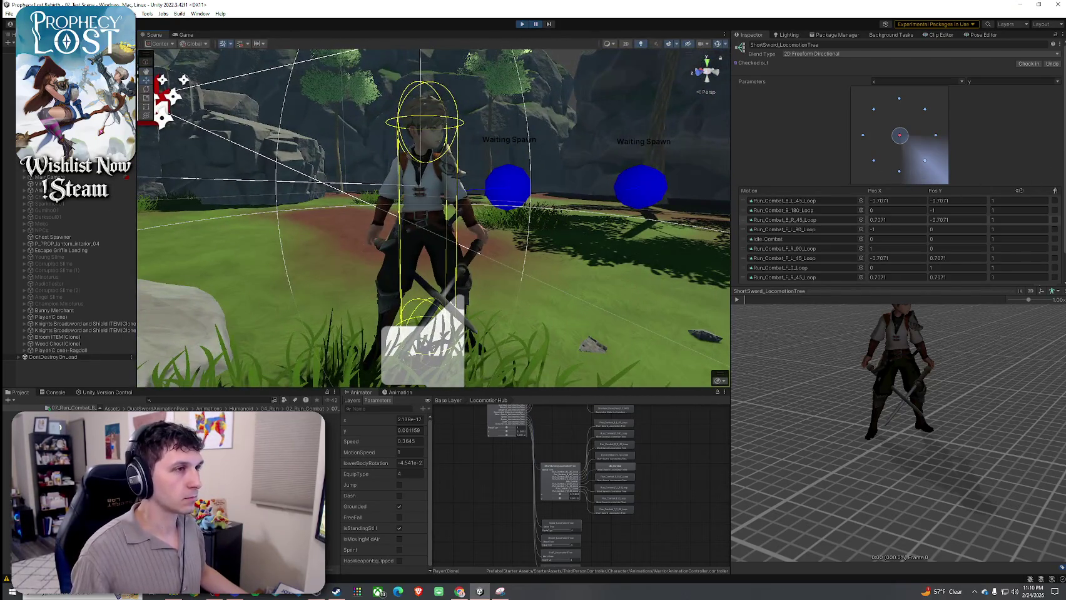
- Hide the scene gizmos, select the StoneSword and set its X rotation to 262.15
click(717, 43)
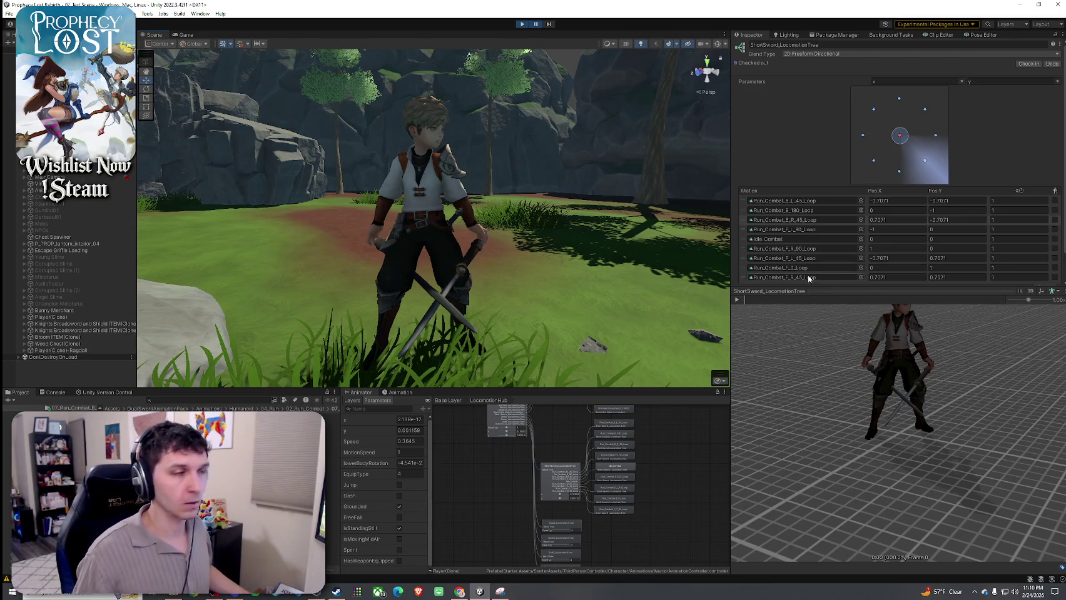
drag(730, 180, 781, 182)
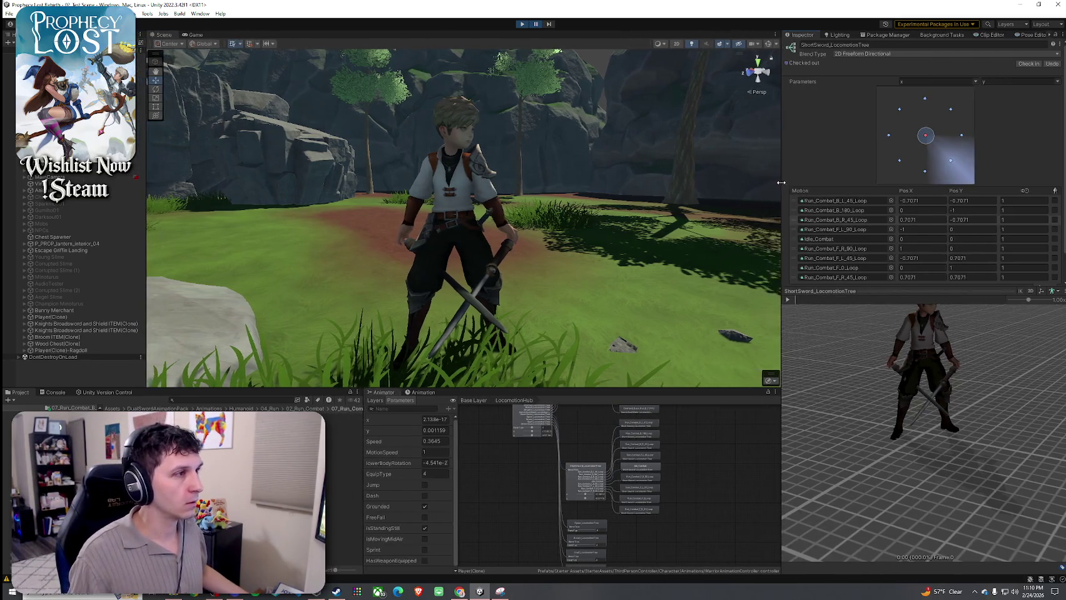
scroll(470, 191, up, 5)
click(469, 213)
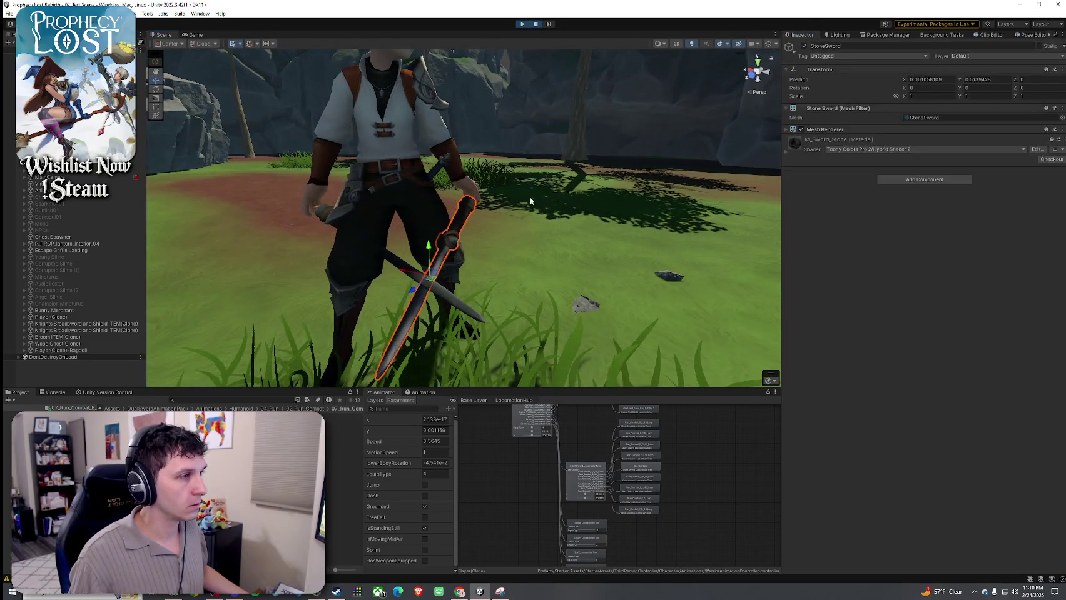
mouse_move(907, 89)
mouse_down()
mouse_move(583, 124)
mouse_move(155, 197)
mouse_move(170, 348)
mouse_move(139, 346)
mouse_up()
key(ctrl+z)
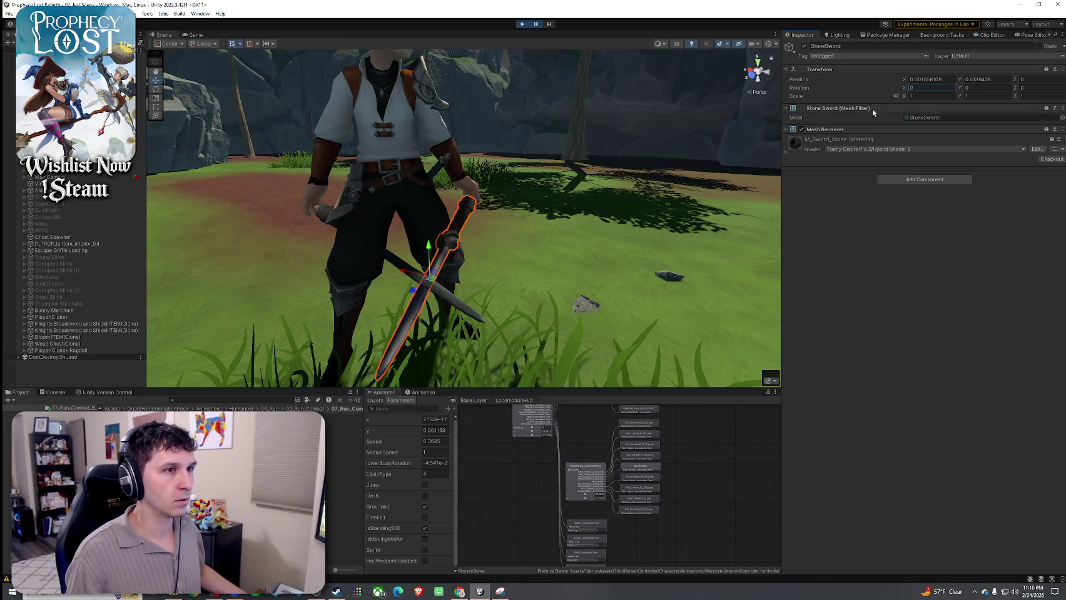
click(964, 88)
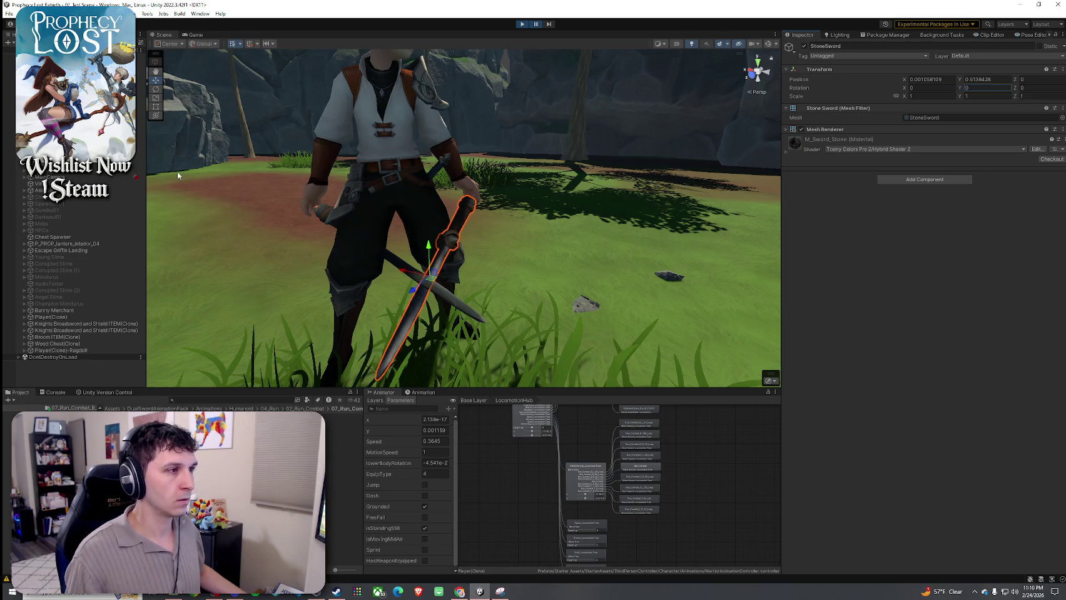
mouse_move(1013, 89)
mouse_down()
mouse_move(876, 114)
mouse_move(647, 245)
mouse_move(923, 240)
mouse_move(31, 202)
mouse_move(234, 140)
mouse_move(677, 118)
mouse_move(694, 127)
mouse_up()
mouse_move(903, 93)
mouse_down()
mouse_move(653, 125)
mouse_move(1036, 207)
mouse_up()
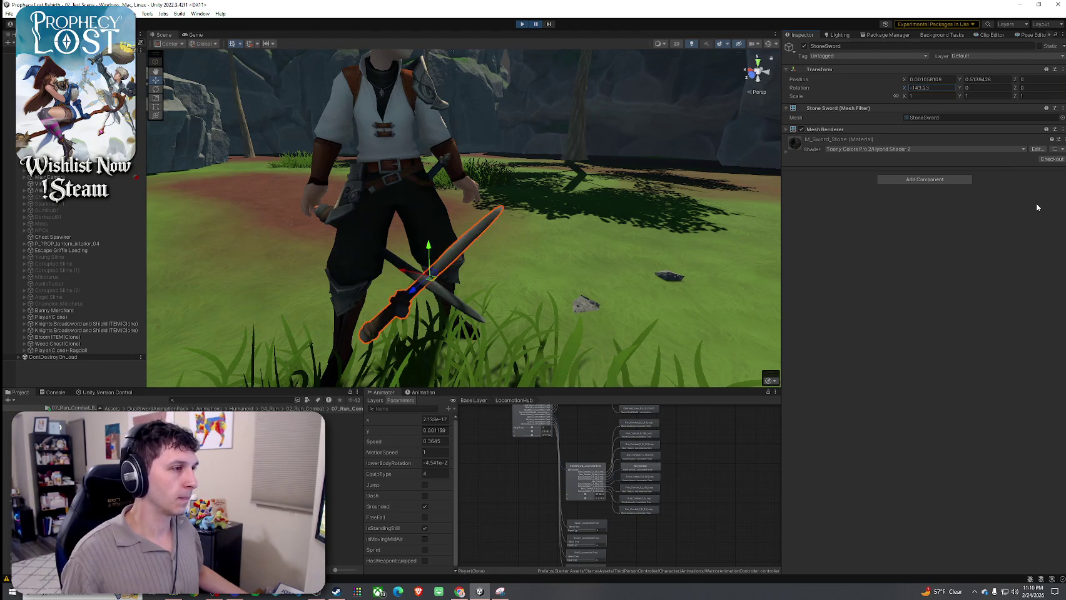
mouse_move(930, 93)
mouse_down()
mouse_move(1001, 138)
mouse_move(815, 179)
mouse_move(95, 232)
mouse_move(17, 363)
mouse_move(843, 464)
mouse_move(550, 531)
mouse_move(791, 132)
mouse_move(1006, 168)
mouse_move(155, 205)
mouse_up()
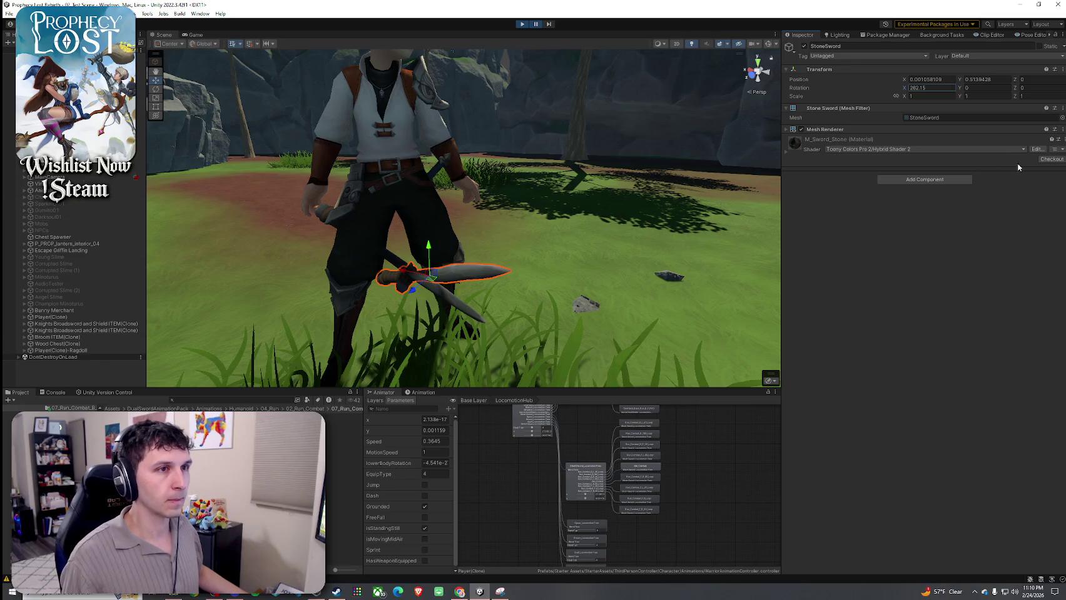
- Set the StoneSword's position to 0, 0, -0.3
text(0)
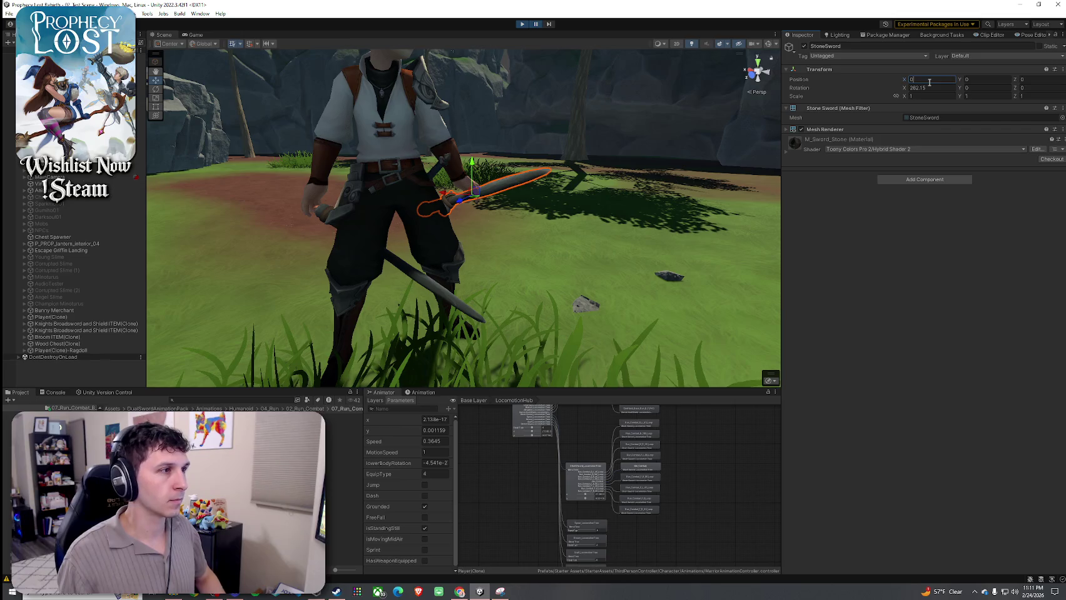
mouse_move(677, 163)
mouse_down()
mouse_move(325, 160)
mouse_move(368, 139)
mouse_move(580, 145)
mouse_up()
drag(960, 81, 966, 81)
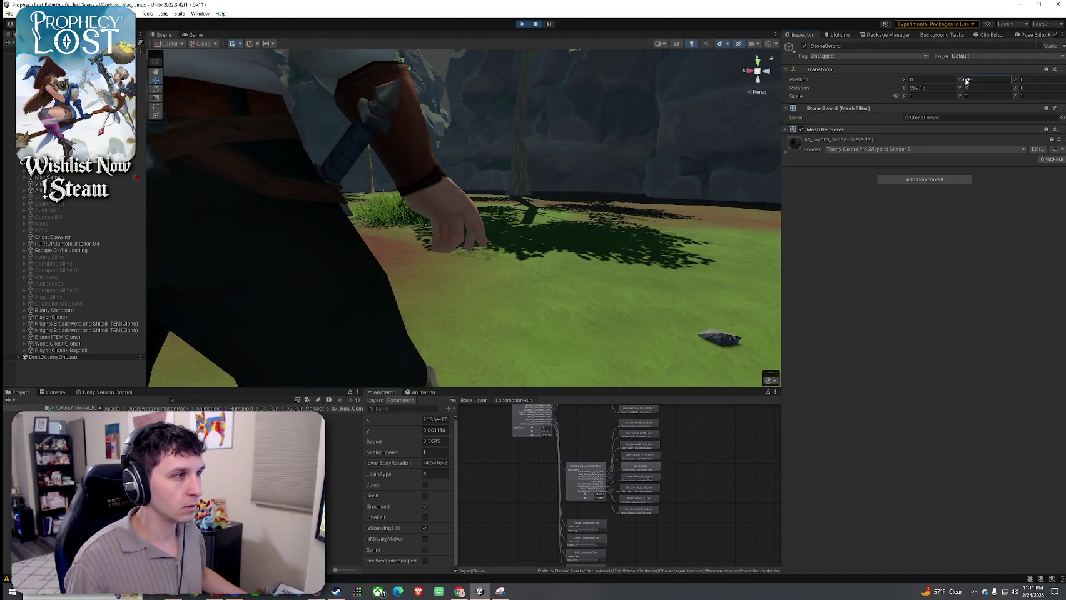
text(0)
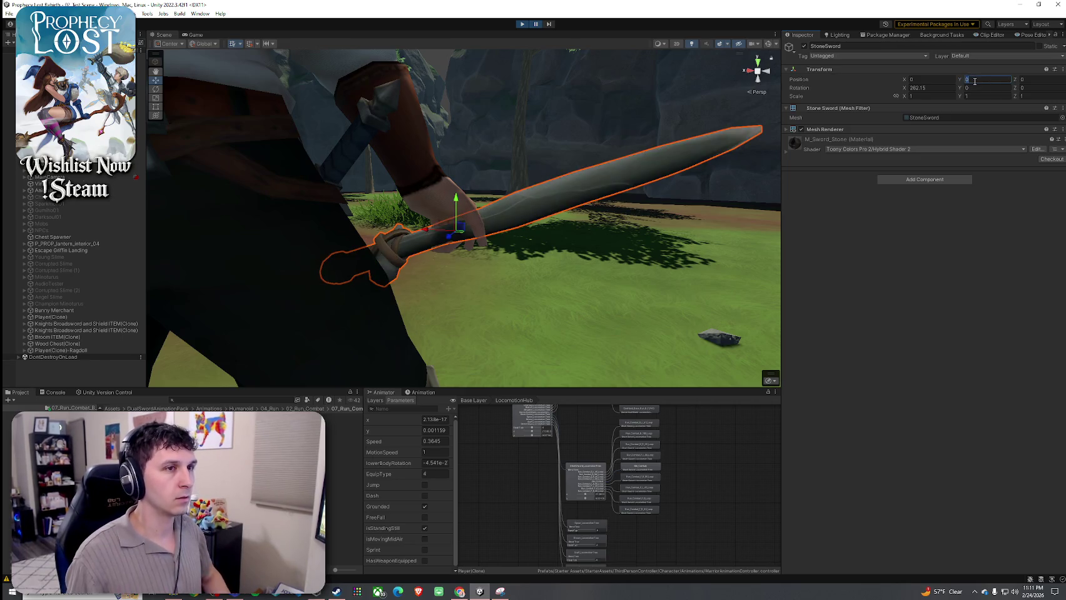
text(1)
text(0)
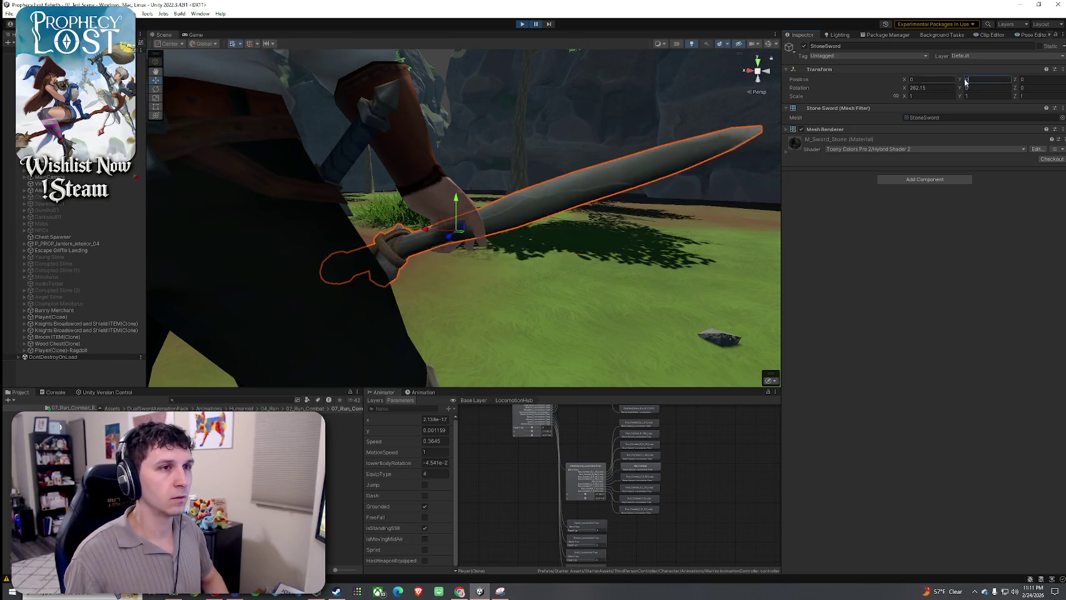
text(.1)
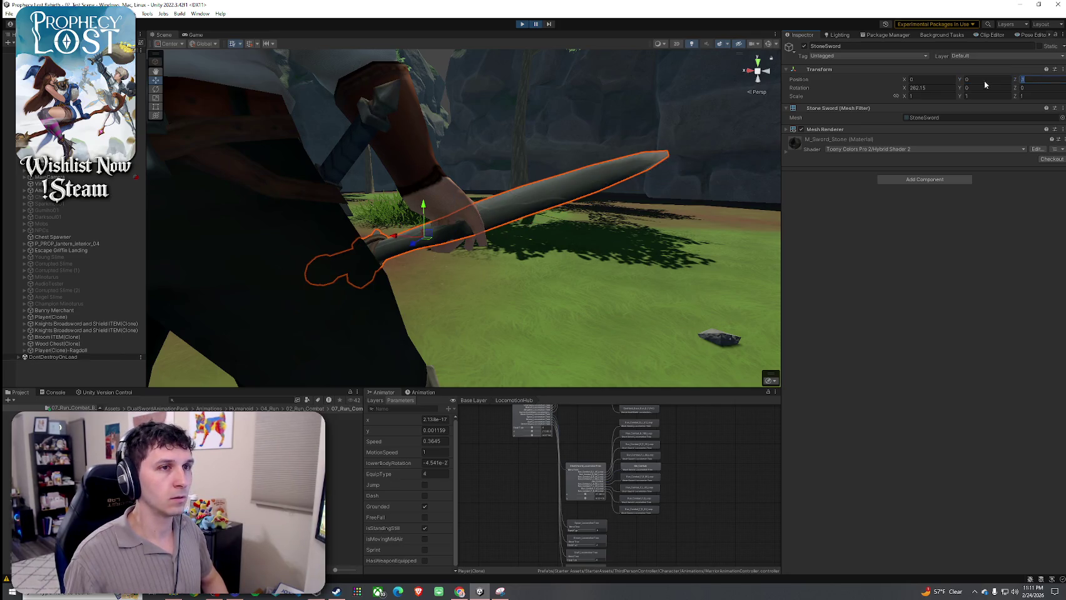
key(BackSpace)
text(2)
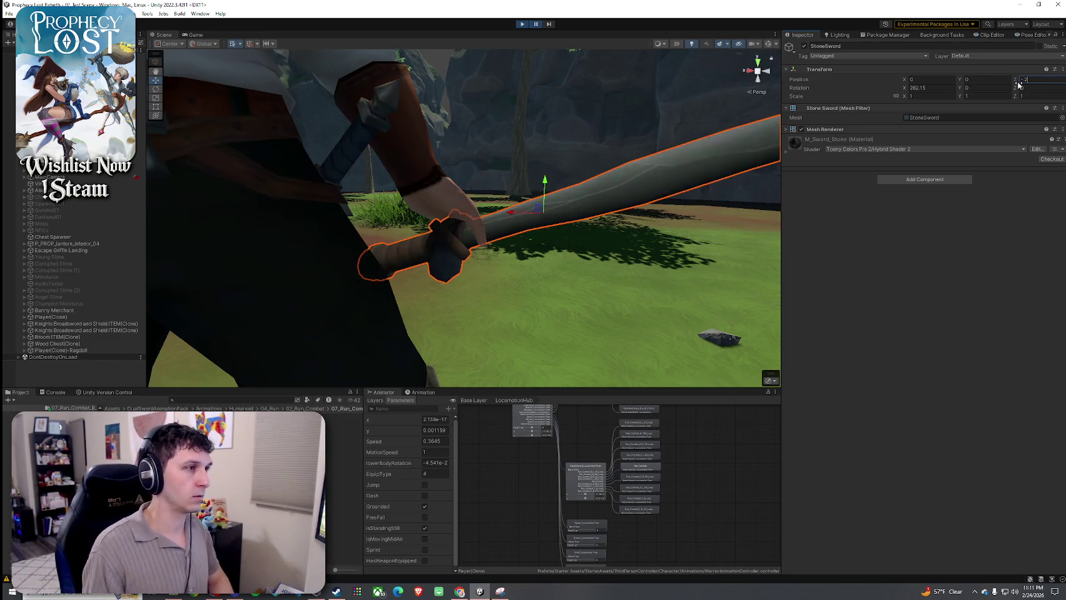
key(BackSpace)
text(3)
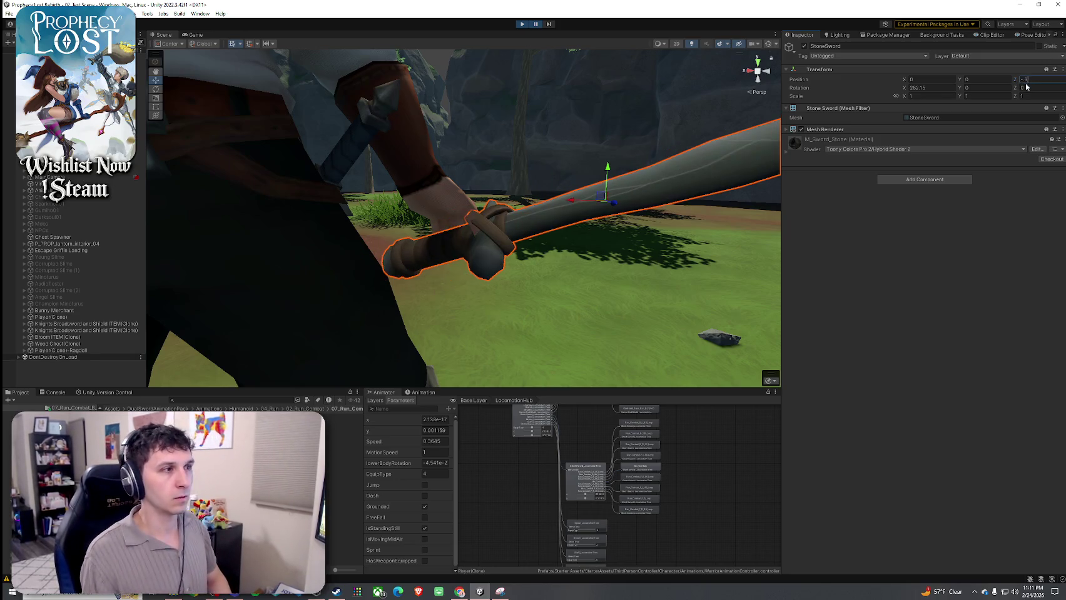
drag(625, 184, 476, 198)
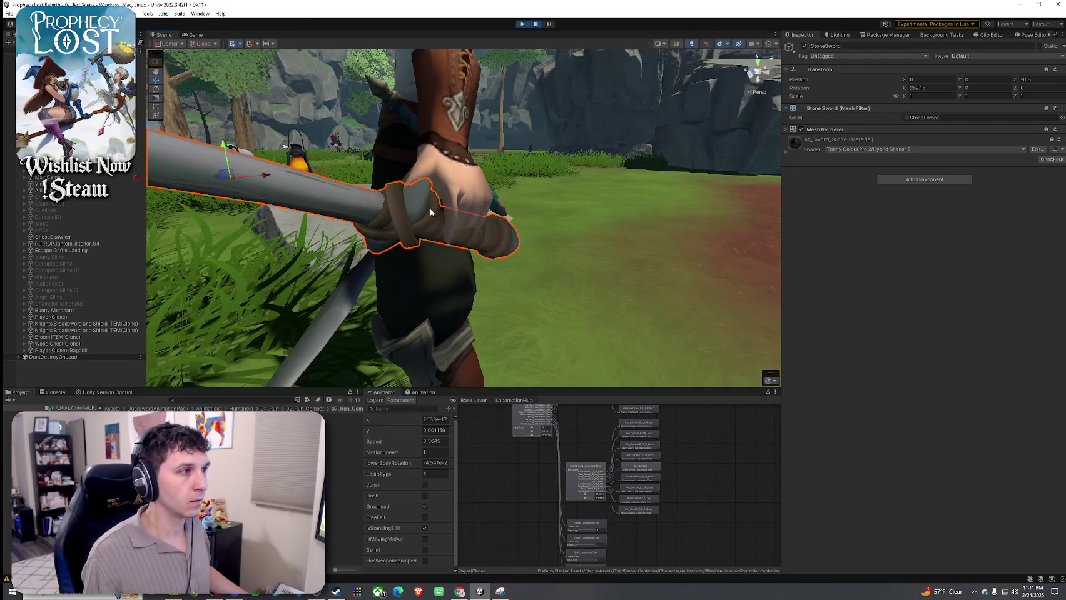
- Raise the StoneSword into the hand and rotate it so the blade lies horizontally
scroll(430, 212, down, 5)
scroll(350, 236, up, 5)
mouse_move(351, 236)
mouse_down()
mouse_move(354, 170)
mouse_move(329, 244)
mouse_move(424, 257)
mouse_move(833, 253)
mouse_move(969, 283)
mouse_move(918, 262)
mouse_move(1041, 265)
mouse_up()
key(w)
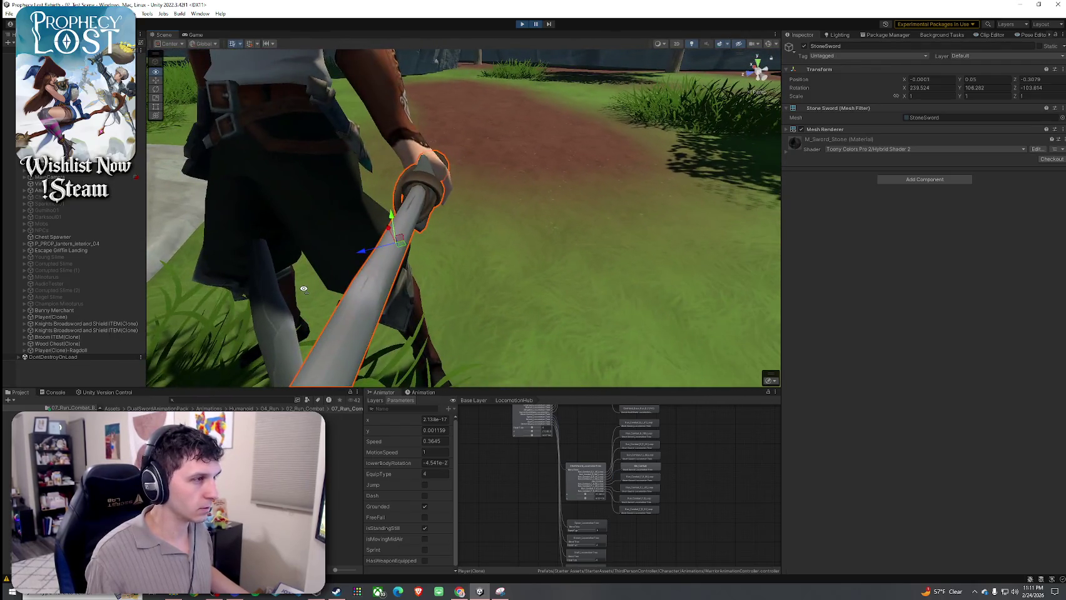
key(e)
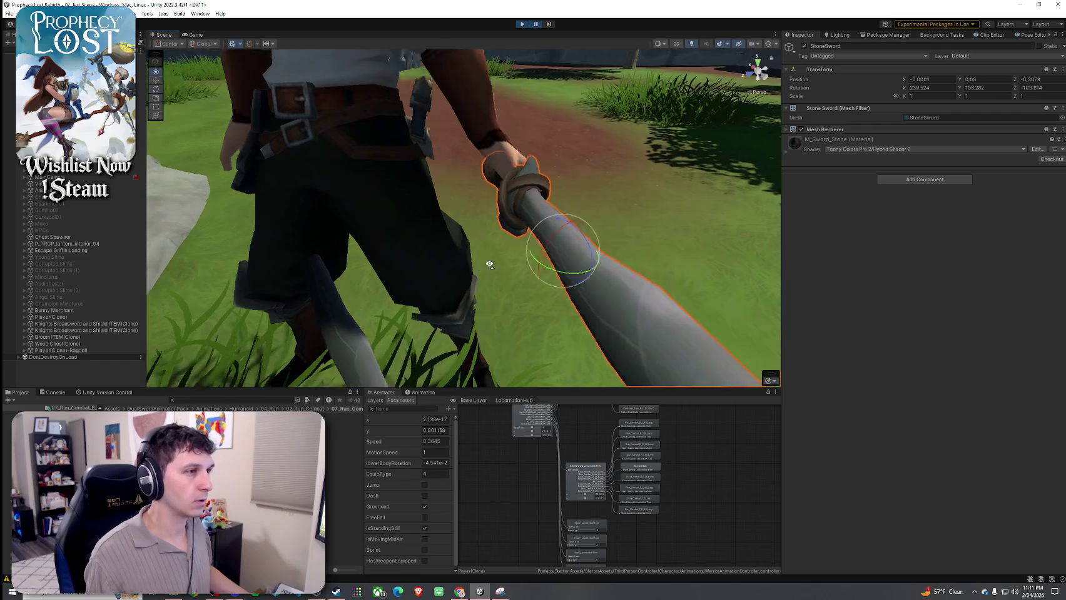
mouse_move(330, 228)
mouse_down()
mouse_move(311, 245)
mouse_move(311, 224)
mouse_move(328, 246)
mouse_move(357, 203)
mouse_move(220, 200)
mouse_move(363, 180)
mouse_move(353, 182)
mouse_move(509, 231)
mouse_move(529, 209)
mouse_move(516, 231)
mouse_move(434, 254)
mouse_up()
key(w)
- Raise the sword higher in the grip, ending at position 0.017, -0.027, -0.32
scroll(434, 253, up, 5)
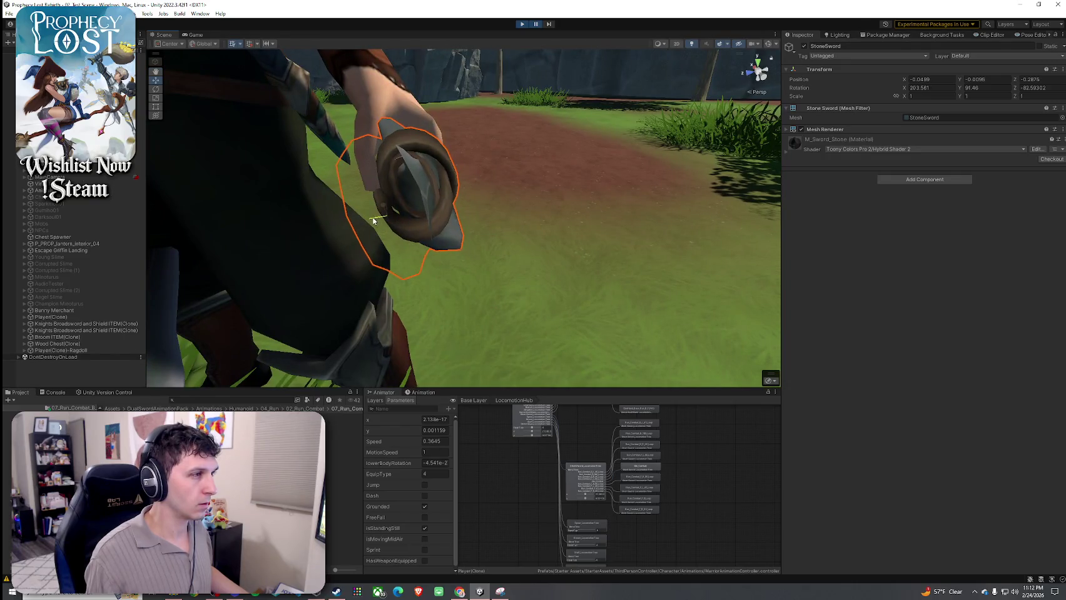
alt+drag(373, 220, 330, 218)
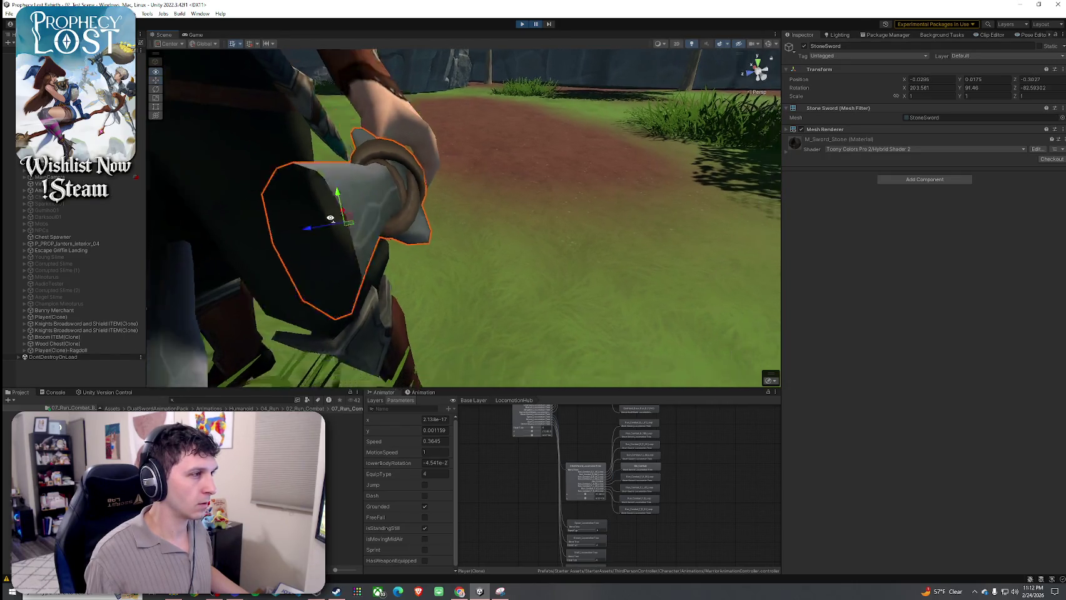
key(f)
mouse_move(419, 215)
mouse_down()
mouse_move(418, 187)
mouse_move(209, 151)
mouse_up()
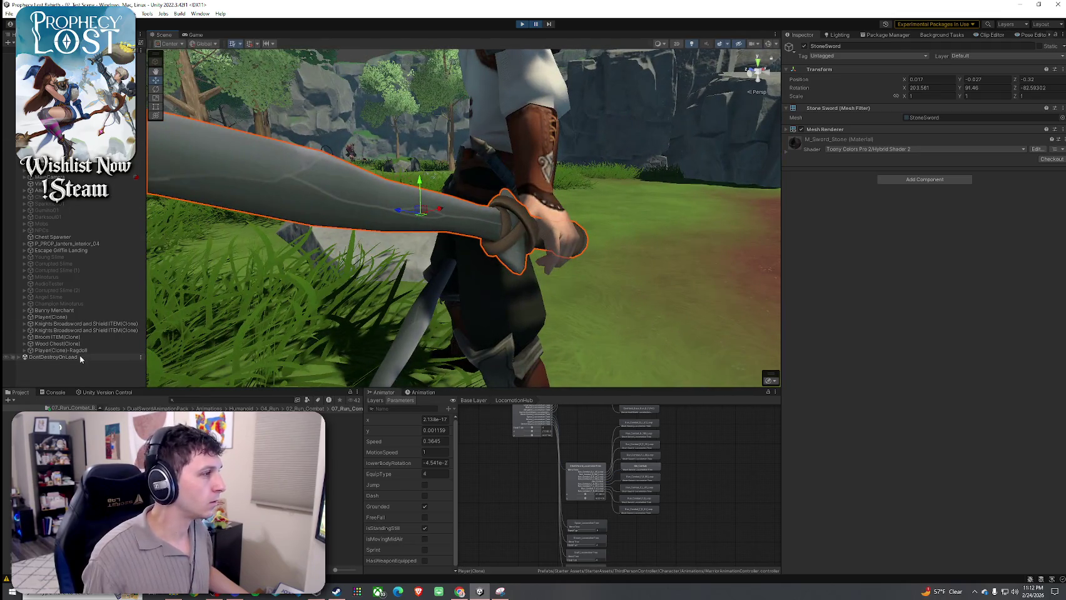
mouse_move(489, 240)
alt+mouse_down()
mouse_move(356, 229)
mouse_move(416, 232)
alt+mouse_up()
mouse_move(411, 233)
mouse_down()
mouse_move(243, 194)
mouse_move(183, 314)
mouse_move(141, 329)
mouse_move(162, 320)
mouse_up()
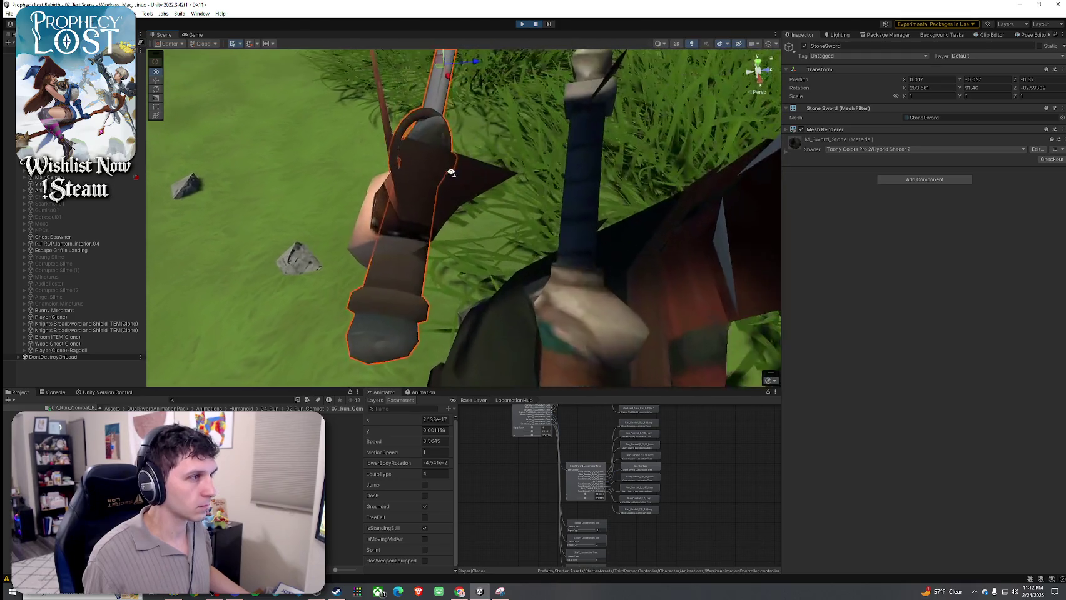
- Shift the StoneSword within the hand and check it from an axis-aligned front view
mouse_move(443, 94)
mouse_down()
mouse_move(463, 110)
mouse_move(474, 102)
mouse_move(464, 82)
mouse_move(476, 119)
mouse_move(401, 157)
mouse_move(366, 191)
mouse_move(301, 191)
mouse_up()
key(e)
key(w)
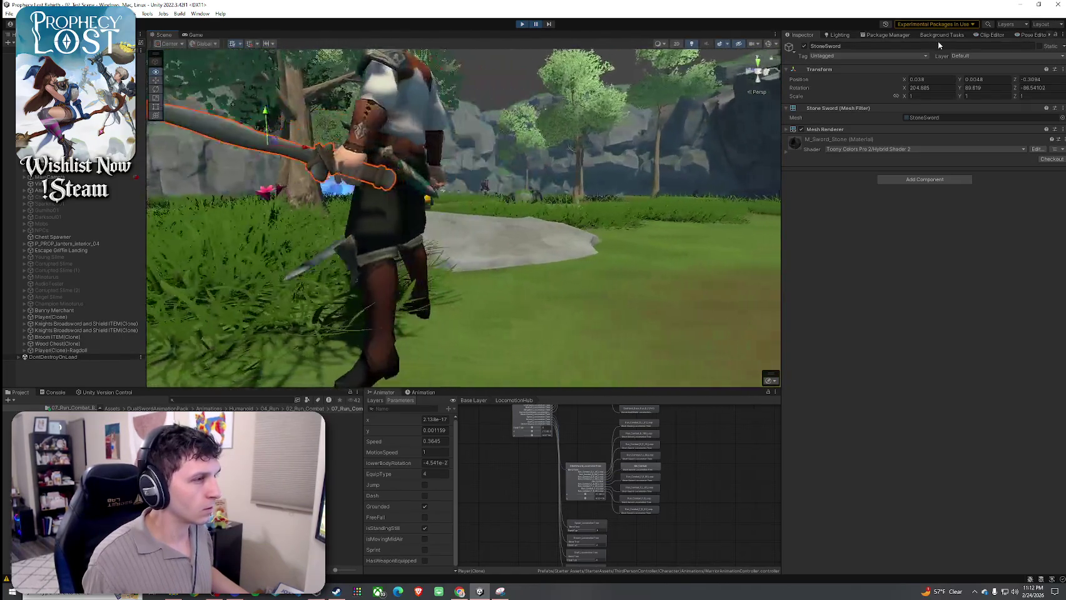
click(759, 73)
mouse_move(563, 147)
mouse_down()
mouse_move(532, 128)
mouse_move(542, 112)
mouse_move(504, 102)
mouse_move(488, 122)
mouse_move(430, 141)
mouse_up()
- Nudge the sword to position 0.0047, -0.0162, -0.3289 and rotation 203.955, 90.888, -83.807
click(436, 154)
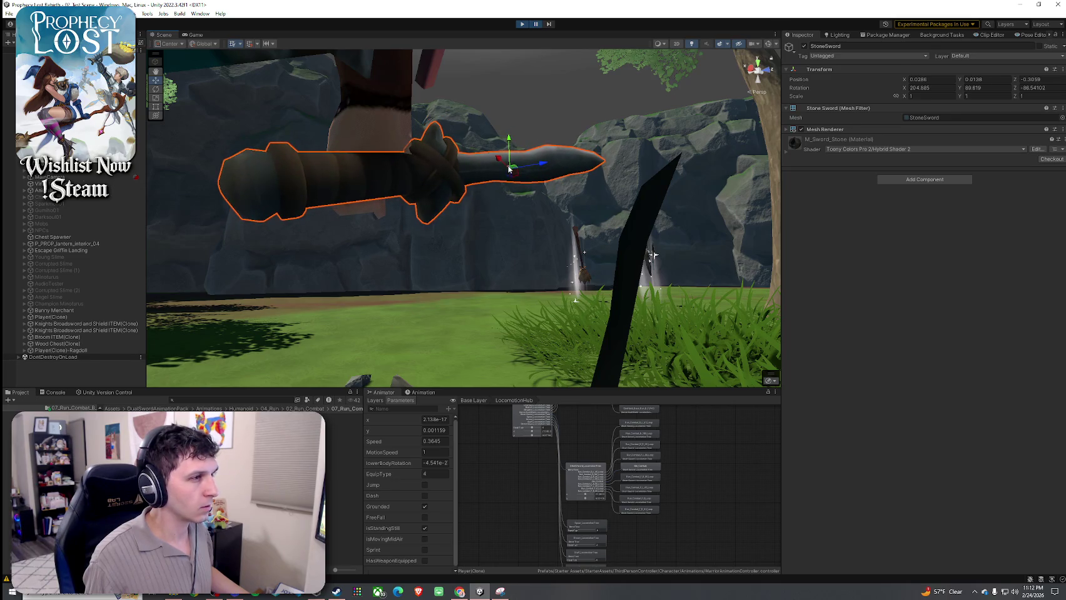
mouse_move(514, 169)
mouse_down()
mouse_move(506, 155)
mouse_move(502, 176)
mouse_move(513, 166)
mouse_move(507, 173)
mouse_move(730, 185)
mouse_move(545, 149)
mouse_up()
key(e)
key(w)
key(e)
key(w)
key(e)
key(ctrl+z)
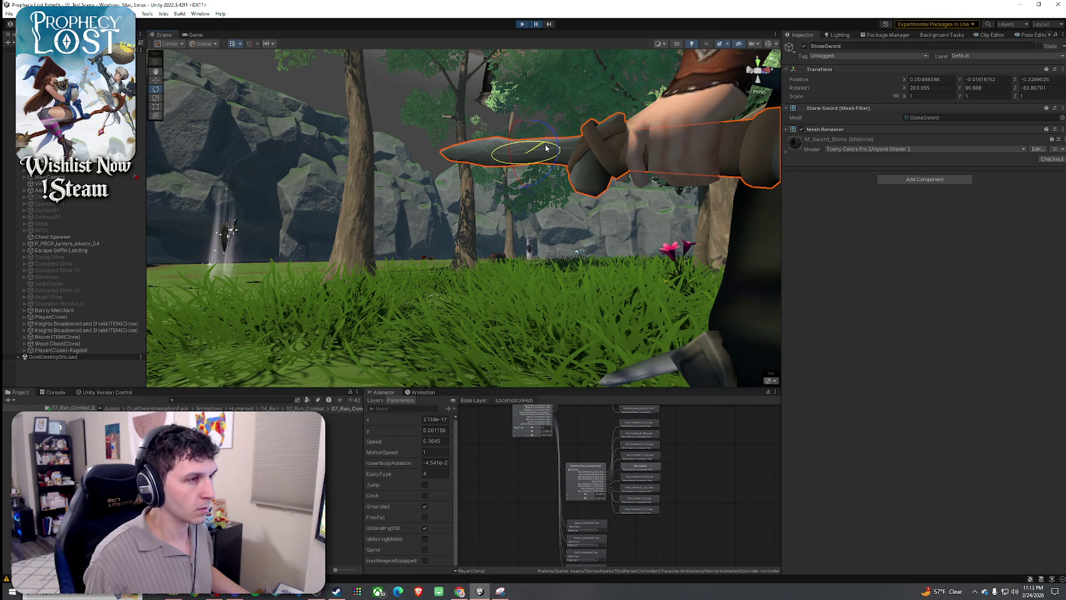
mouse_move(545, 149)
mouse_down()
mouse_move(452, 142)
mouse_move(581, 183)
mouse_move(600, 253)
mouse_up()
- Snip the StoneSword's Transform values with Snipping Tool, then close the capture
key(super)
text(snip)
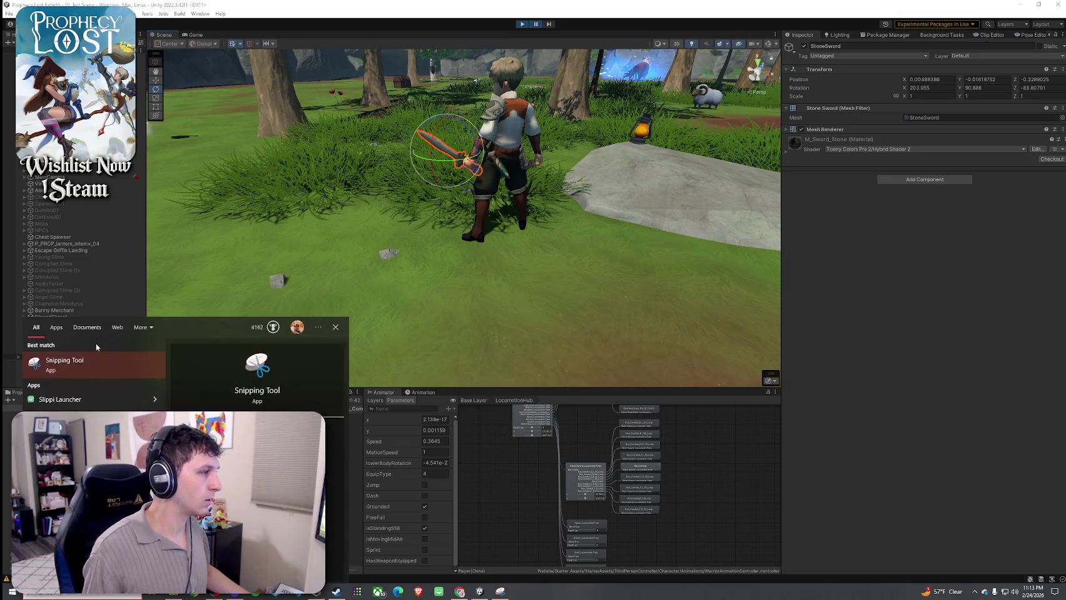
key(Return)
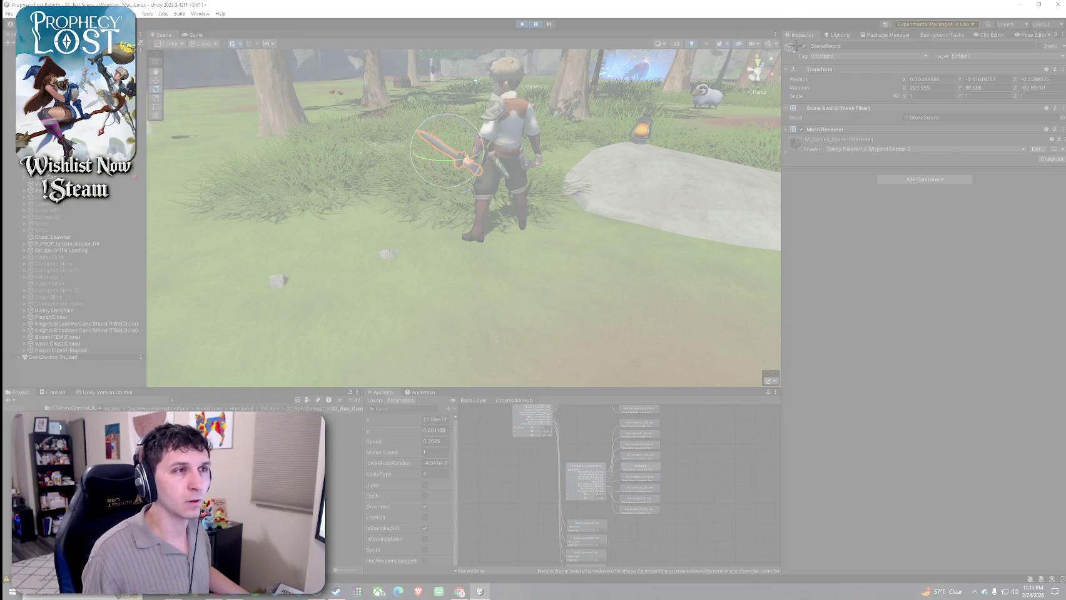
mouse_move(790, 37)
mouse_down()
mouse_move(1012, 168)
mouse_move(1065, 169)
mouse_up()
drag(789, 11, 742, 28)
click(965, 25)
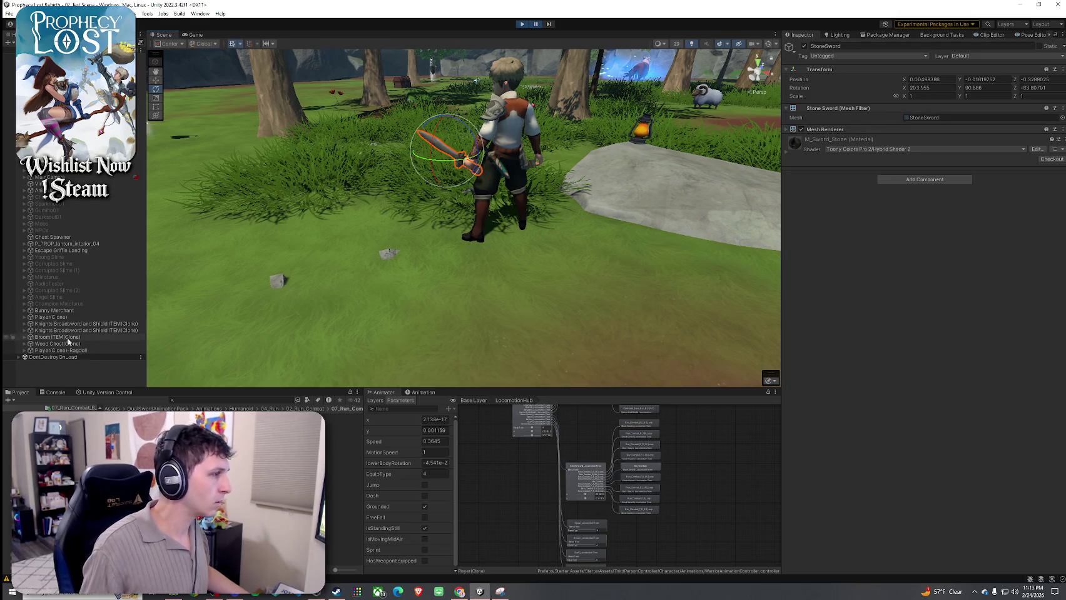
- Select the parent Primitive Short Sword(Clone) and open its 3_Primitive Short Swords equip item
click(24, 350)
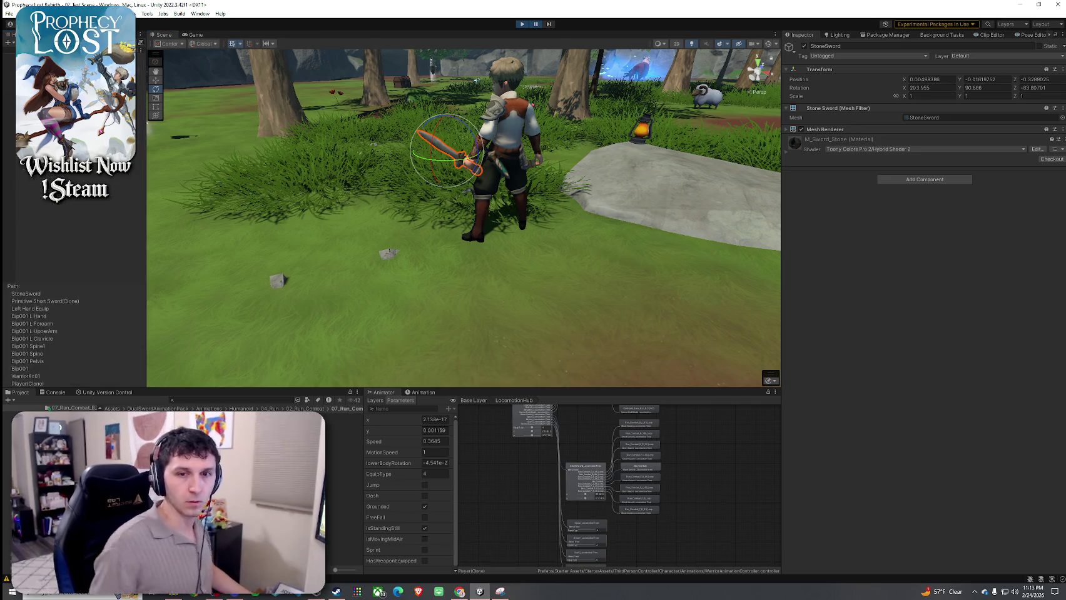
click(502, 177)
click(141, 57)
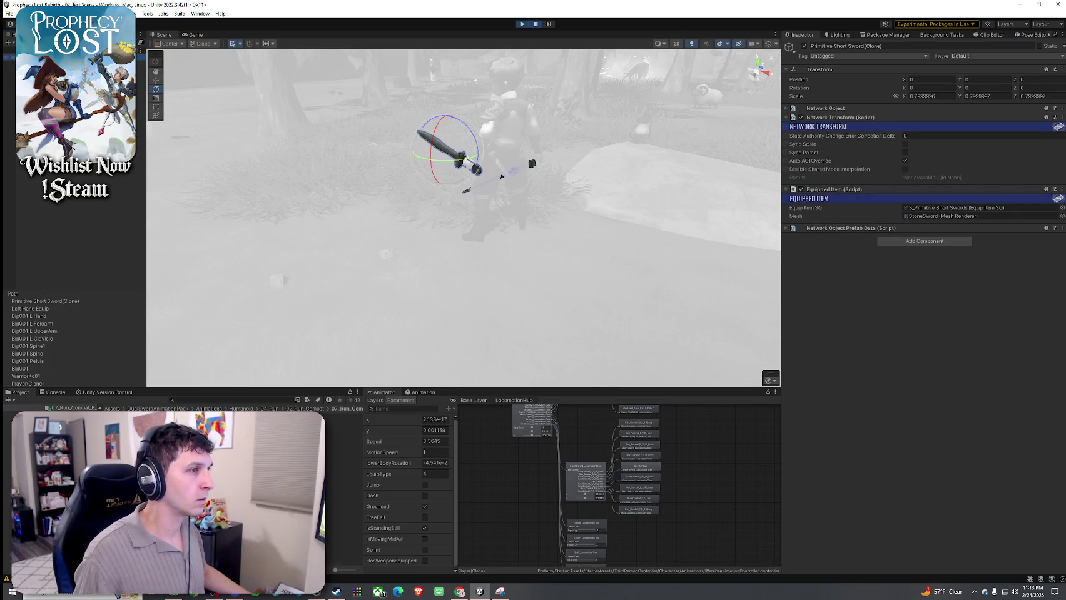
click(957, 208)
click(344, 436)
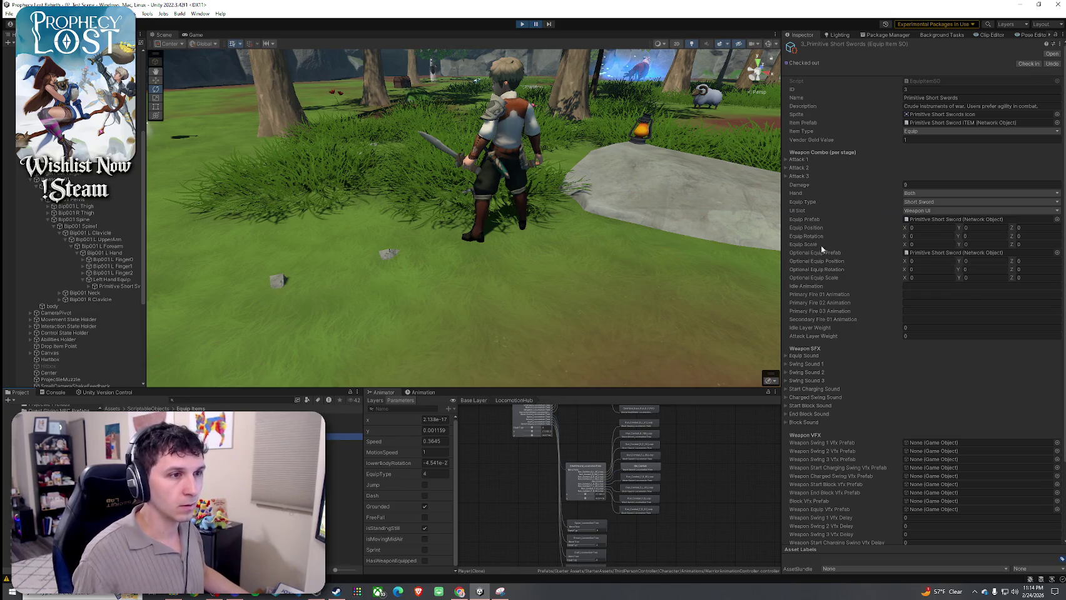
- Enter optional equip position 0.005, -0.0262, -0.3288 and rotation 336.045, 90.886, 276.193
click(940, 262)
text(.005)
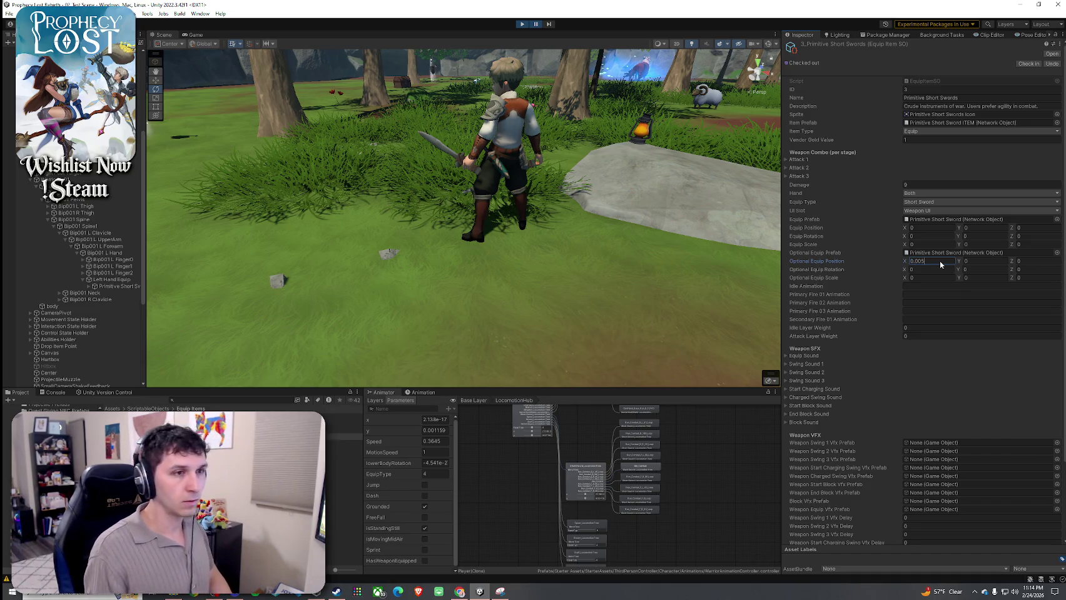
click(979, 264)
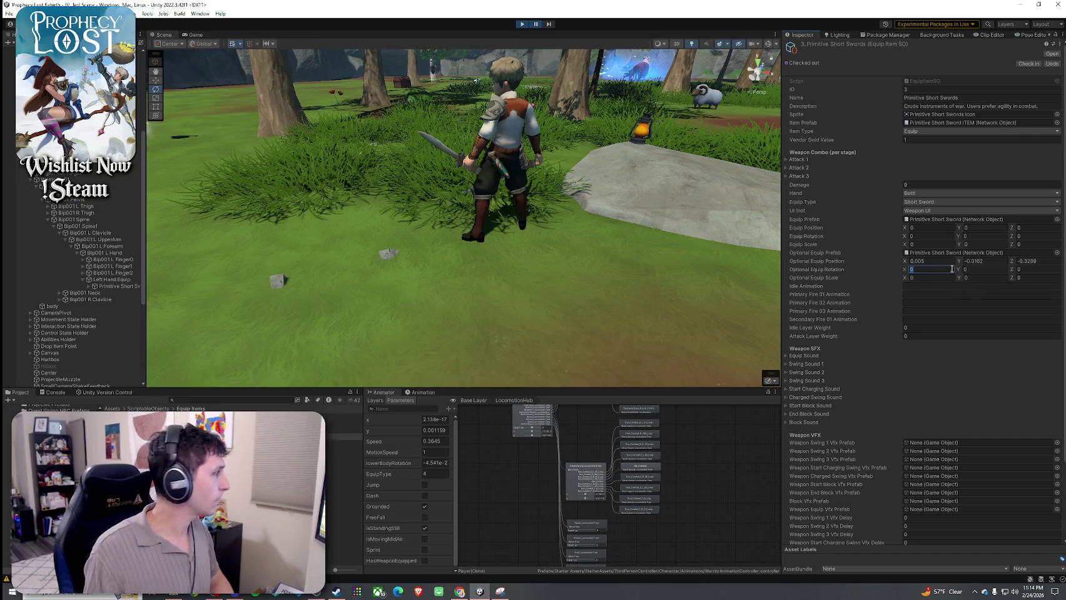
click(940, 269)
text(20.365)
click(977, 270)
text(90.888)
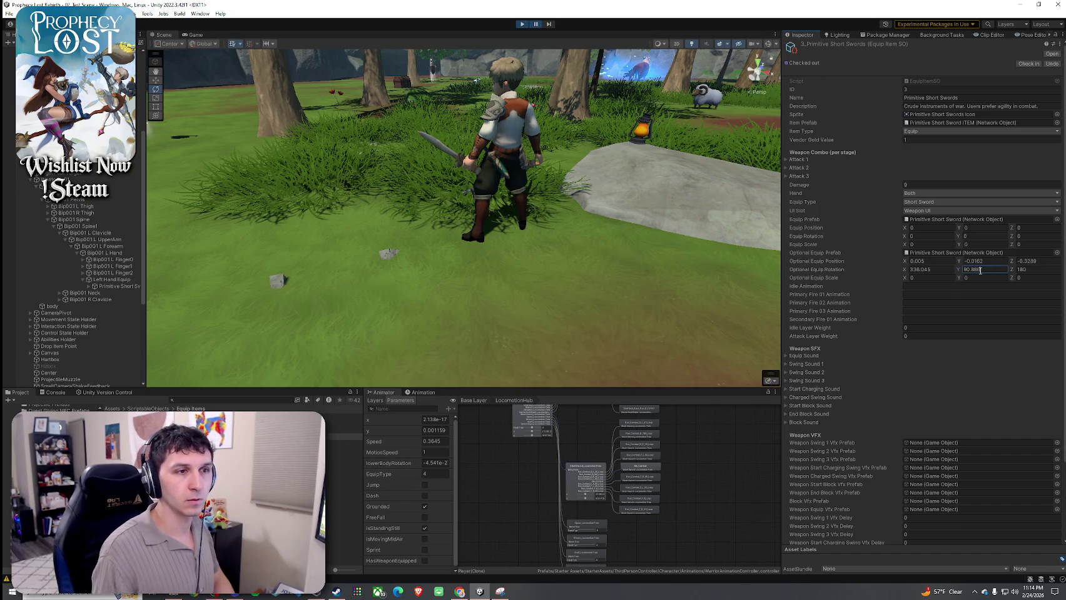
click(1040, 271)
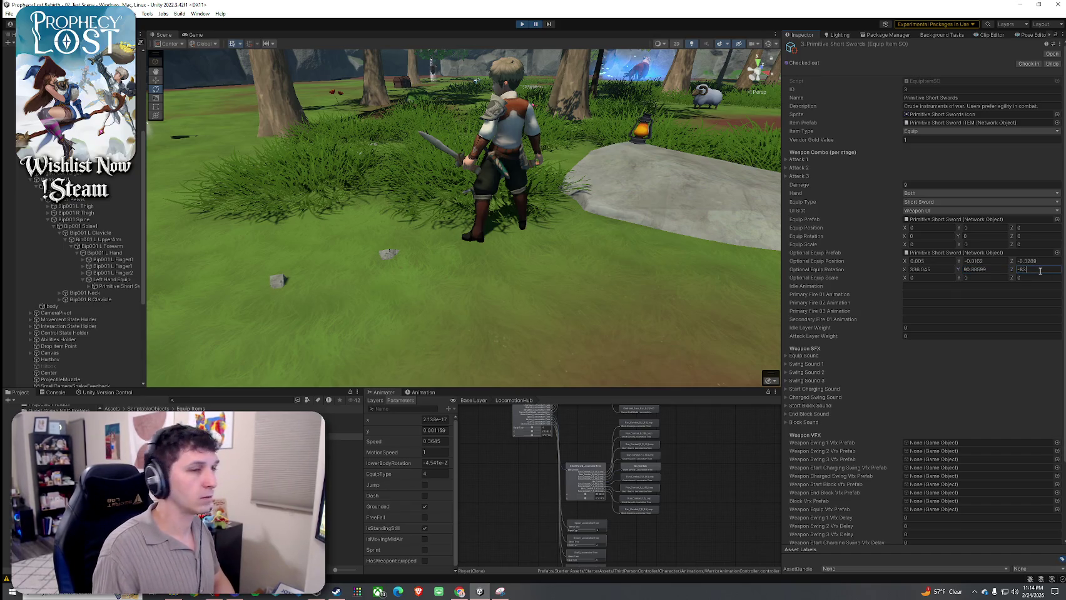
click(935, 270)
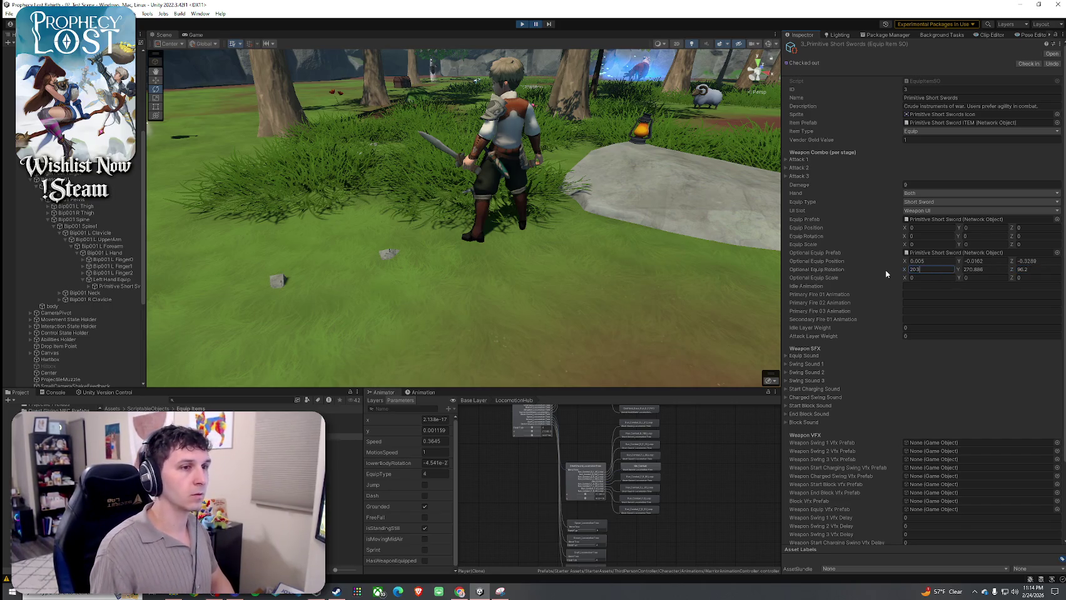
key(Tab)
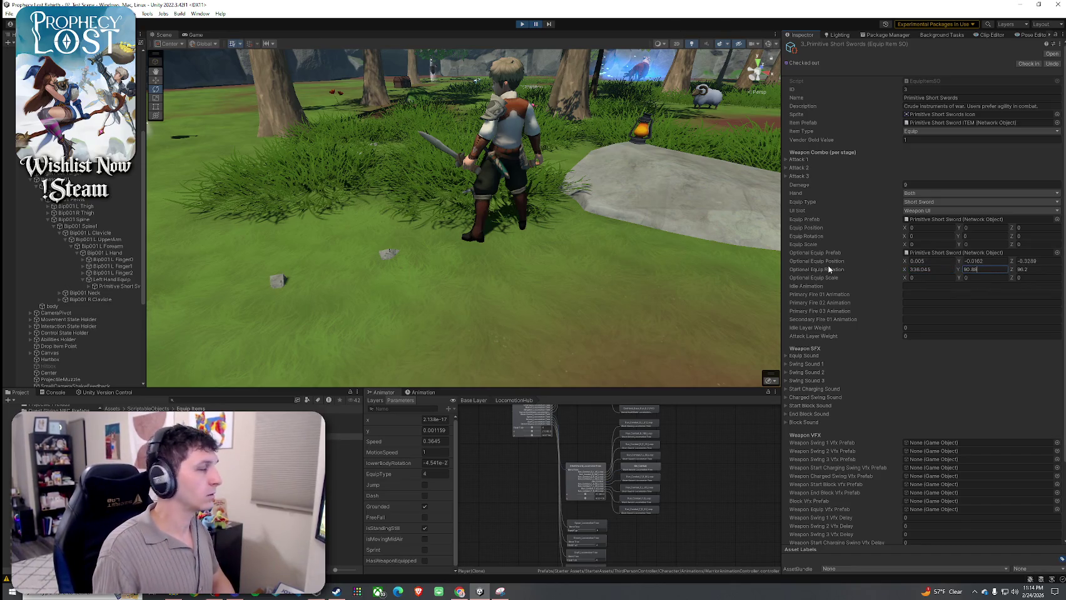
click(1030, 270)
text(276.183)
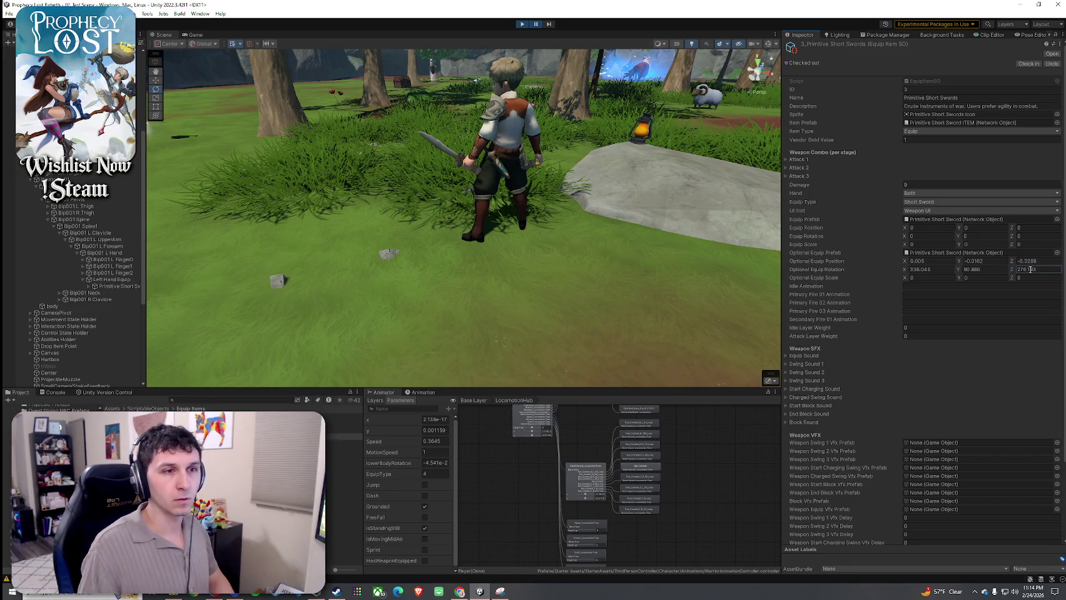
- Select and frame the second StoneSword in the character's other hand
mouse_move(663, 175)
mouse_down()
mouse_move(537, 159)
mouse_move(507, 176)
mouse_move(441, 153)
mouse_move(491, 180)
mouse_up()
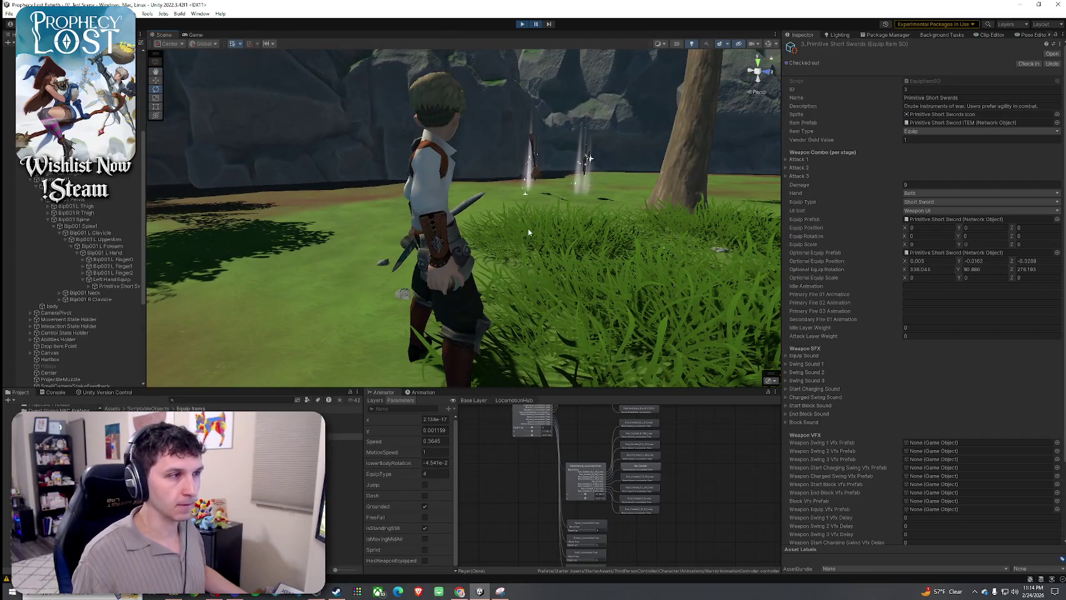
drag(459, 271, 595, 284)
click(554, 251)
key(f)
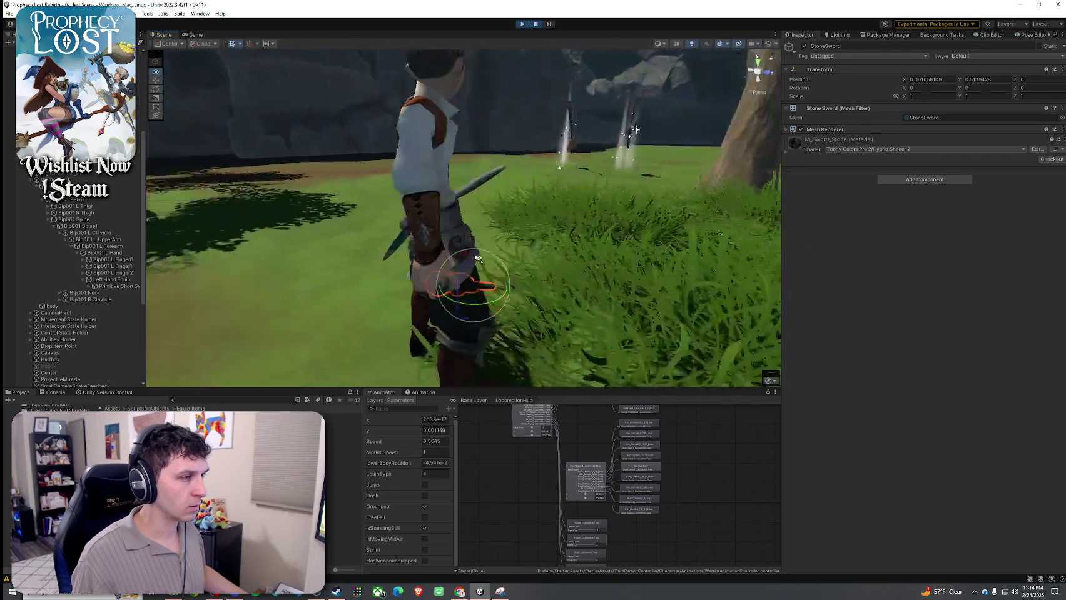
- Zero the second StoneSword's position and tilt it tip-down
text(0)
click(941, 83)
text(0)
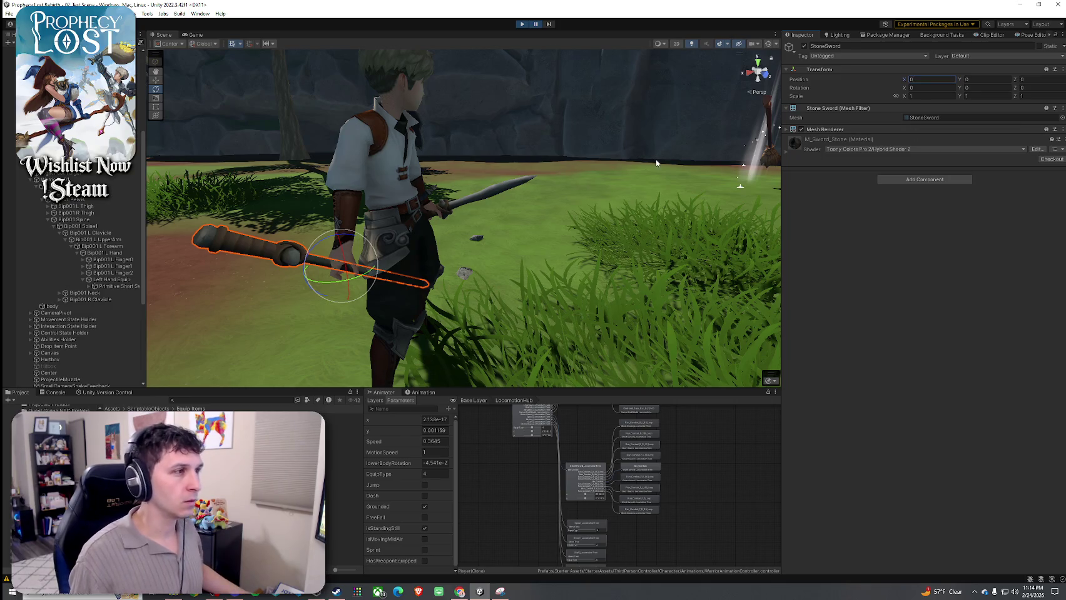
mouse_move(543, 206)
mouse_down()
mouse_move(445, 274)
mouse_move(511, 288)
mouse_move(498, 275)
mouse_move(449, 285)
mouse_move(482, 277)
mouse_move(555, 291)
mouse_move(538, 308)
mouse_move(550, 303)
mouse_move(553, 322)
mouse_move(538, 291)
mouse_move(576, 304)
mouse_move(732, 299)
mouse_up()
key(w)
key(e)
key(w)
key(e)
key(w)
- Move the sword into the left hand at position -0.0247, 0.0033, 0.3238, rotation -186.041, -272.59, 98
key(e)
drag(643, 200, 638, 201)
key(w)
key(f)
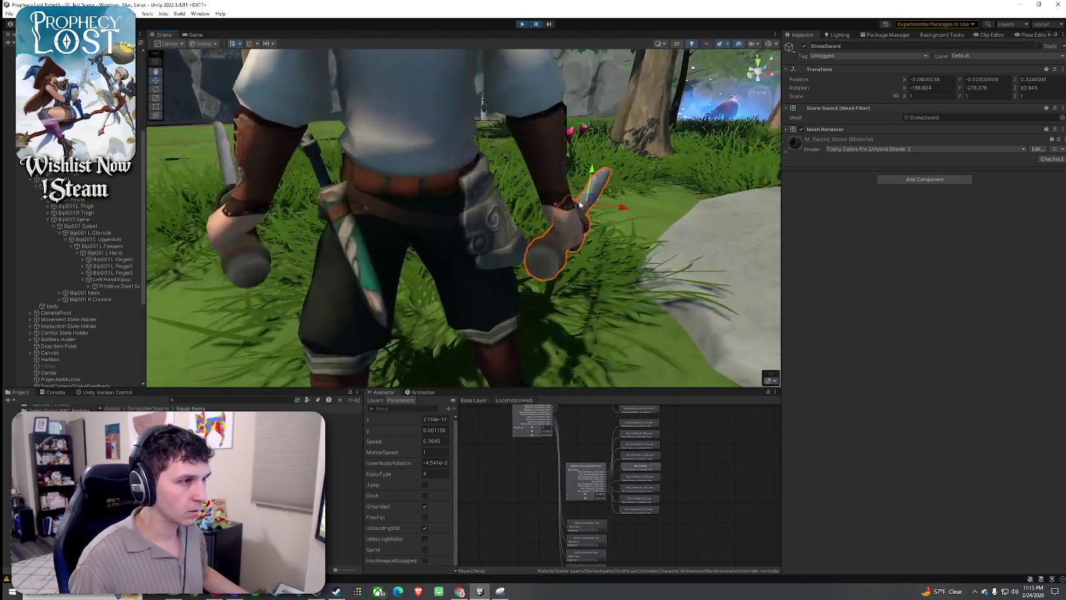
scroll(592, 199, down, 3)
drag(545, 177, 541, 169)
scroll(580, 210, up, 5)
mouse_move(580, 210)
mouse_down()
mouse_move(488, 134)
mouse_move(506, 112)
mouse_move(511, 161)
mouse_move(588, 144)
mouse_move(539, 152)
mouse_move(552, 148)
mouse_move(558, 168)
mouse_move(581, 179)
mouse_up()
key(e)
key(w)
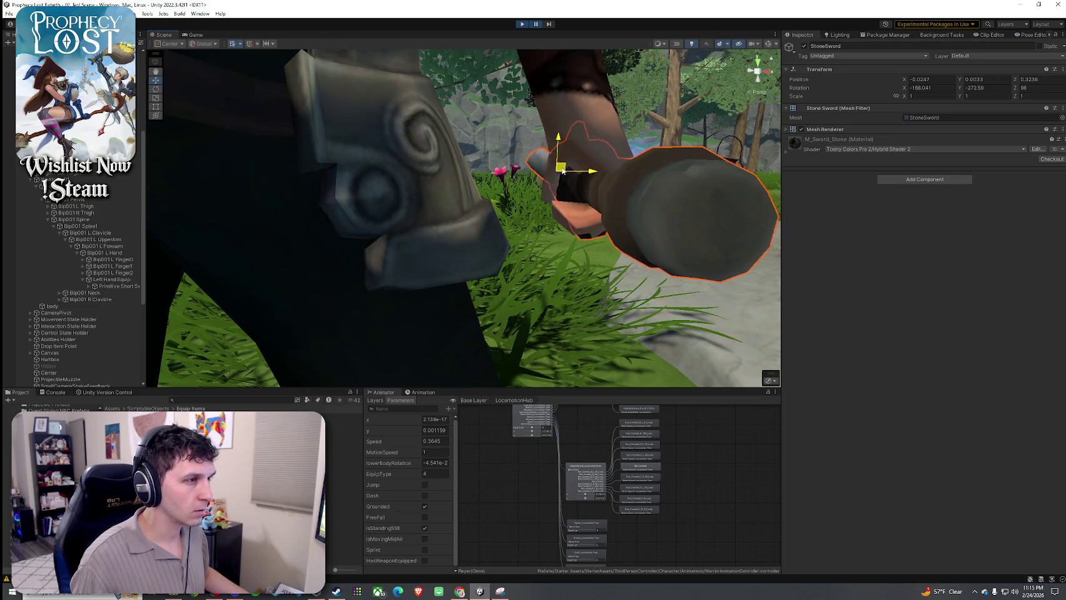
- Adjust the left-hand StoneSword to position -0.021, 0.009, 0.325 and rotation -186.332, -275.082, 98.976
drag(565, 171, 480, 174)
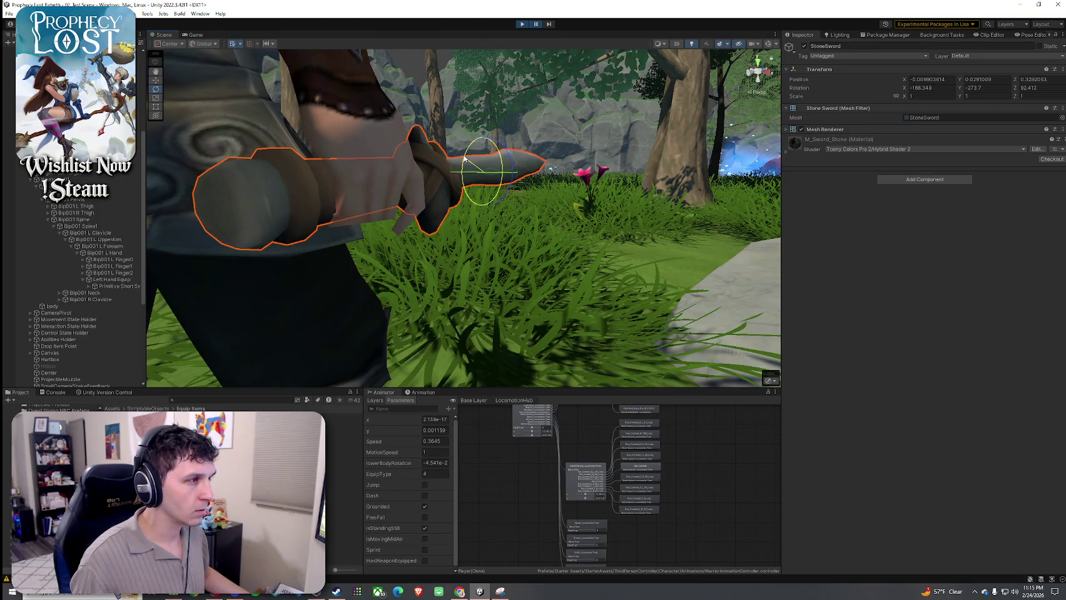
mouse_move(464, 159)
mouse_down()
mouse_move(554, 178)
mouse_move(844, 160)
mouse_move(430, 190)
mouse_move(713, 198)
mouse_move(626, 193)
mouse_up()
click(620, 168)
click(429, 189)
drag(449, 187, 357, 186)
key(w)
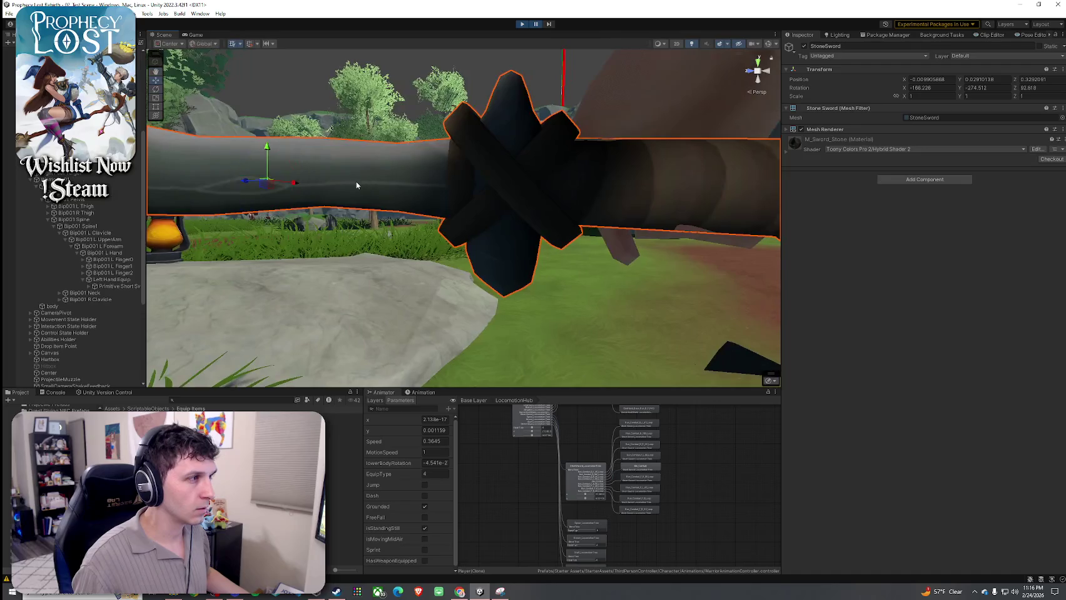
mouse_move(292, 183)
mouse_down()
mouse_move(471, 193)
mouse_move(237, 196)
mouse_move(343, 200)
mouse_up()
key(e)
mouse_move(426, 214)
mouse_down()
mouse_move(723, 222)
mouse_move(491, 197)
mouse_move(436, 243)
mouse_move(374, 232)
mouse_move(454, 224)
mouse_up()
key(w)
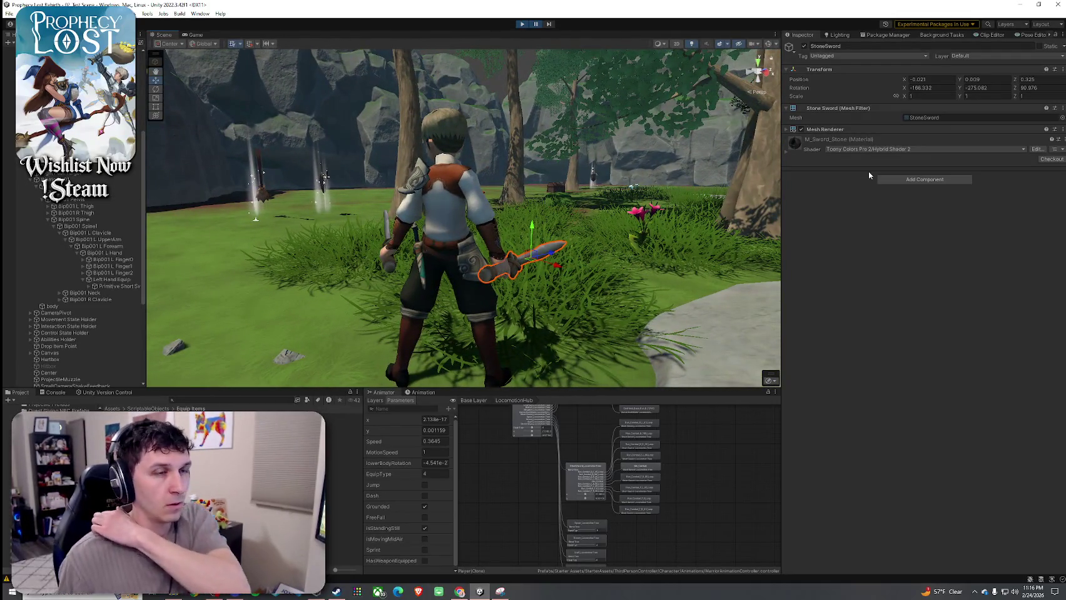
- Snip the sword's Inspector Transform values with Win+Shift+S
key(super+shift+s)
mouse_move(788, 36)
mouse_down()
mouse_move(1064, 158)
mouse_move(1064, 137)
mouse_up()
key(alt+Tab)
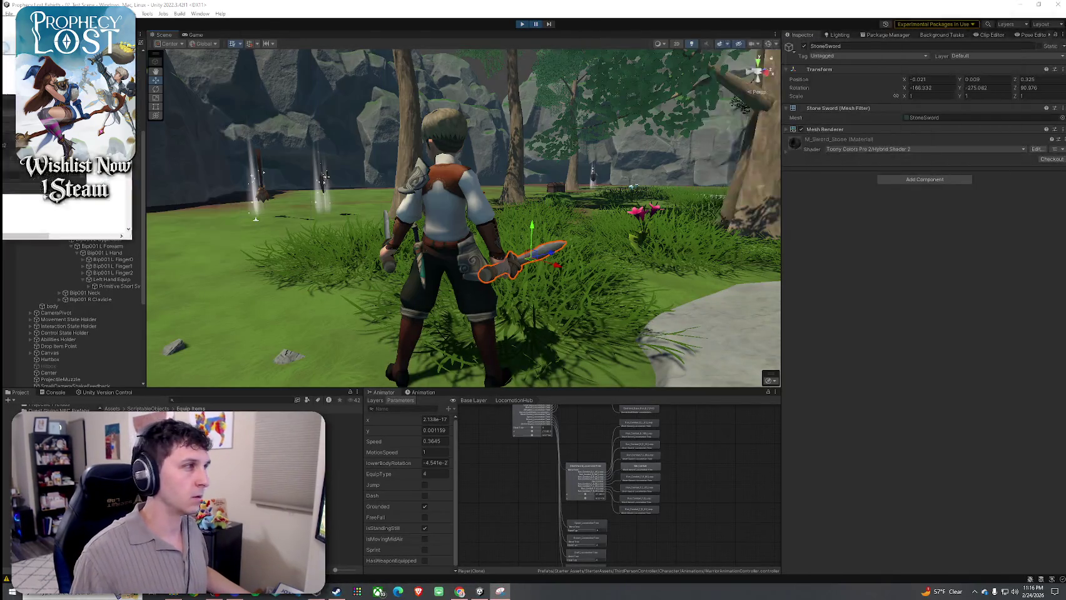
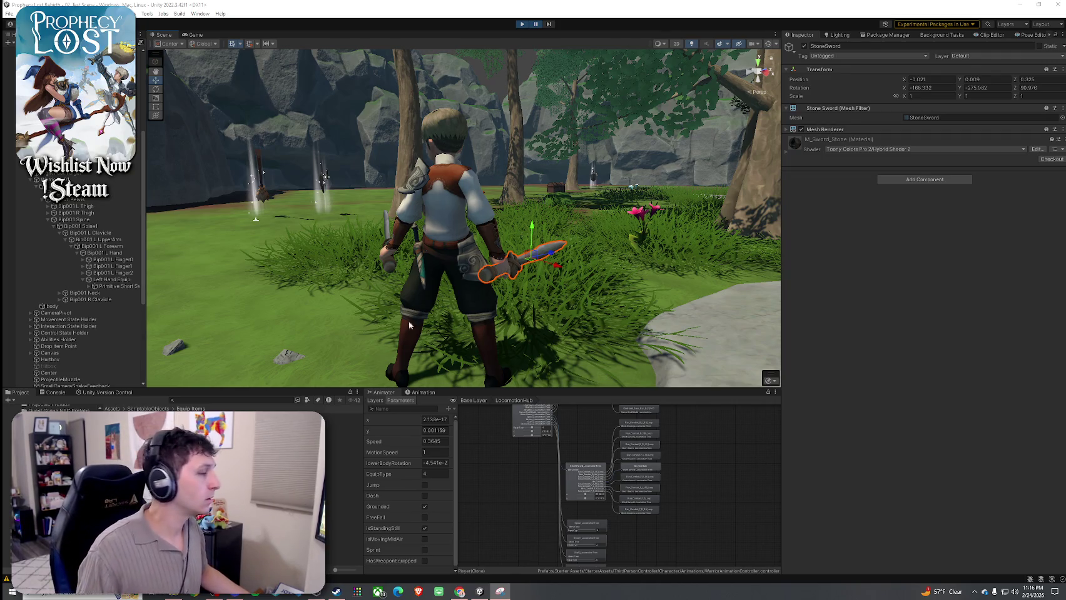
- Give the Primitive Short Swords equip item position offsets X -0.021 and Y 0.009, then play
click(341, 436)
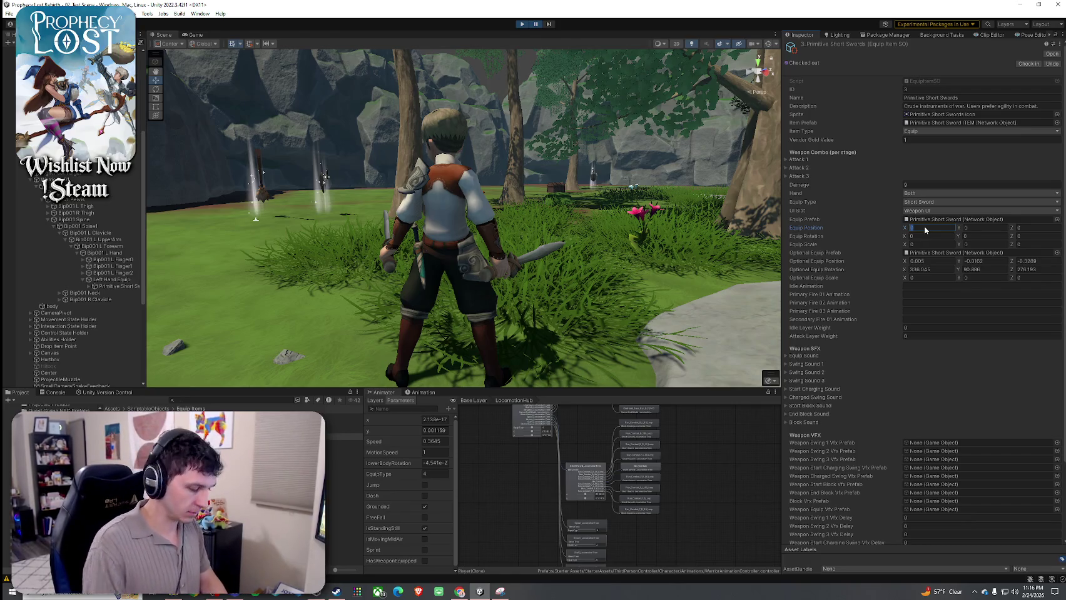
text(21)
click(987, 229)
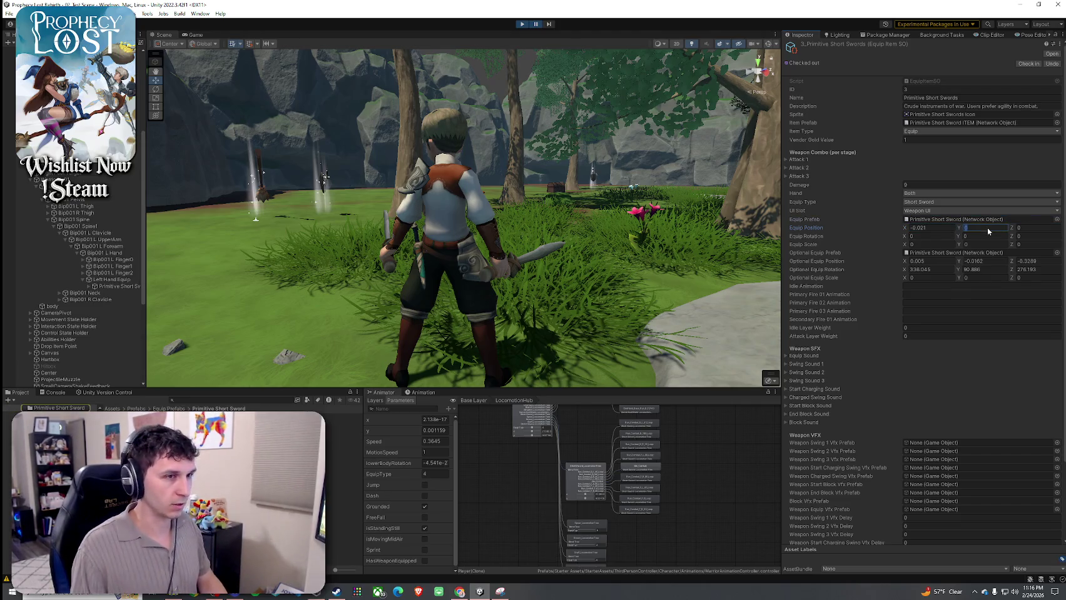
text(.003)
click(1029, 227)
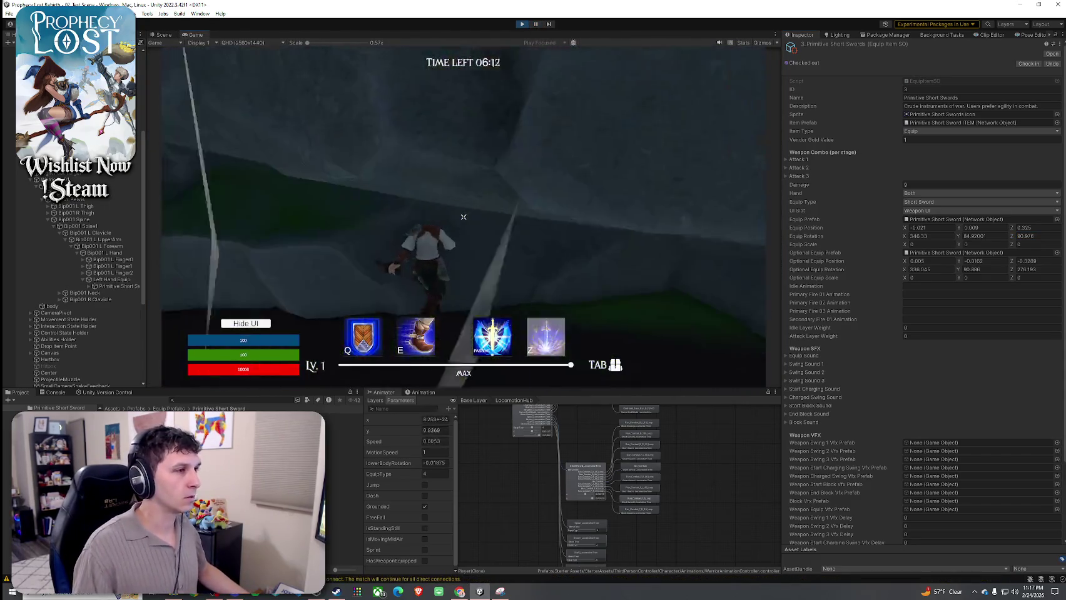
key(w)
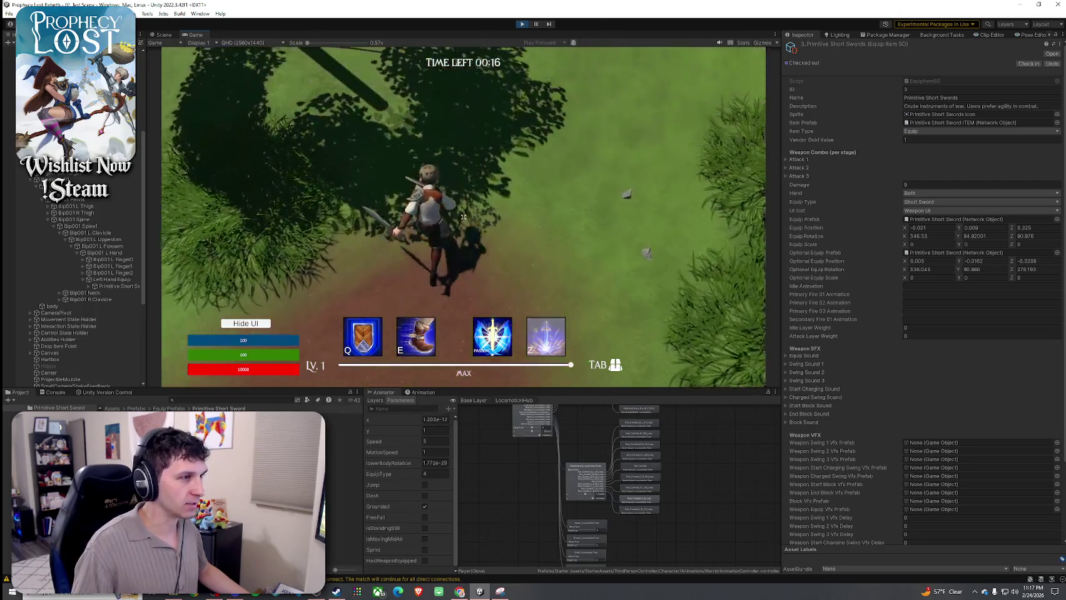
- Run the character around the level with WASD, then stop Play mode after it dies
key(d)
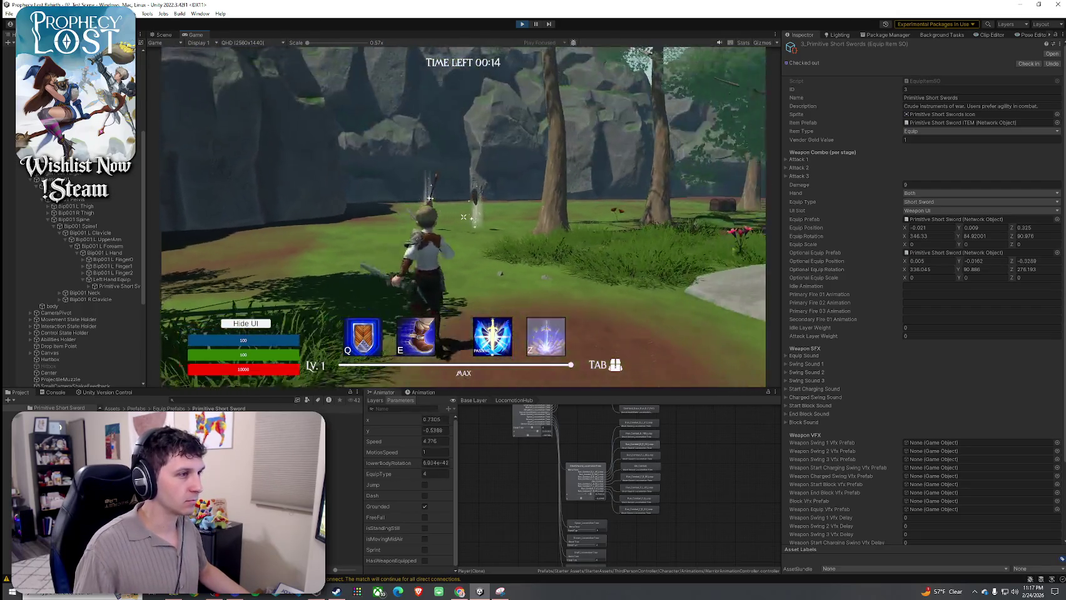
key(a)
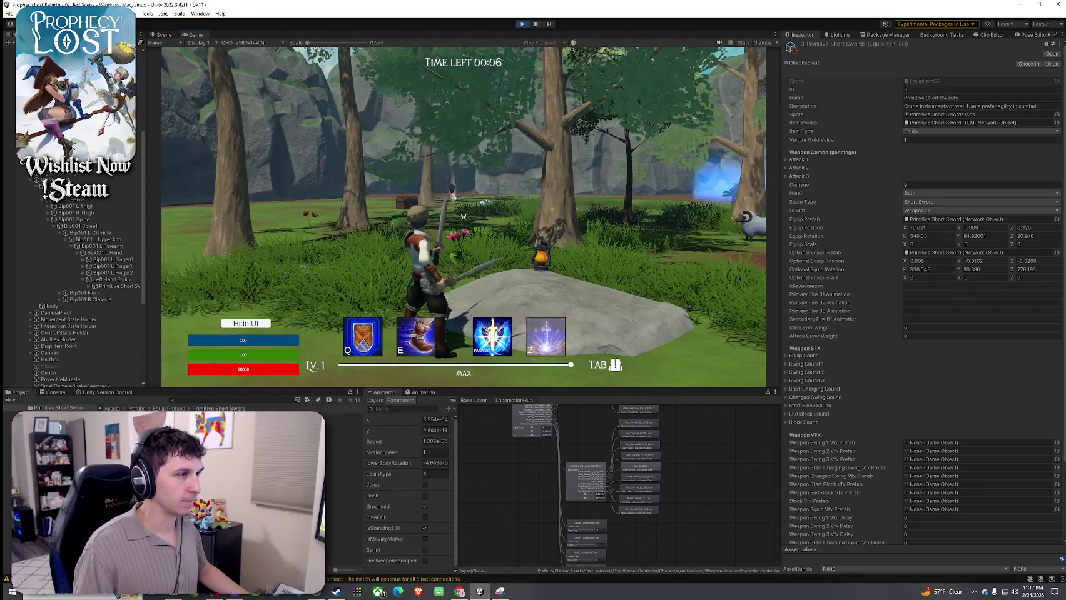
key(w)
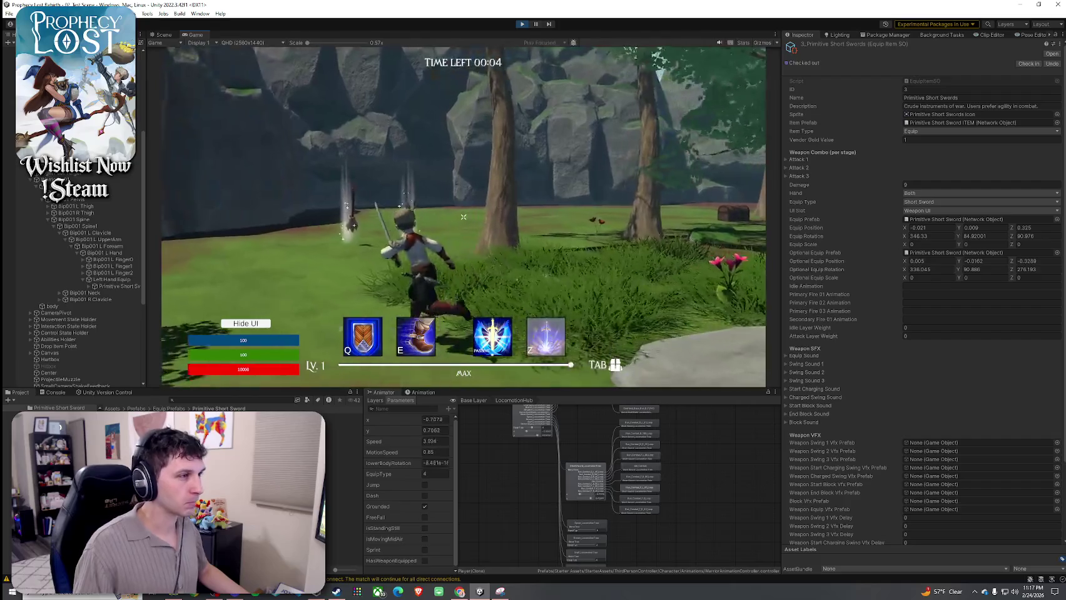
key(a)
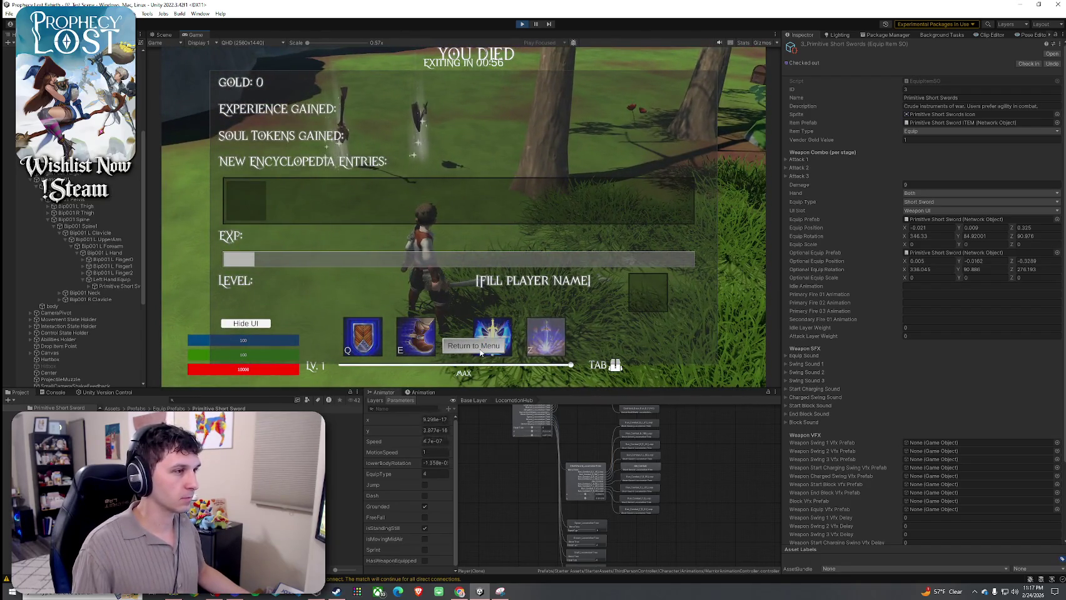
key(super)
click(523, 23)
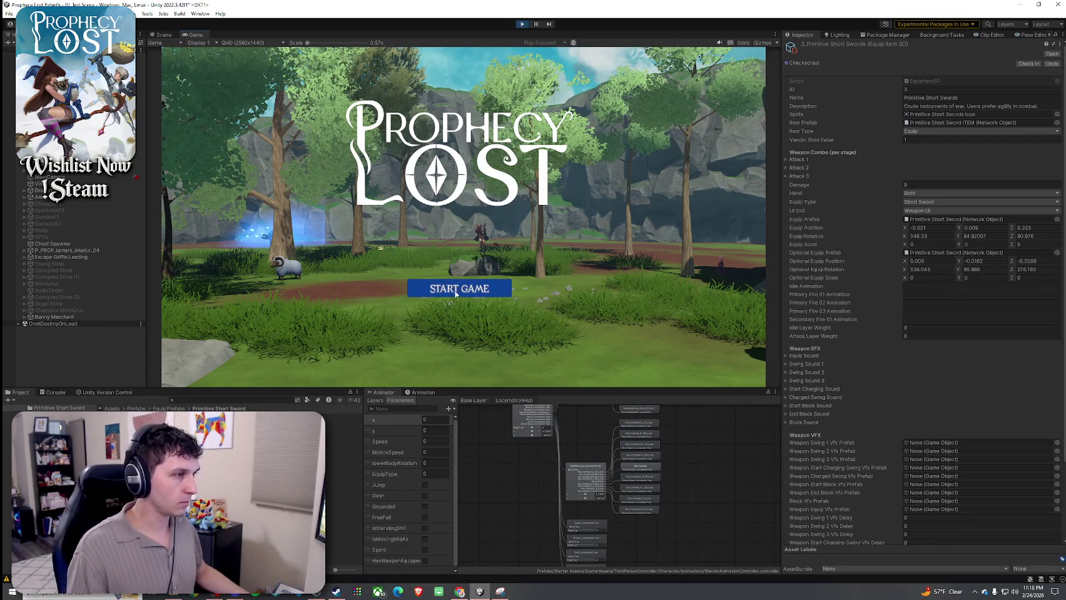
- Start a new game from the title screen and pick up the short sword
click(455, 293)
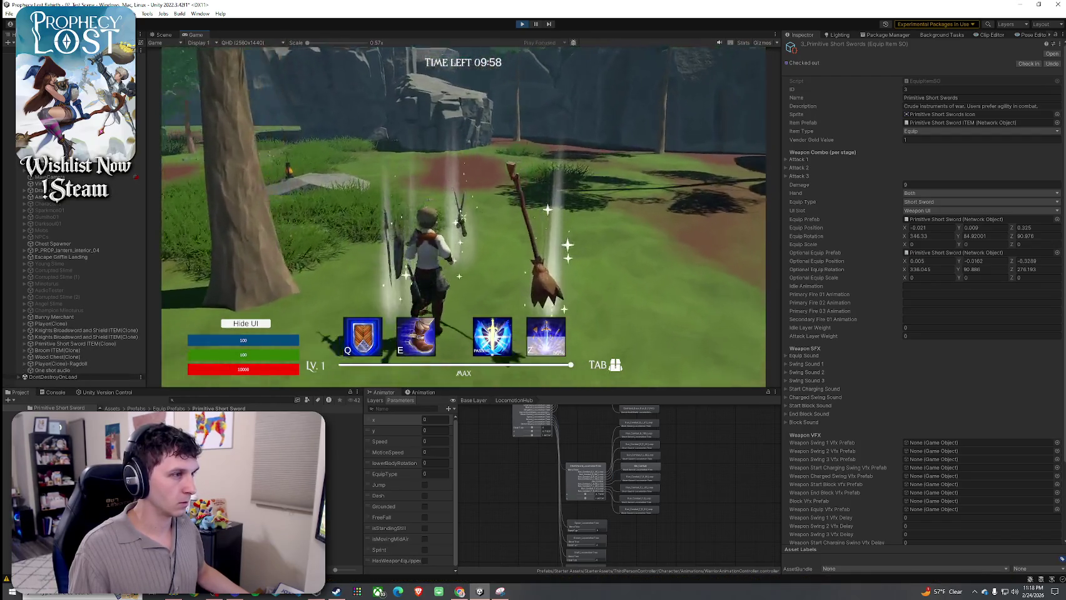
key(Tab)
key(Tab)
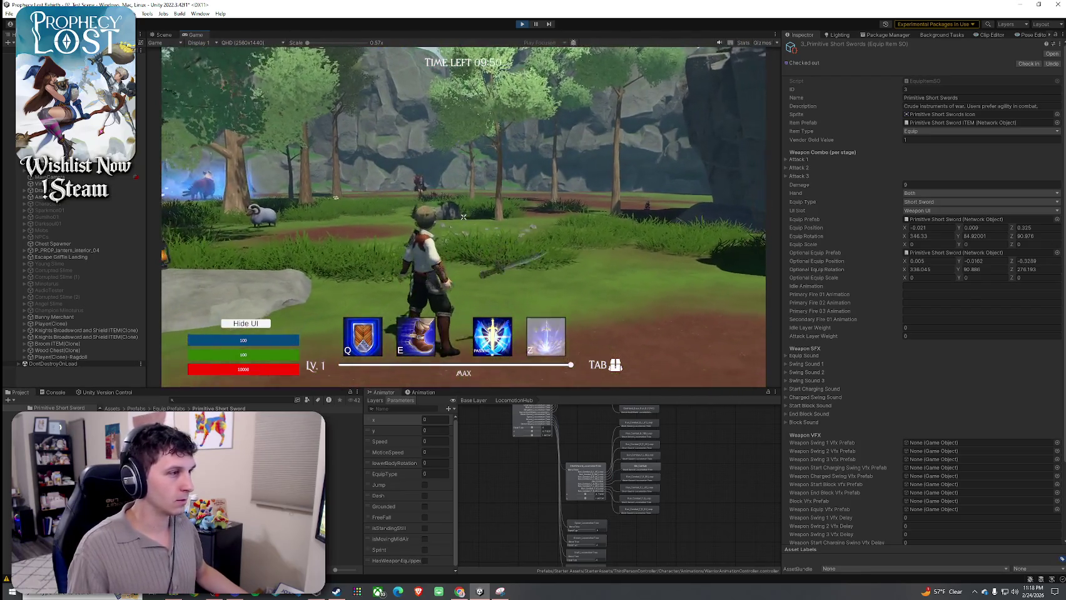
key(super)
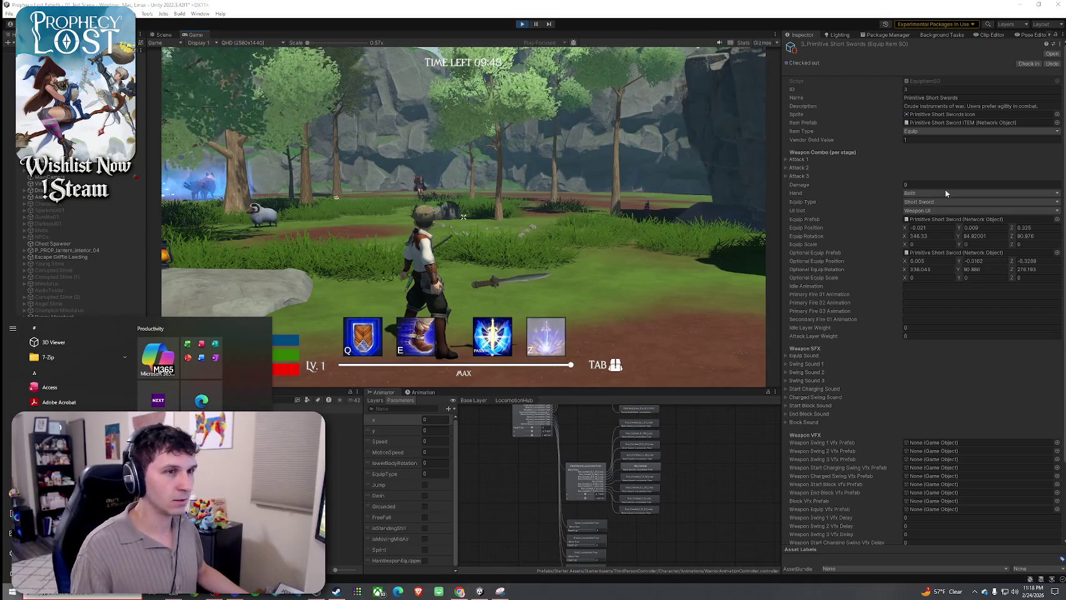
- Open the Primitive Short Sword equip prefab and inspect its Transform position in the Scene view
click(958, 218)
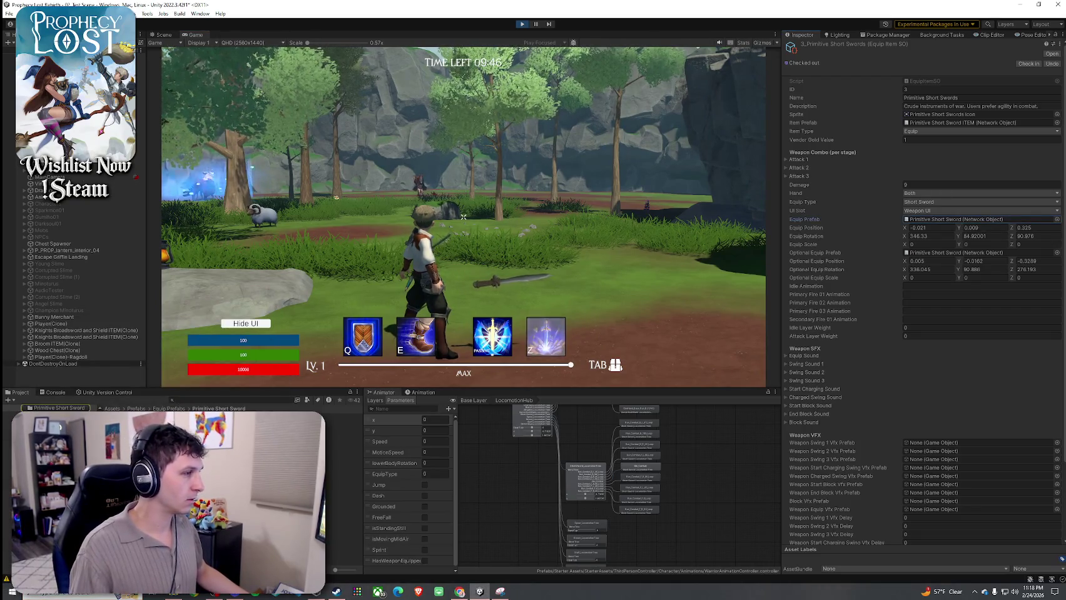
click(294, 416)
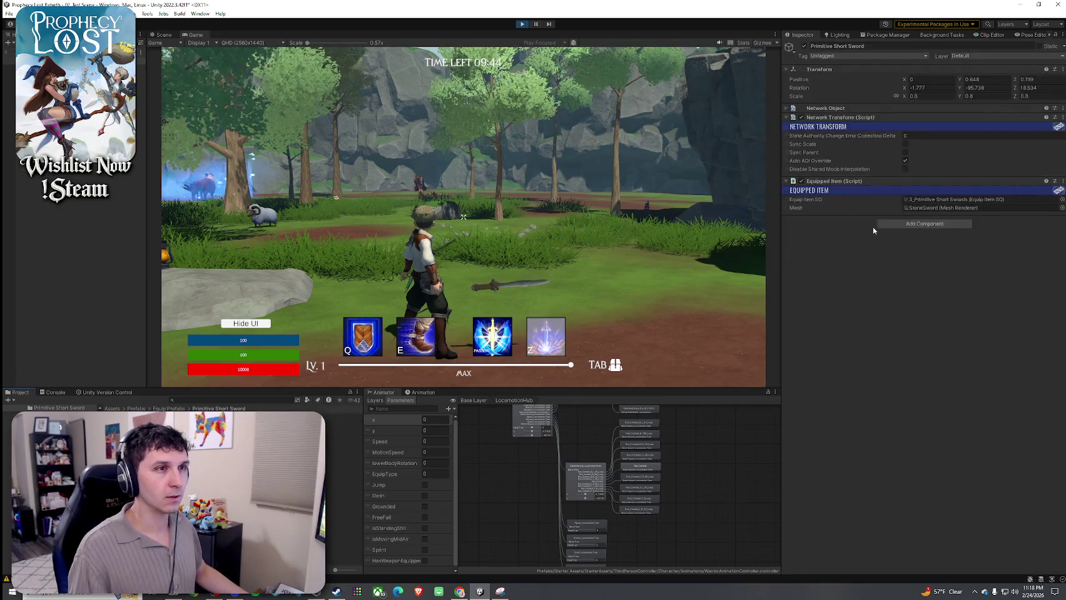
click(981, 78)
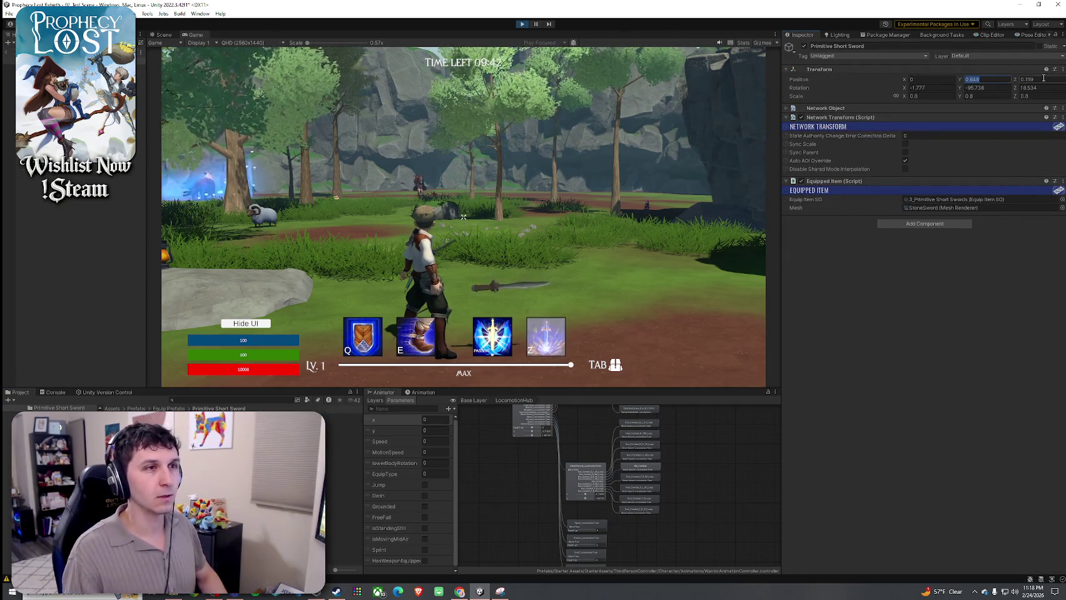
click(165, 35)
mouse_move(386, 145)
mouse_down()
mouse_move(526, 164)
mouse_move(531, 150)
mouse_up()
scroll(531, 150, down, 2)
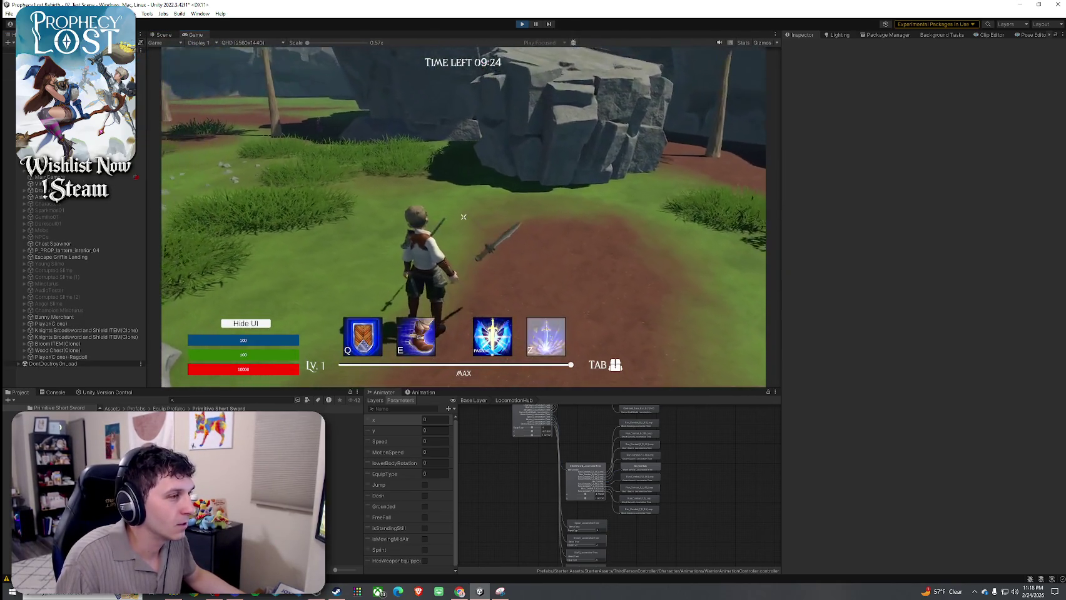
- Run toward the trees and swing the short sword
key(w)
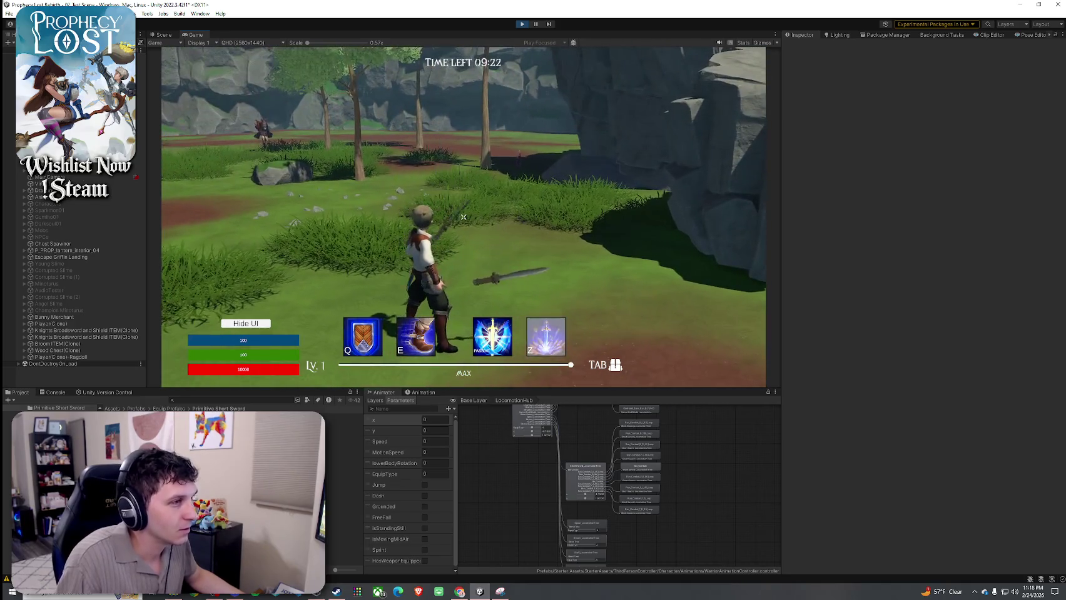
key(w)
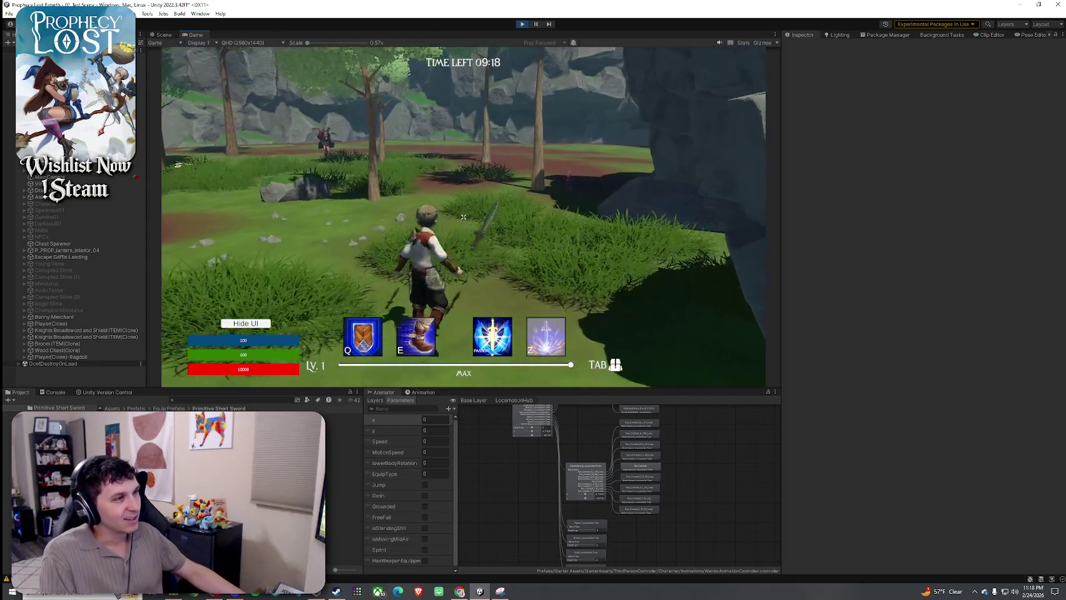
click(463, 217)
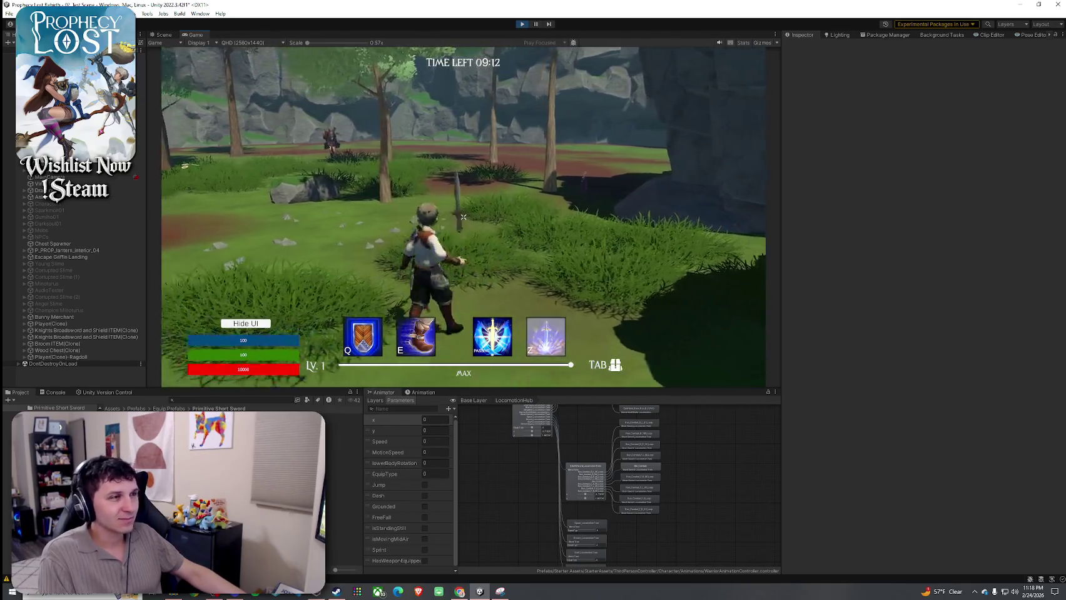
- Run past the lanterns and rock cliff to the dropped sword, then open the inventory
key(w)
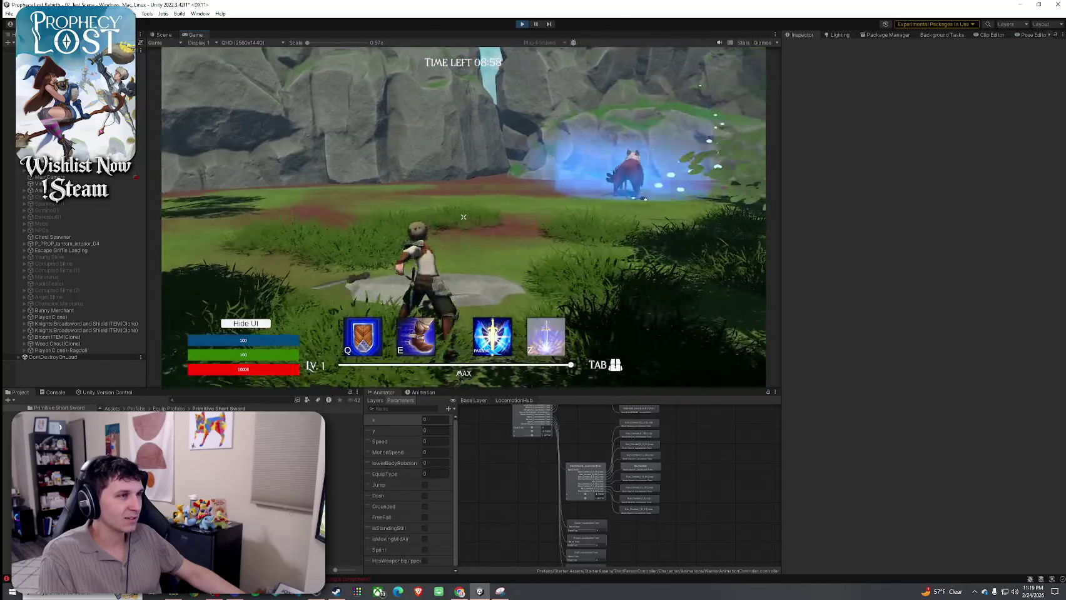
key(w)
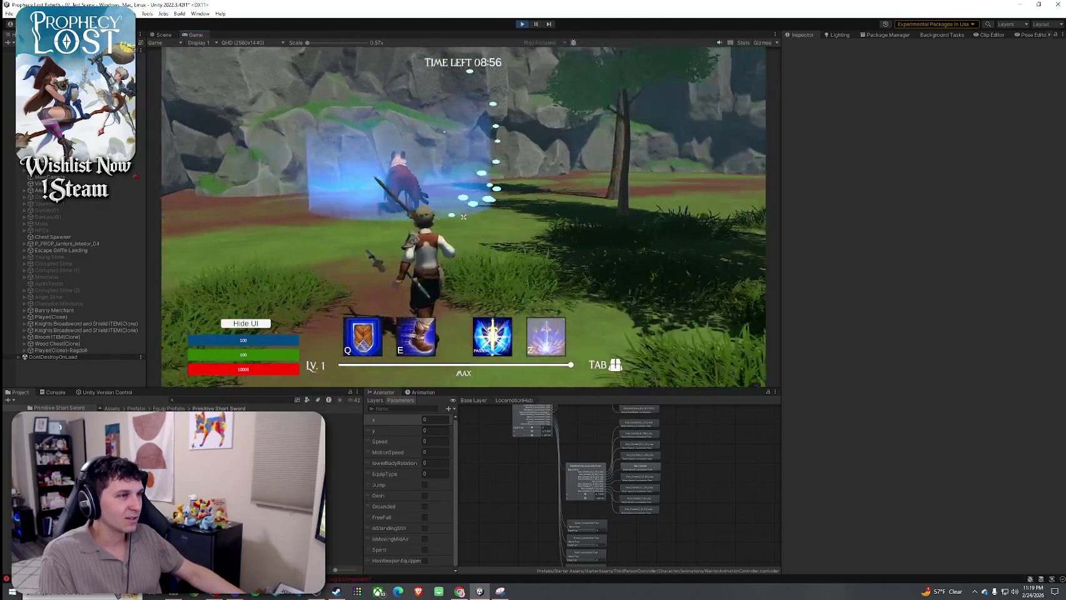
key(w)
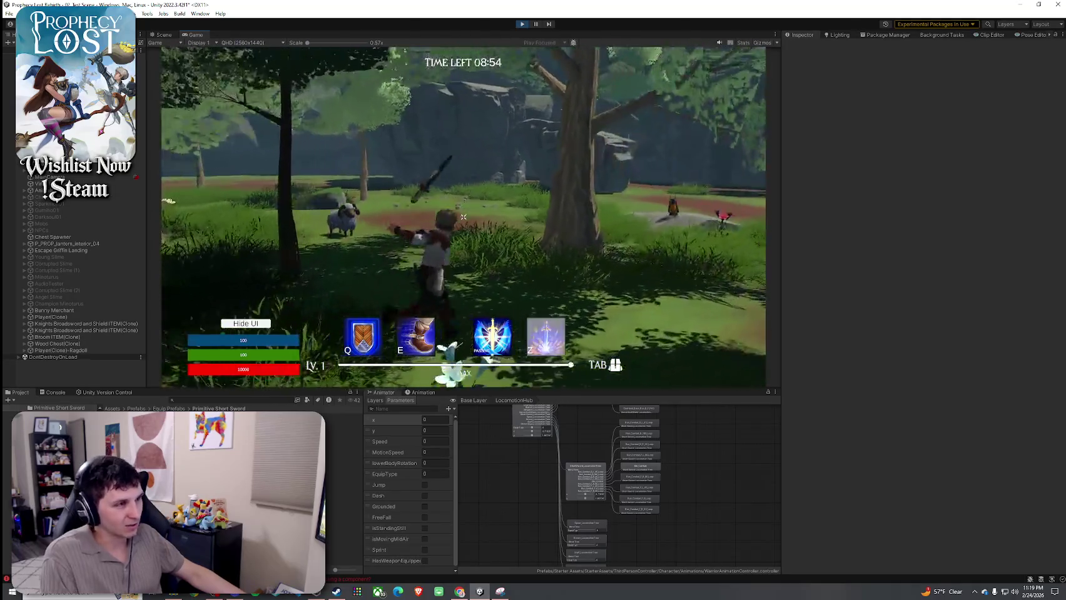
key(w)
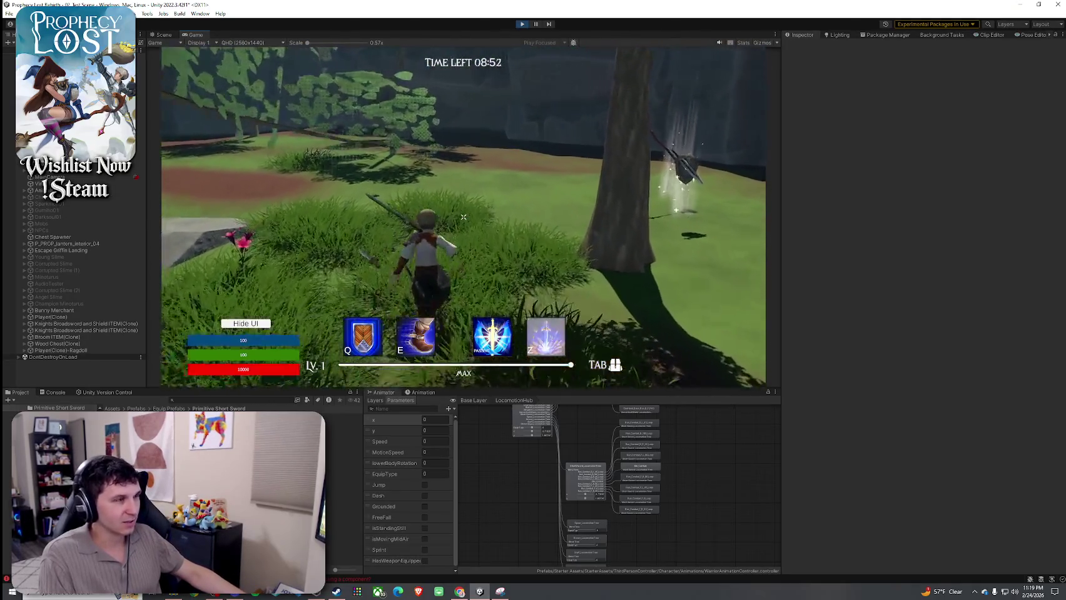
key(w)
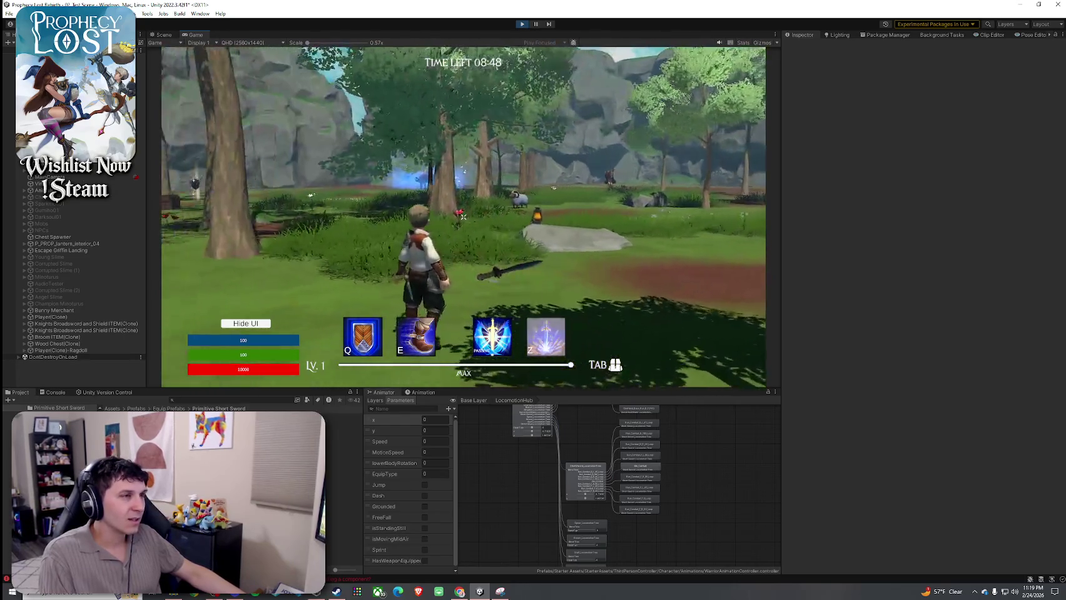
key(w)
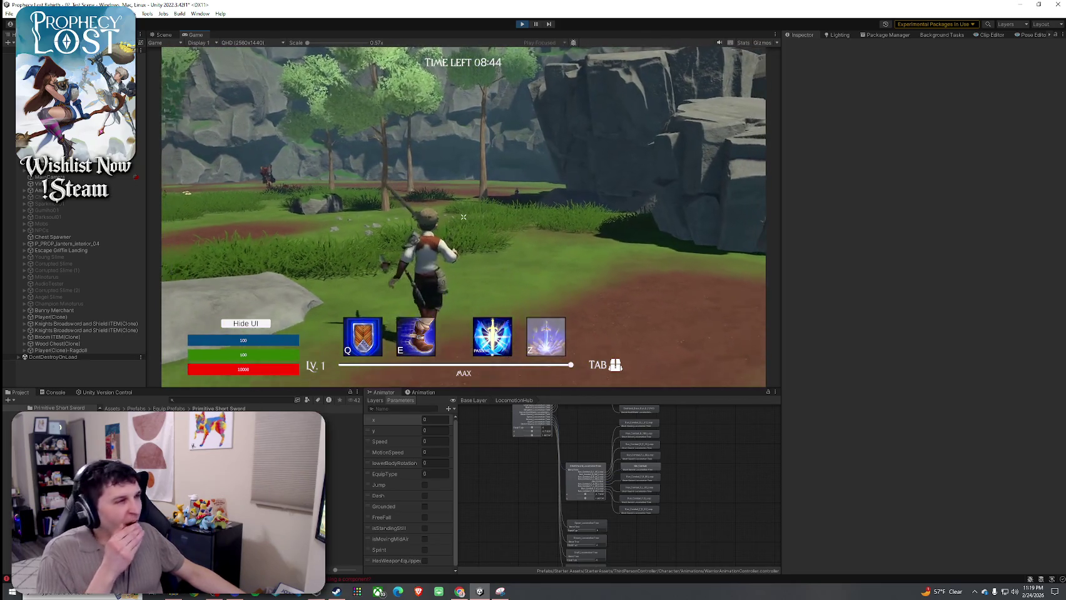
key(super)
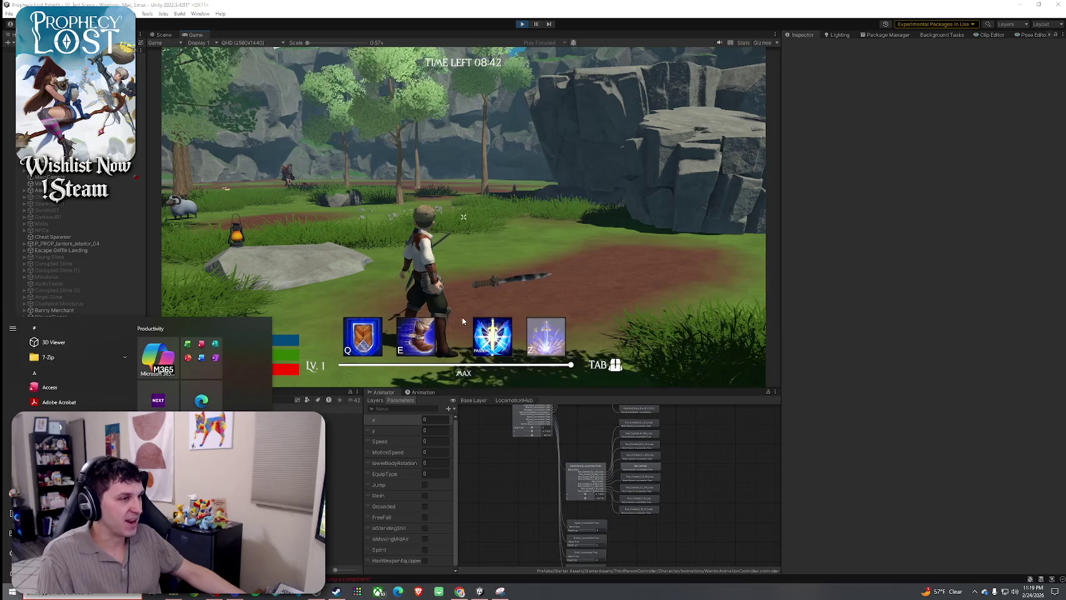
click(463, 322)
key(Tab)
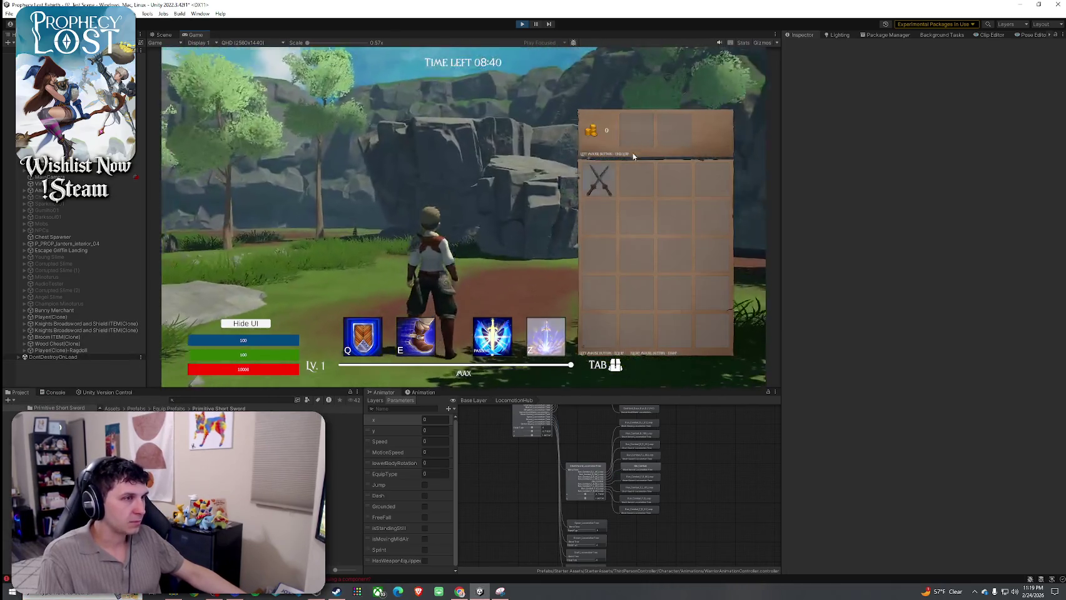
- Close the inventory and select the Primitive Short Sword object to show its Inspector settings
key(Tab)
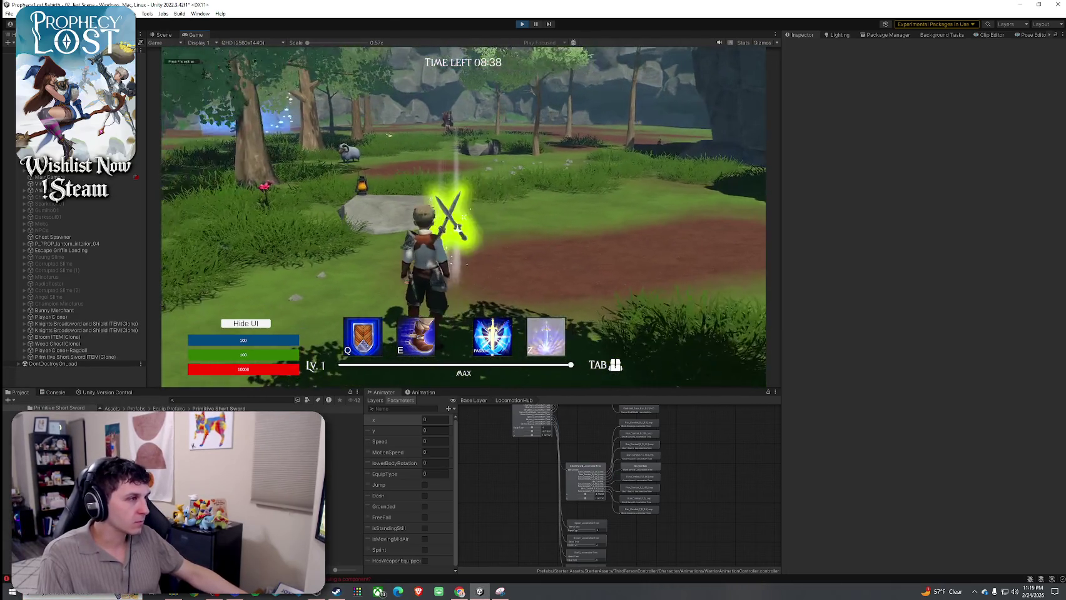
key(super)
key(super)
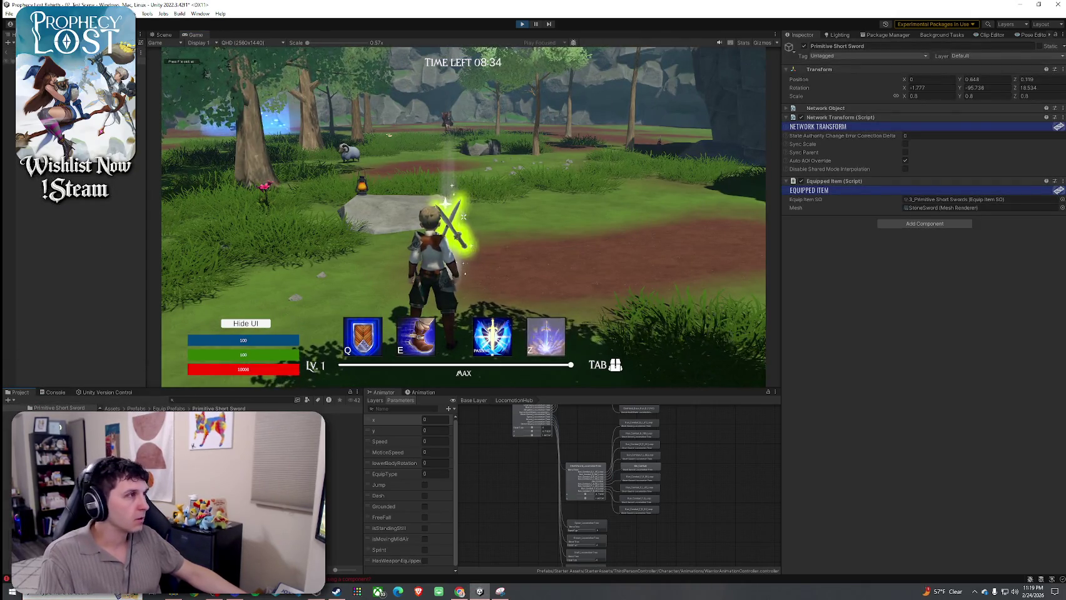
click(6, 55)
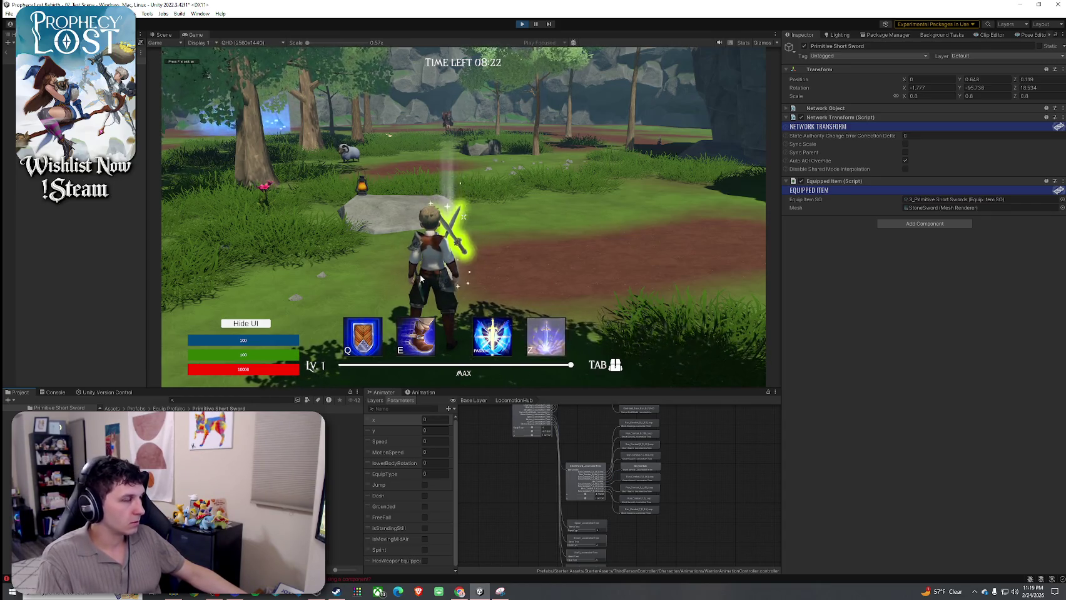
- Run the character toward the trees and clearing with the sword equipped, toggling the inventory
key(w)
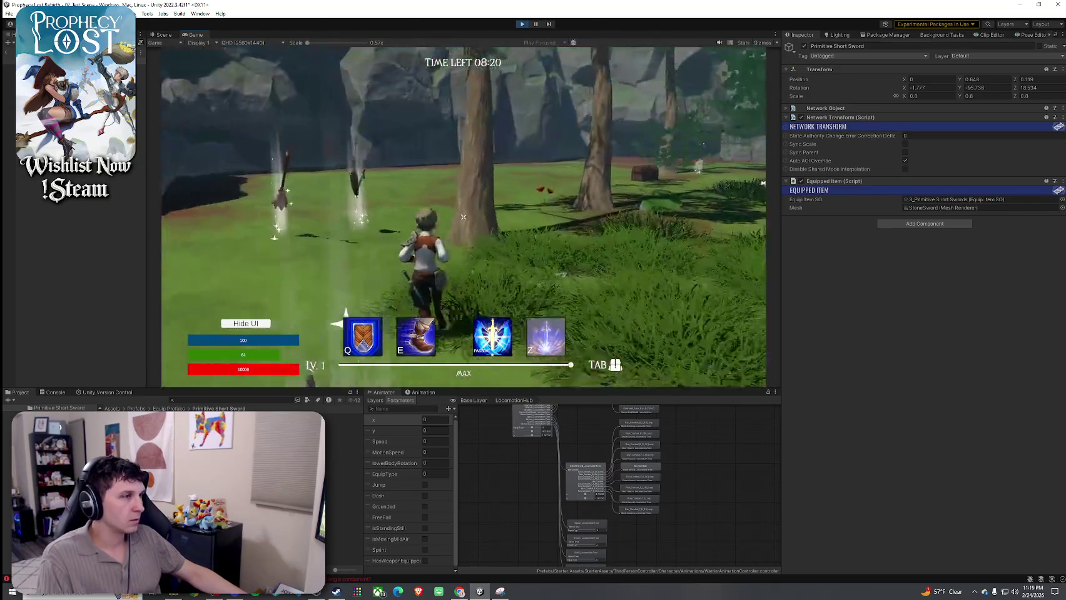
key(Tab)
key(Tab)
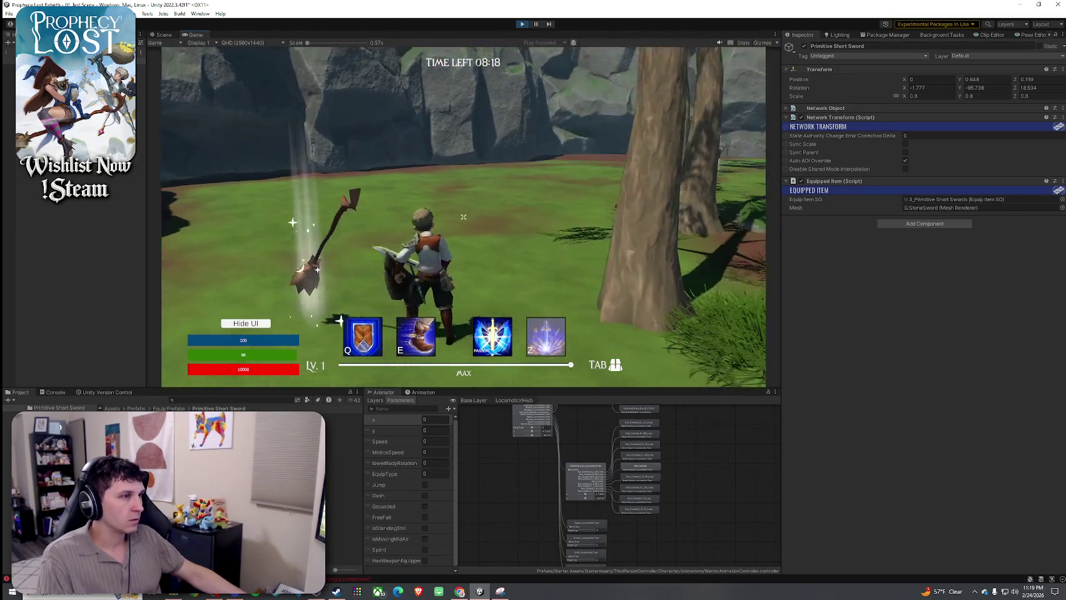
key(w)
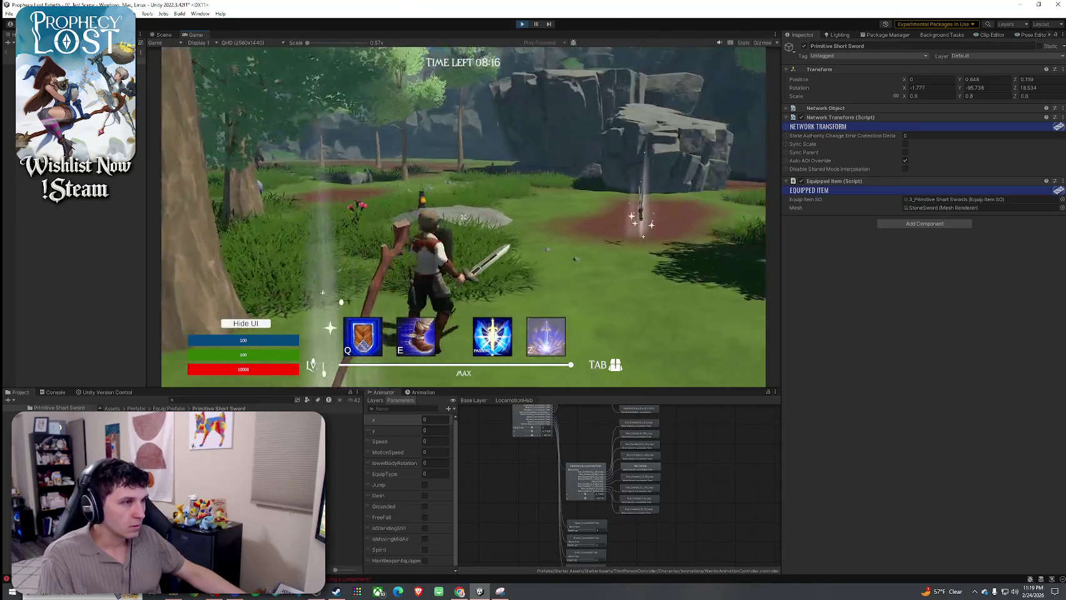
key(Tab)
key(Tab)
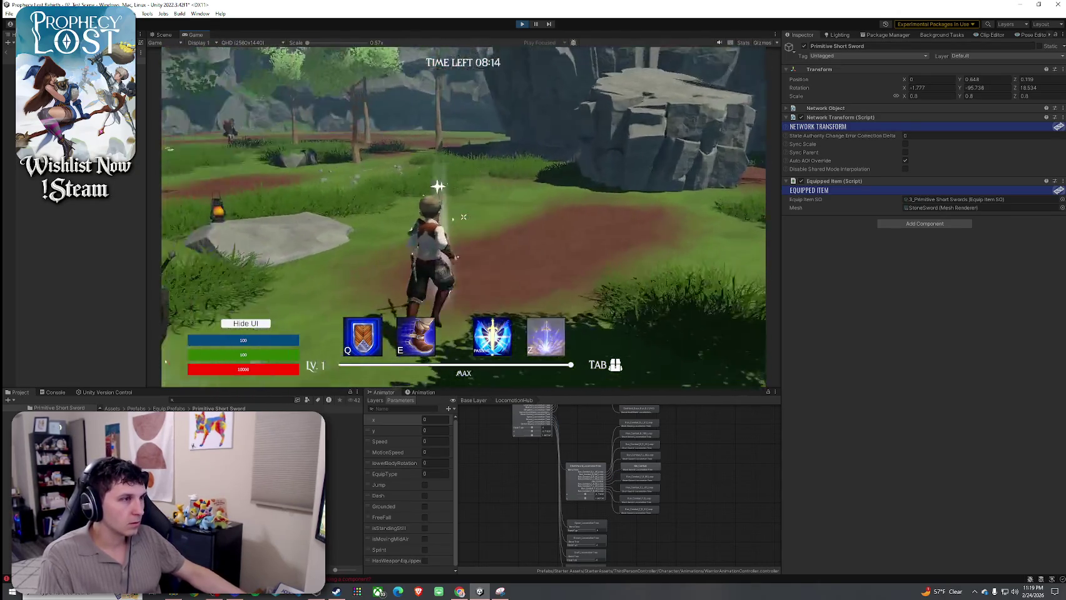
- Drop the short sword from the inventory and pick it back up with F
key(Tab)
click(599, 183)
key(Tab)
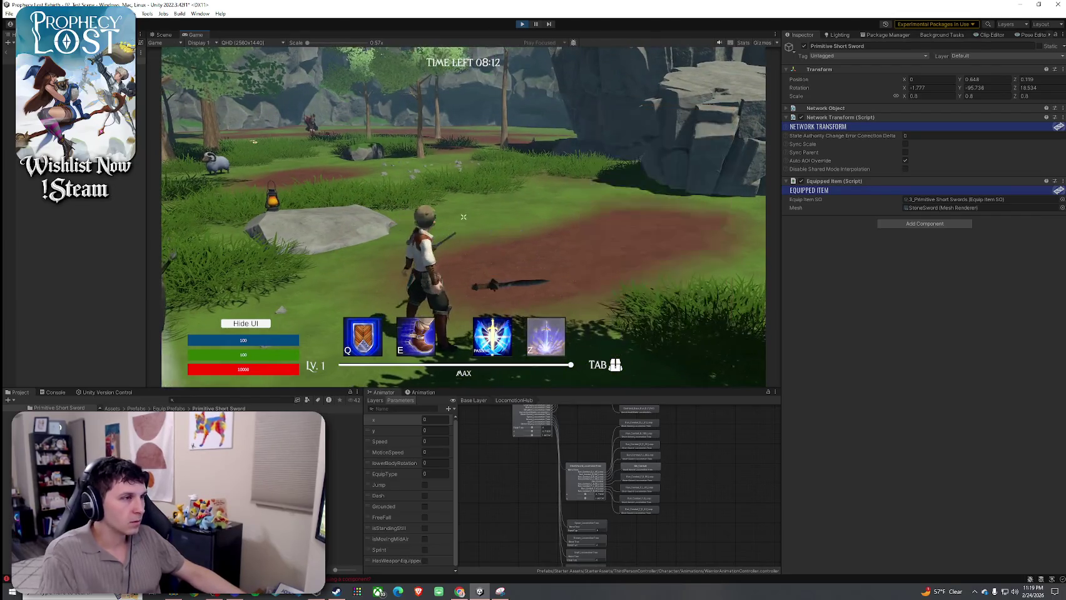
key(Tab)
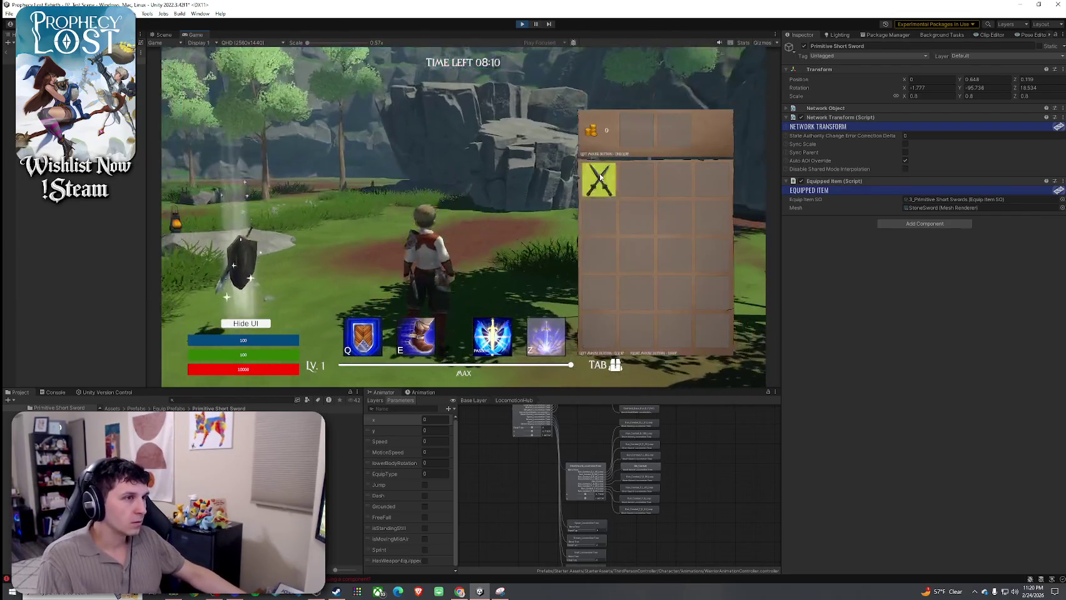
click(600, 174)
key(Tab)
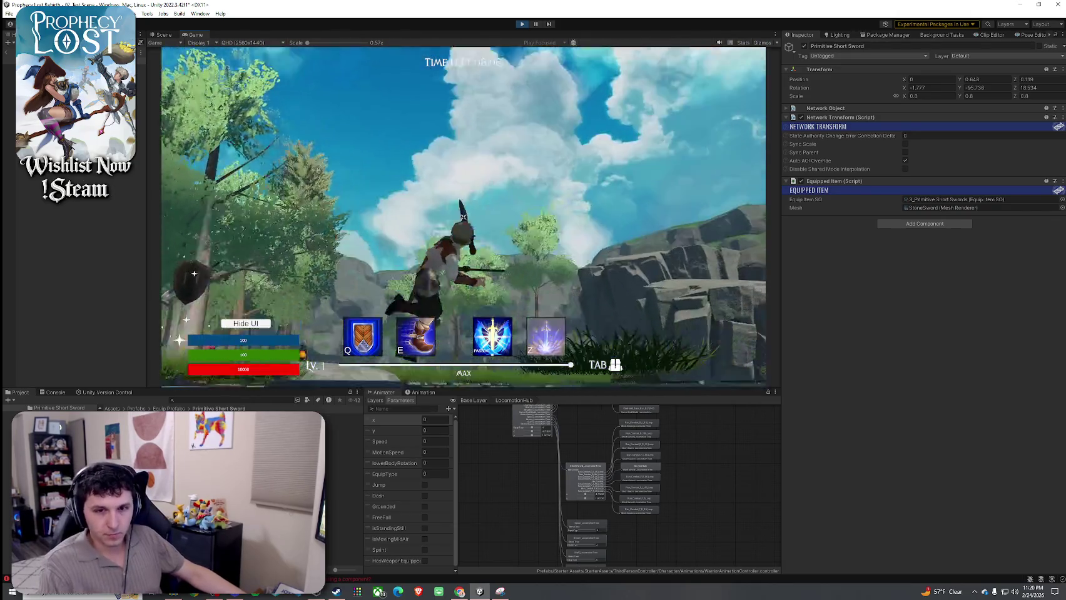
key(f)
- Jump, run into the trees, use the Z ability, and walk up to the shield pickup
key(space)
key(w)
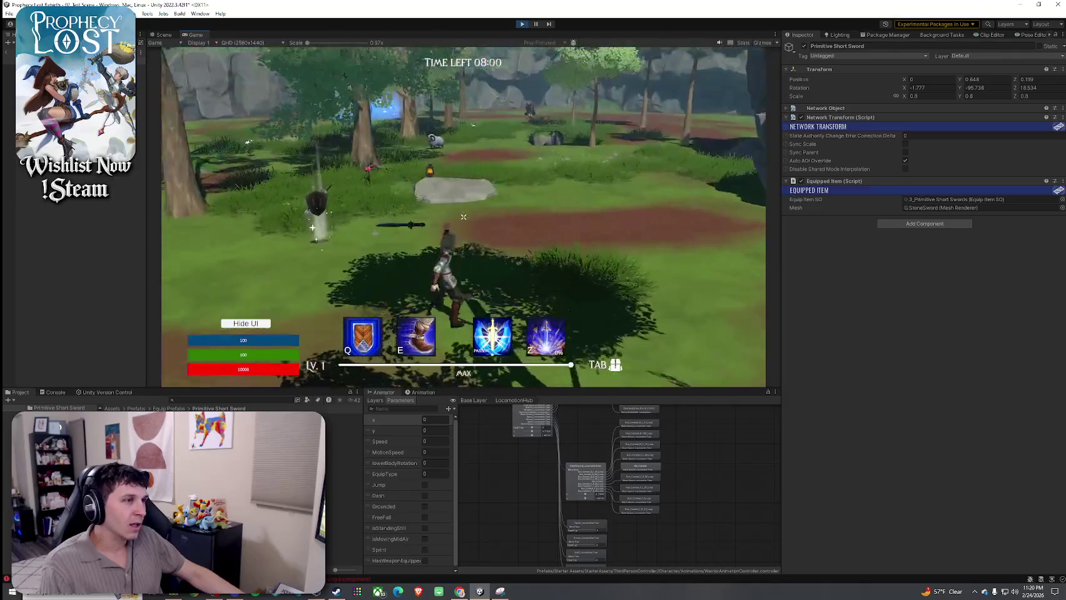
key(z)
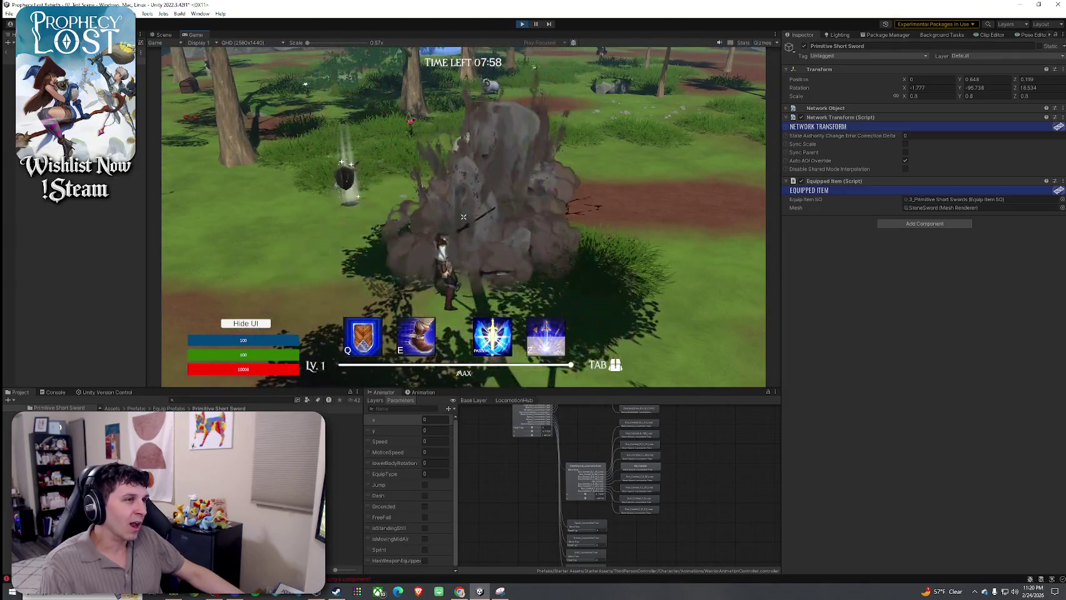
key(w)
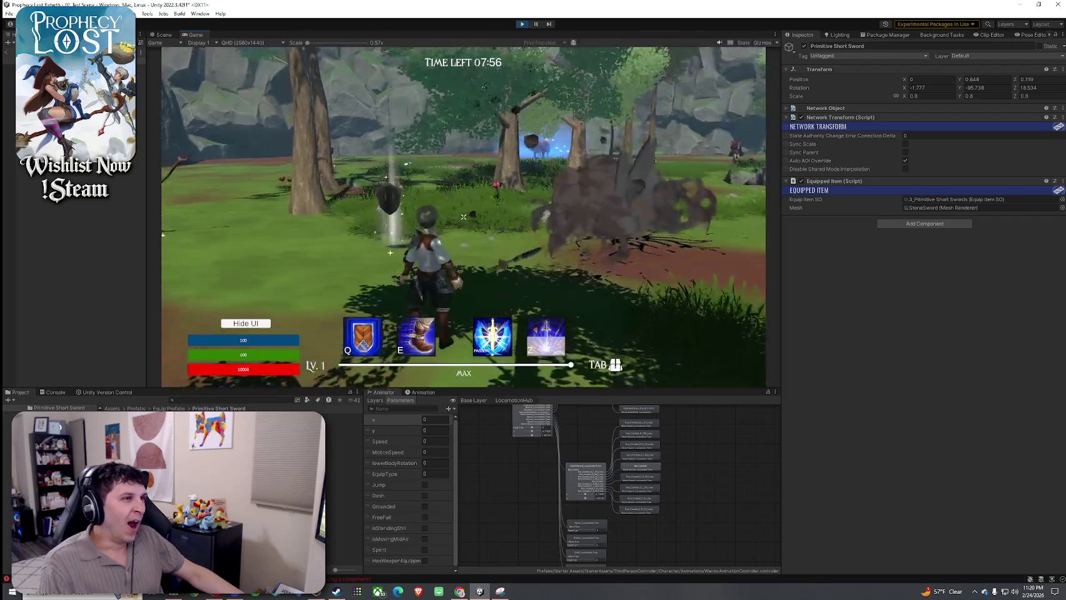
key(w)
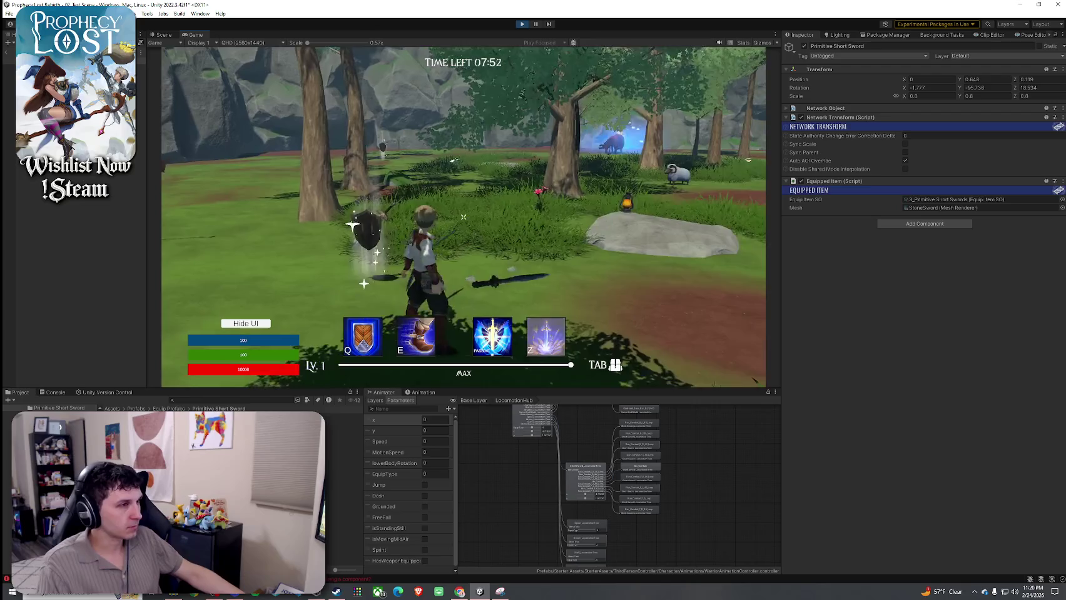
key(super)
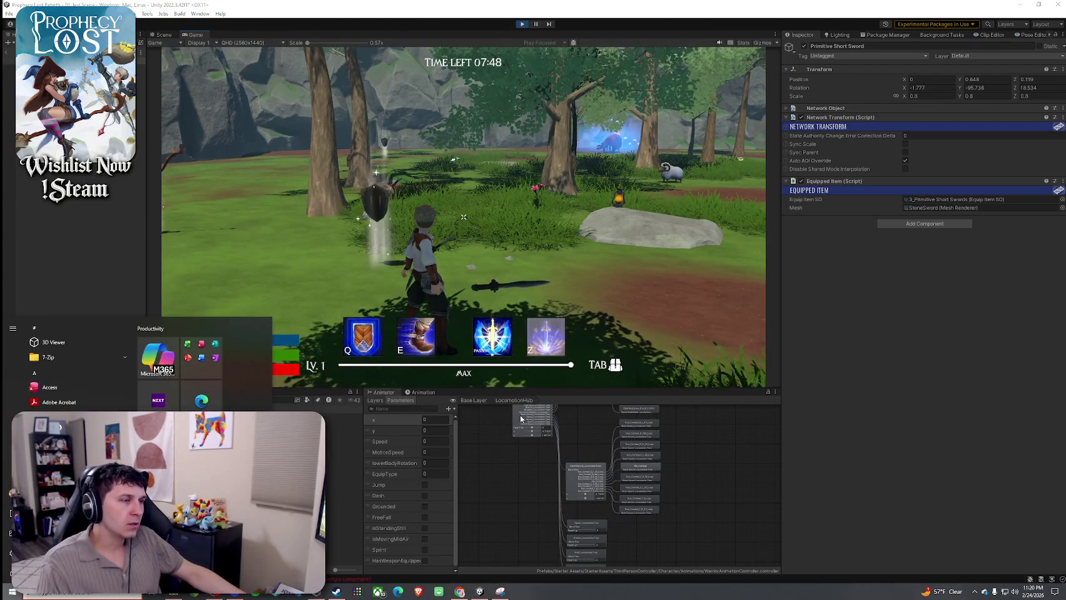
- Search 'primitive' in the Project window and show the Primitive Short Swords equip item's settings
click(10, 56)
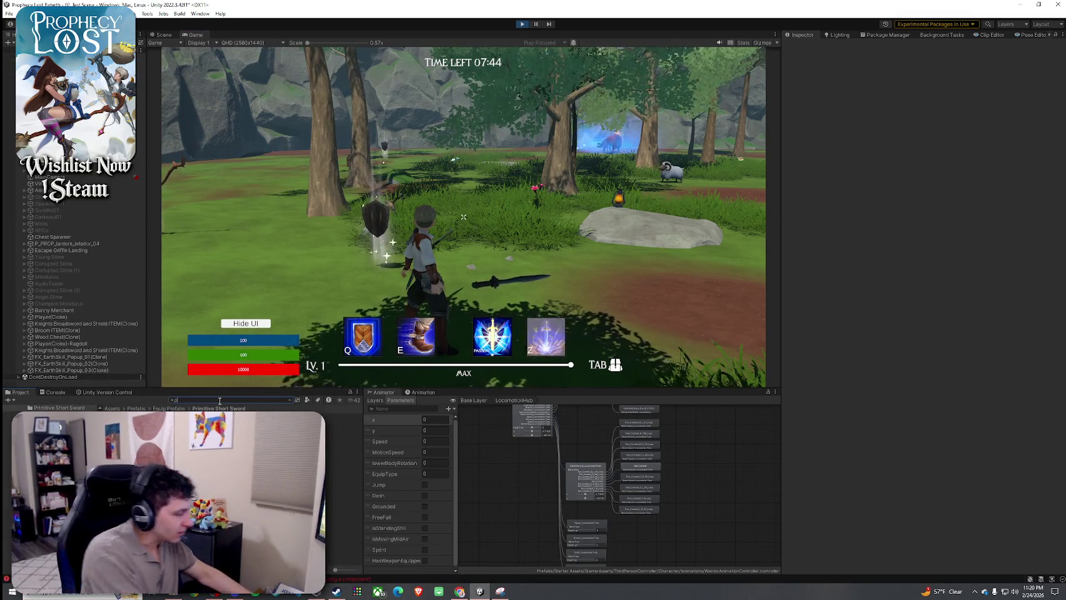
text(rimitive)
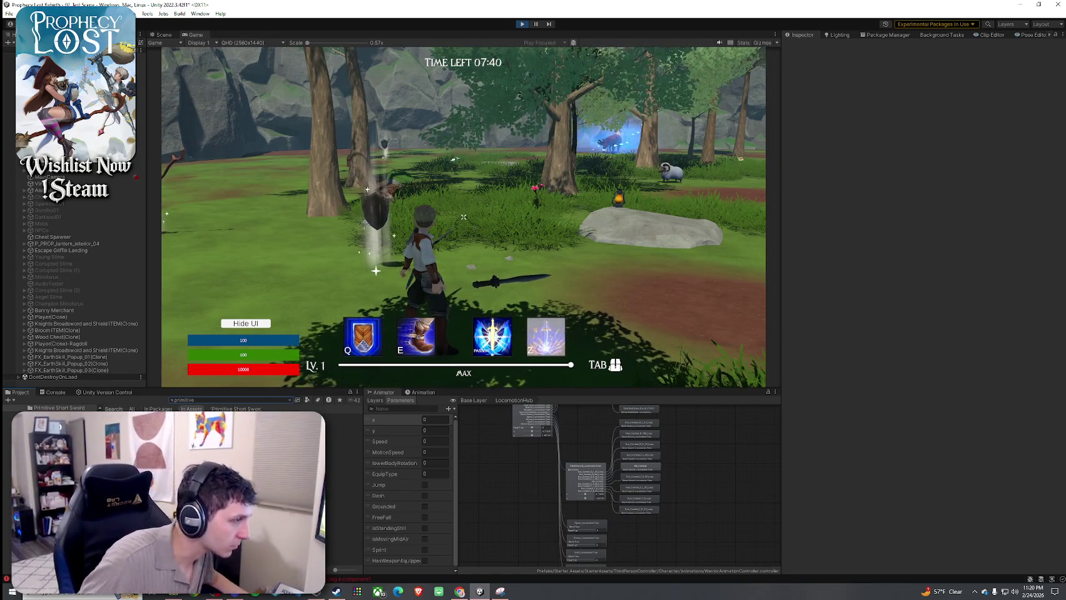
click(260, 423)
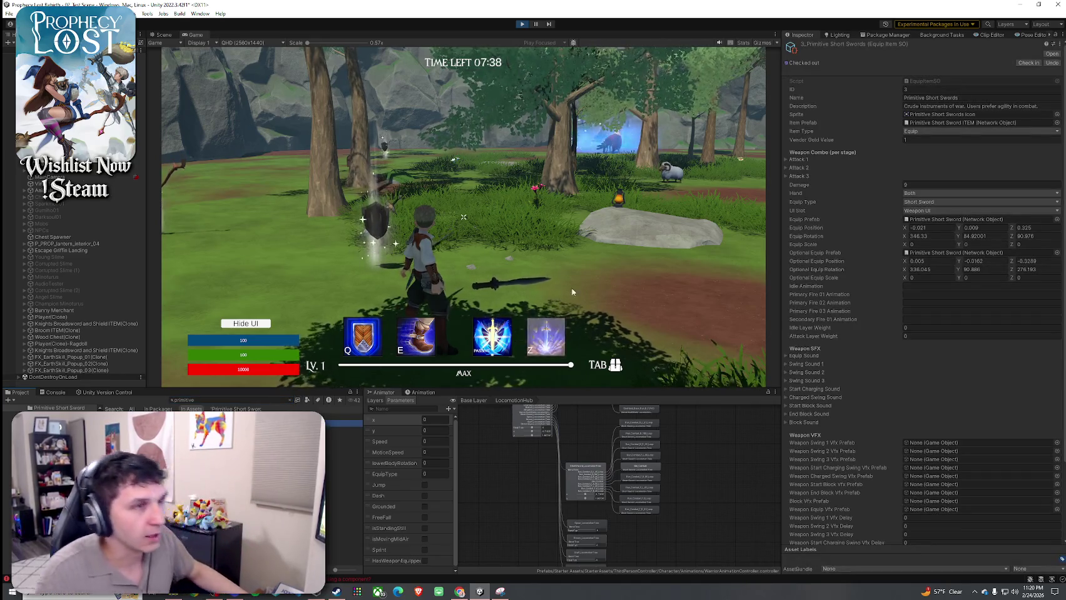
click(560, 279)
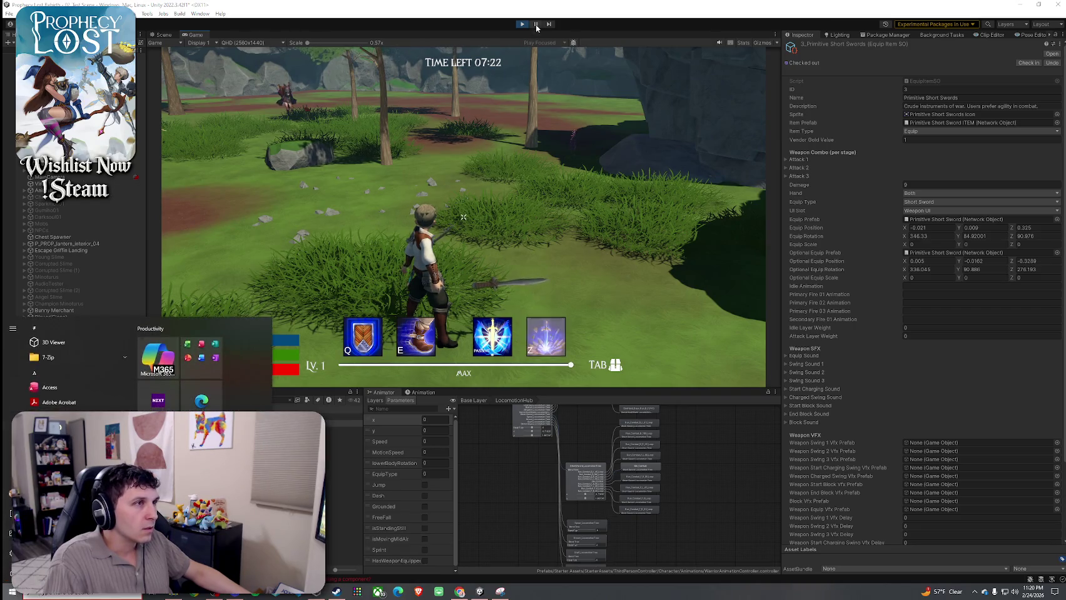
- Pause the game and drag the StoneSword mesh into the hand, at -0.062, -0.086, 0.038
key(ctrl+shift+p)
key(ctrl+1)
mouse_move(524, 226)
mouse_down()
mouse_move(703, 204)
mouse_move(348, 219)
mouse_move(415, 223)
mouse_move(473, 259)
mouse_move(452, 208)
mouse_move(472, 263)
mouse_up()
click(338, 216)
scroll(377, 224, down, 3)
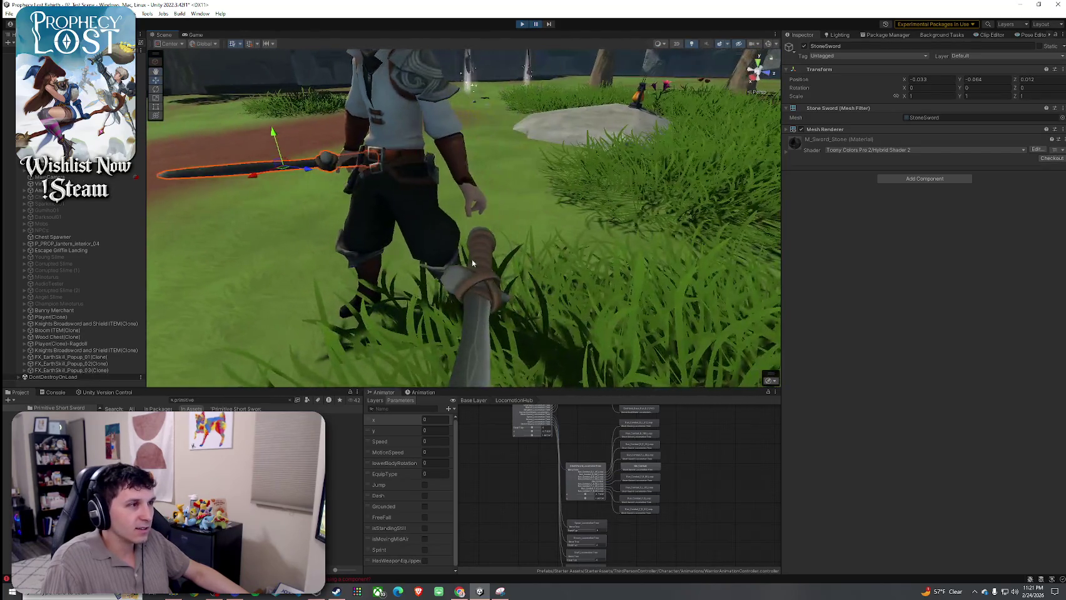
mouse_move(474, 368)
mouse_down()
mouse_move(471, 219)
mouse_move(466, 244)
mouse_move(300, 207)
mouse_move(356, 188)
mouse_move(650, 173)
mouse_move(470, 153)
mouse_up()
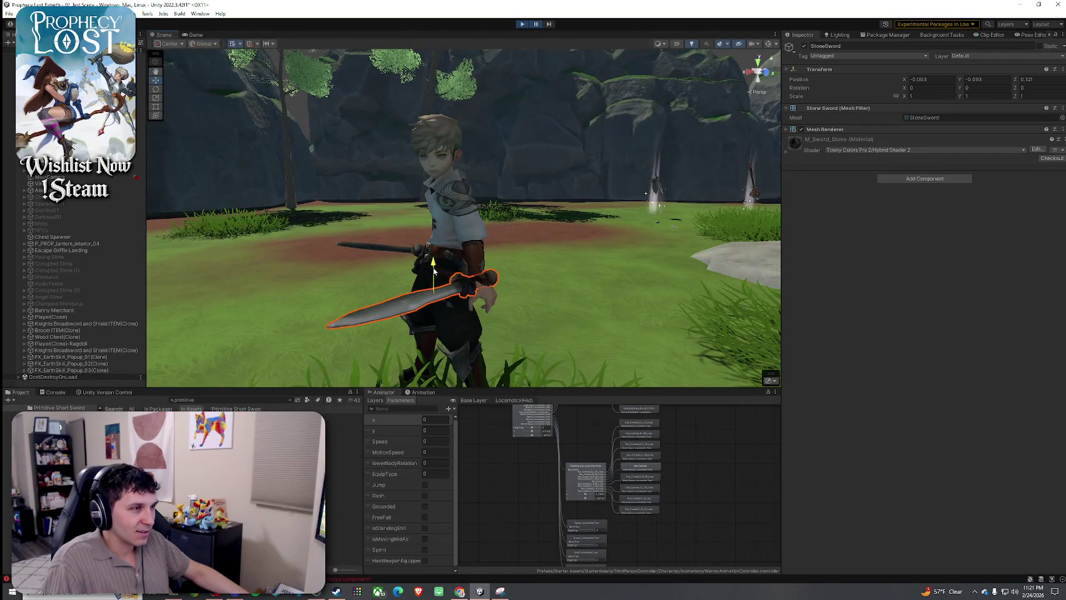
drag(456, 325, 956, 340)
mouse_move(571, 233)
mouse_down()
mouse_move(797, 248)
mouse_move(585, 238)
mouse_move(475, 126)
mouse_up()
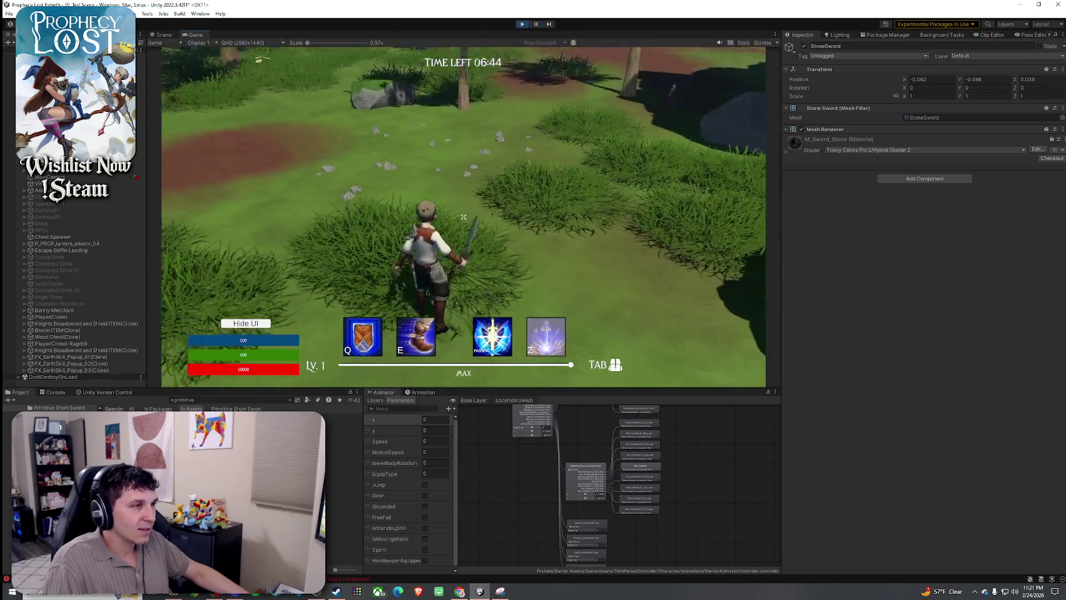
- Run and swing the repositioned sword toward the trees, then pause the match
key(w)
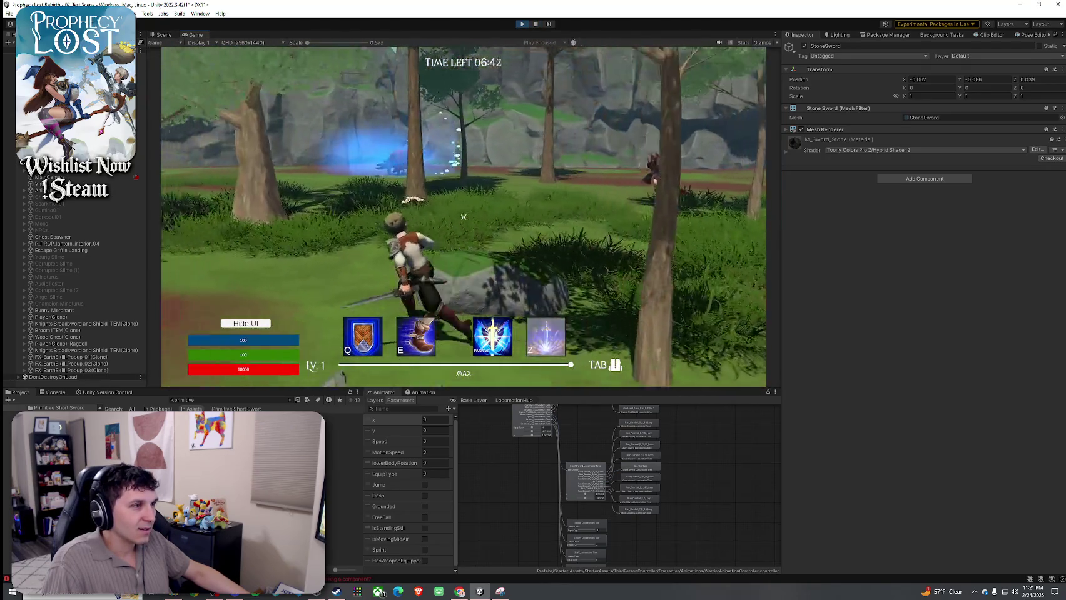
click(463, 217)
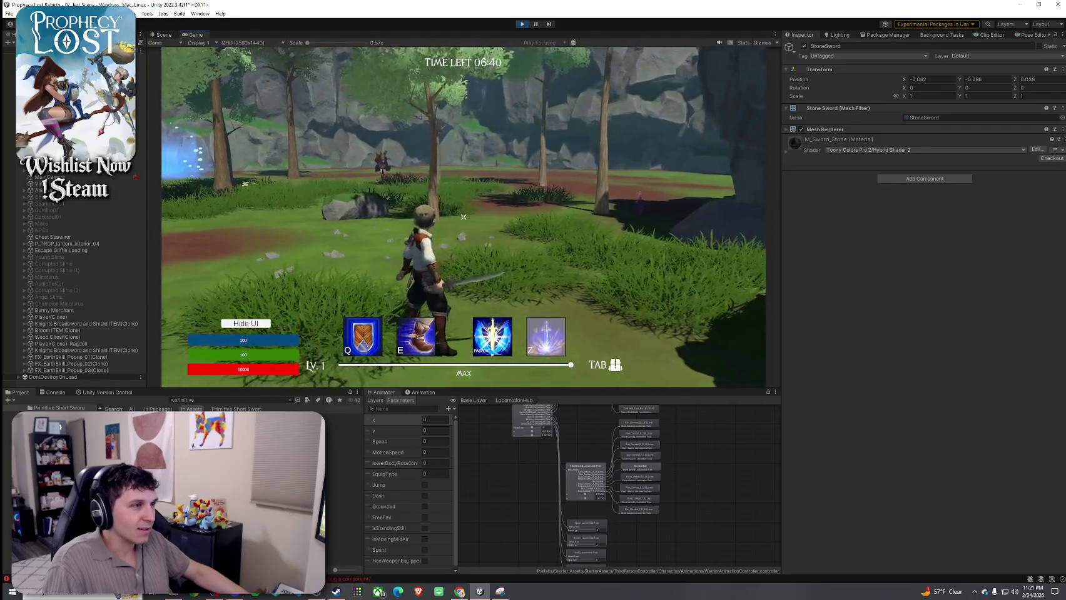
key(w)
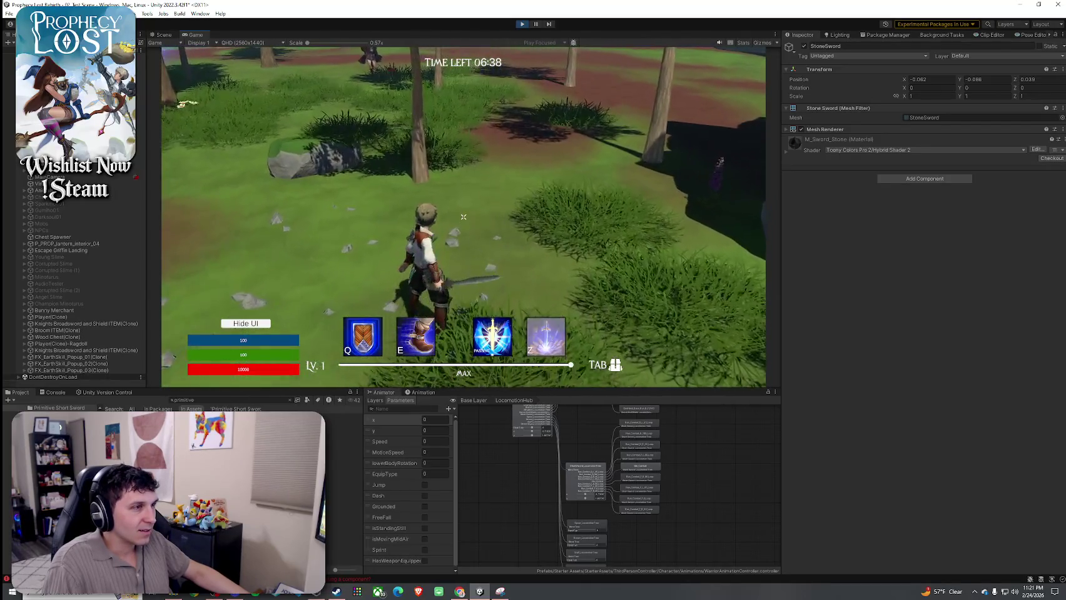
key(w)
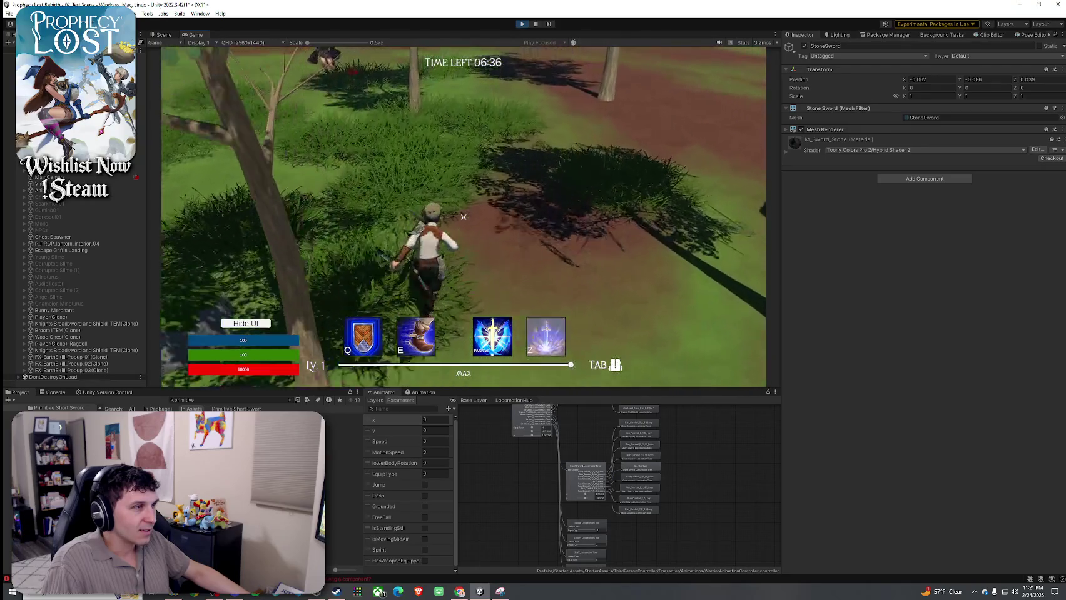
key(super)
click(539, 24)
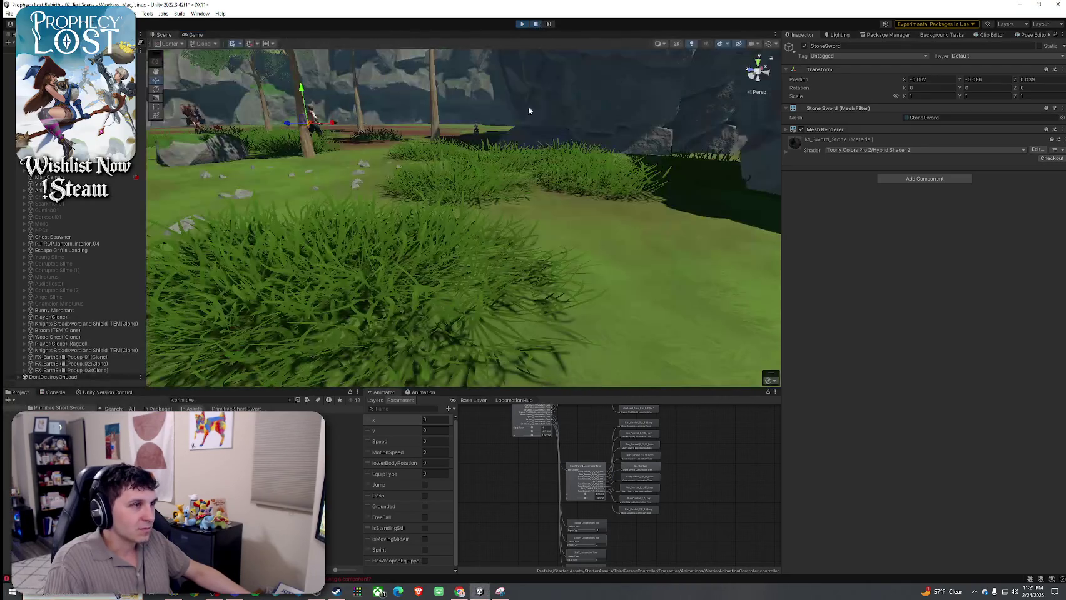
- Rotate the StoneSword to a better angle in the character's hand, orbiting to check it
mouse_move(548, 192)
mouse_down()
mouse_move(481, 169)
mouse_move(494, 199)
mouse_move(135, 230)
mouse_move(344, 224)
mouse_up()
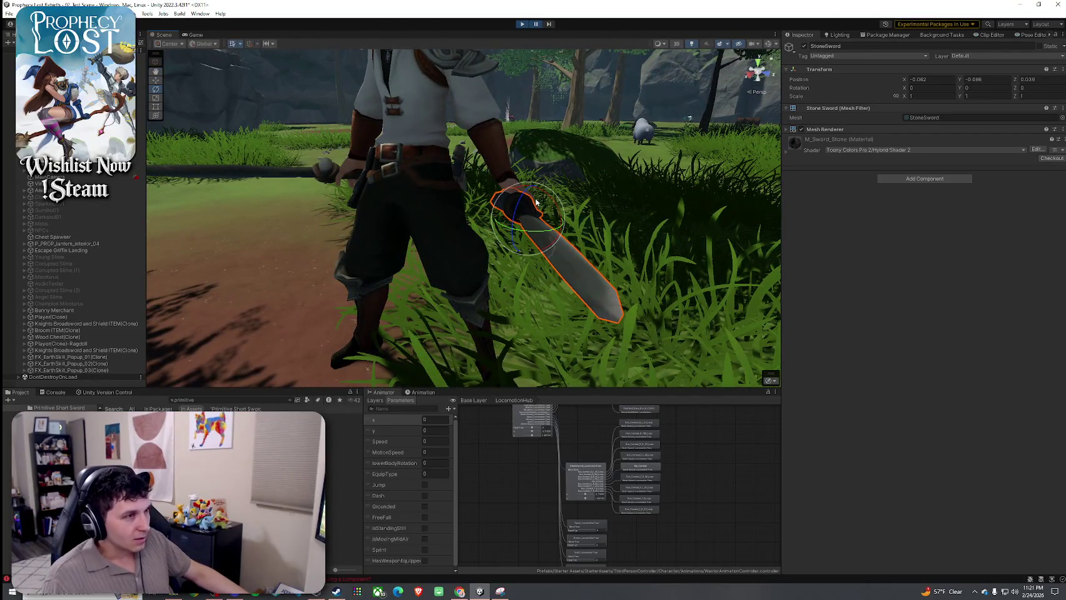
drag(524, 204, 538, 199)
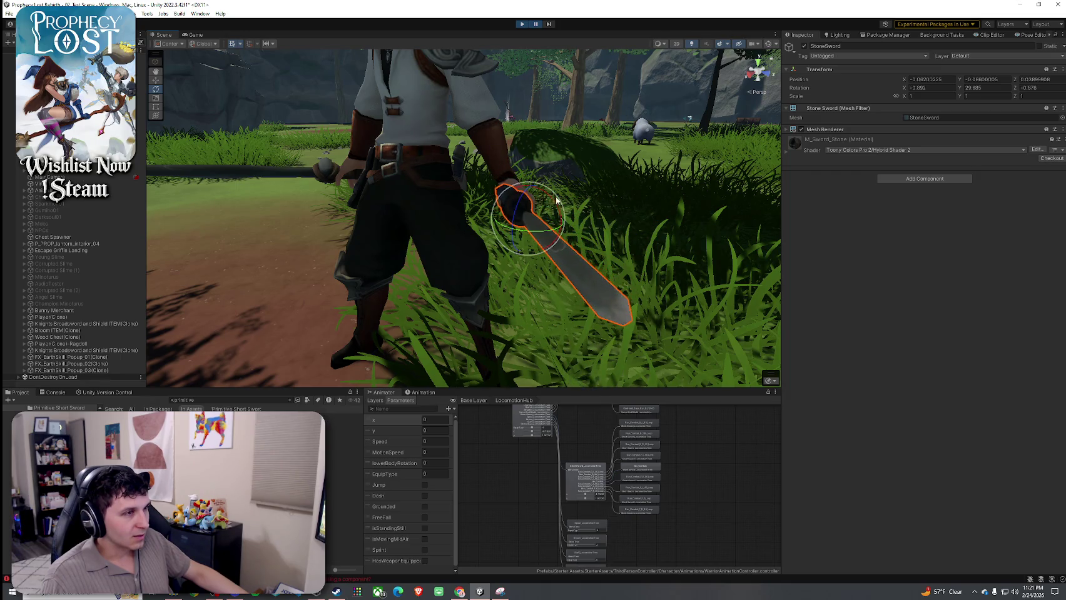
drag(522, 203, 523, 206)
drag(523, 206, 396, 196)
mouse_move(305, 180)
mouse_down()
mouse_move(304, 166)
mouse_move(247, 162)
mouse_move(448, 196)
mouse_move(415, 230)
mouse_up()
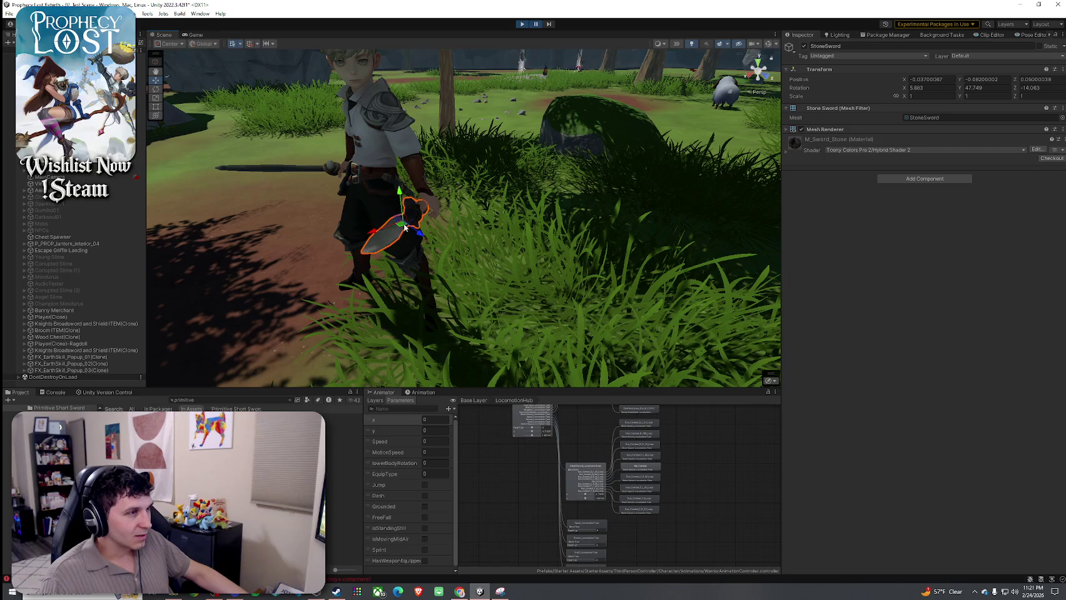
drag(417, 228, 594, 212)
mouse_move(692, 164)
mouse_down()
mouse_move(696, 123)
mouse_move(400, 144)
mouse_move(413, 213)
mouse_up()
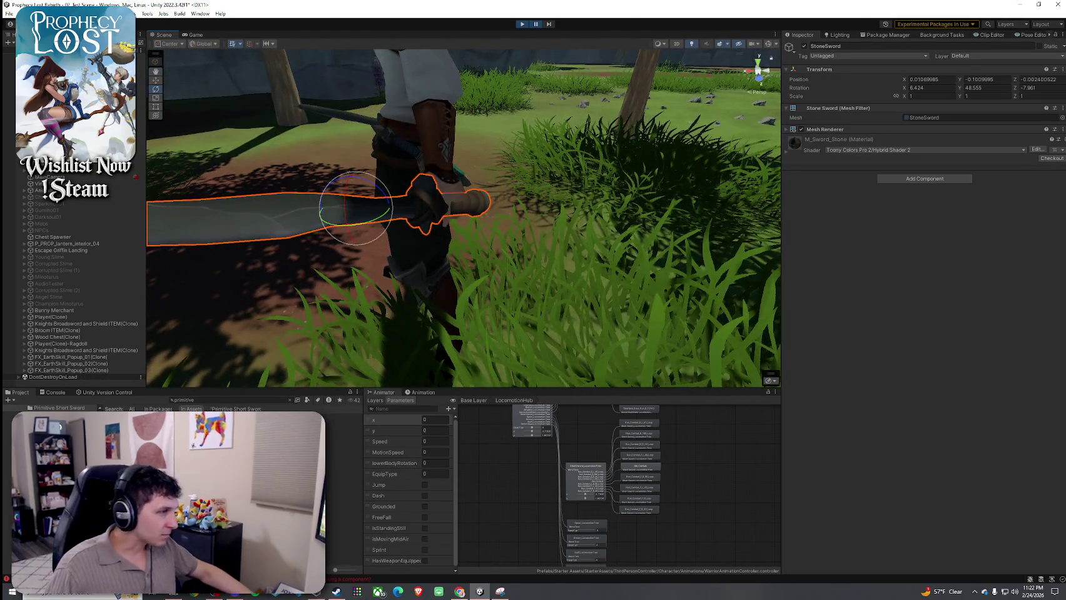
- Search the project and open the 0_Sword And Shield equip item data
click(208, 399)
text(sword and shield)
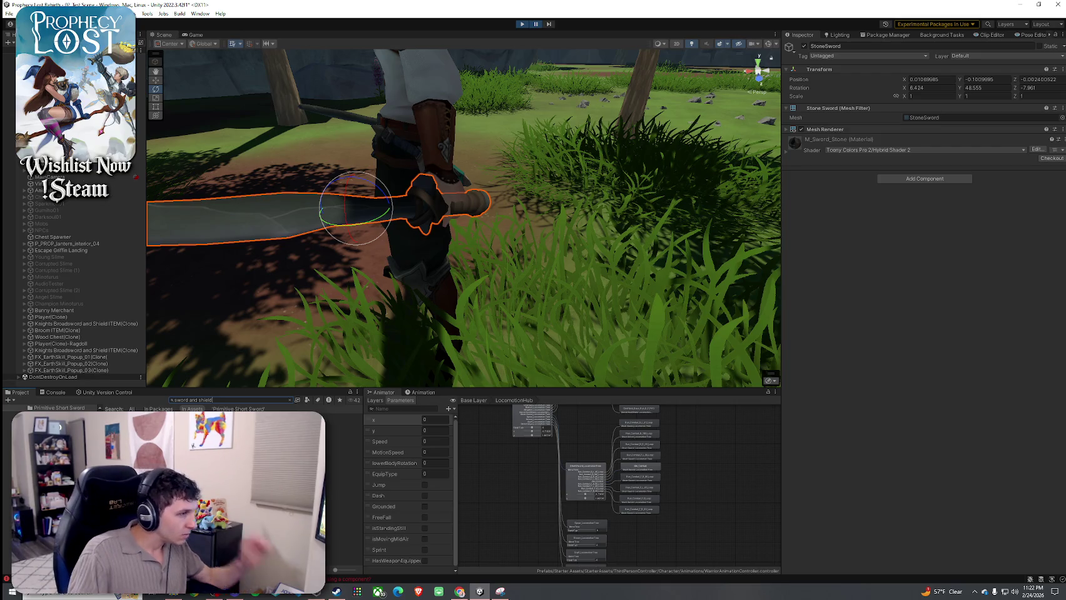
click(344, 450)
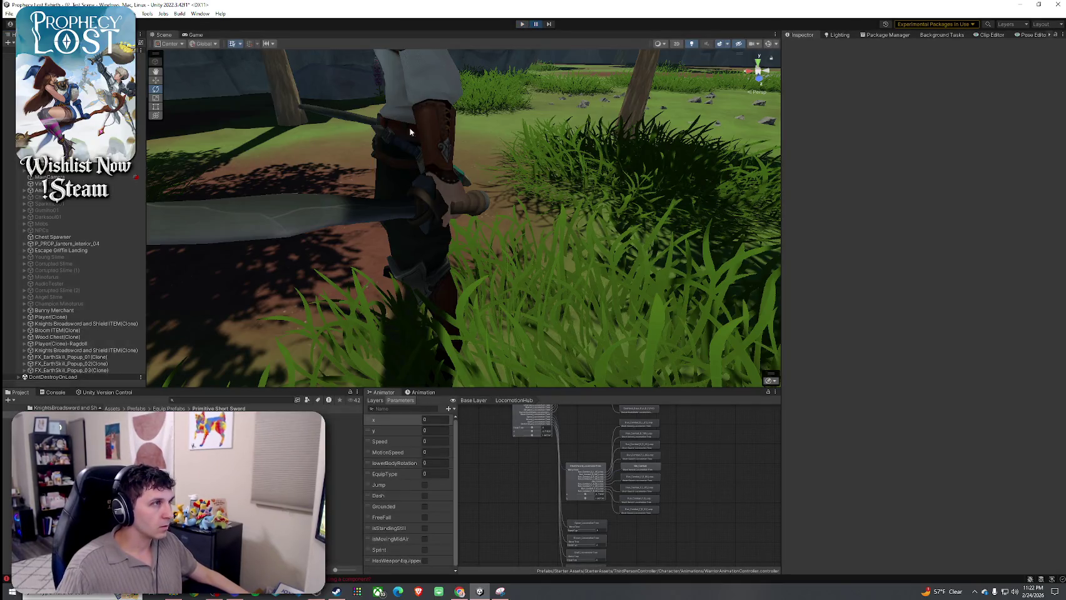
- Stop Play mode and restart it so the game opens on the Prophecy Lost title screen
click(522, 24)
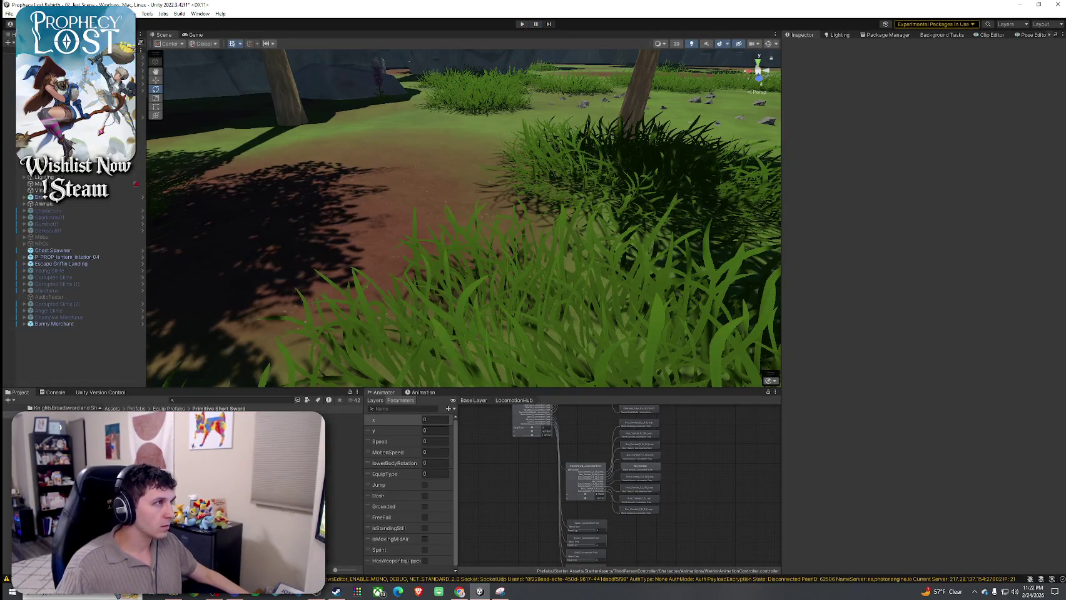
click(522, 24)
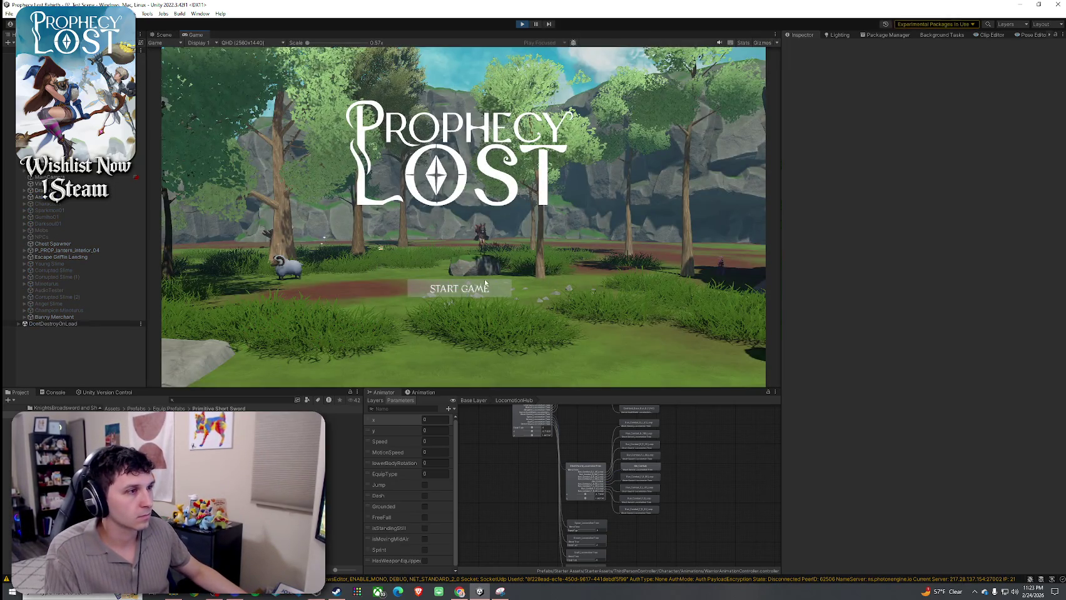
- Choose START GAME and run the character toward the glowing item drops
click(472, 289)
click(468, 291)
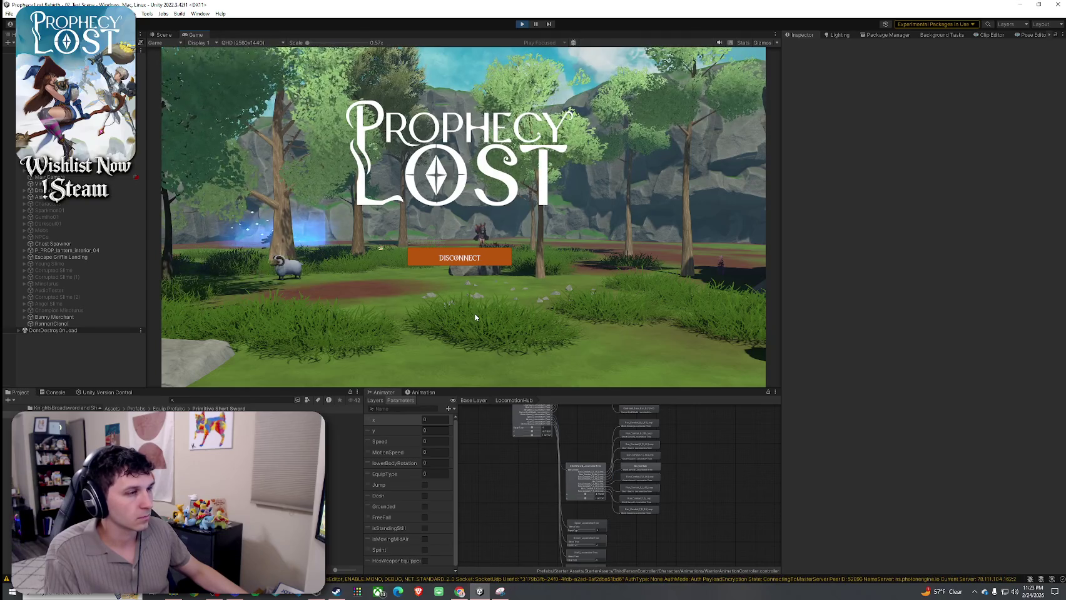
key(w)
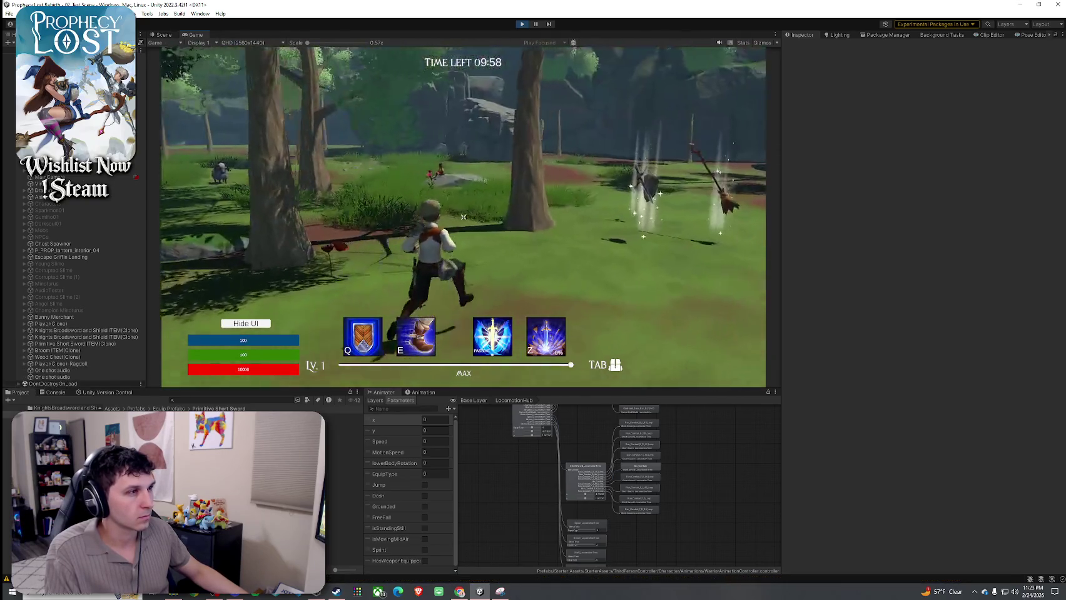
key(w)
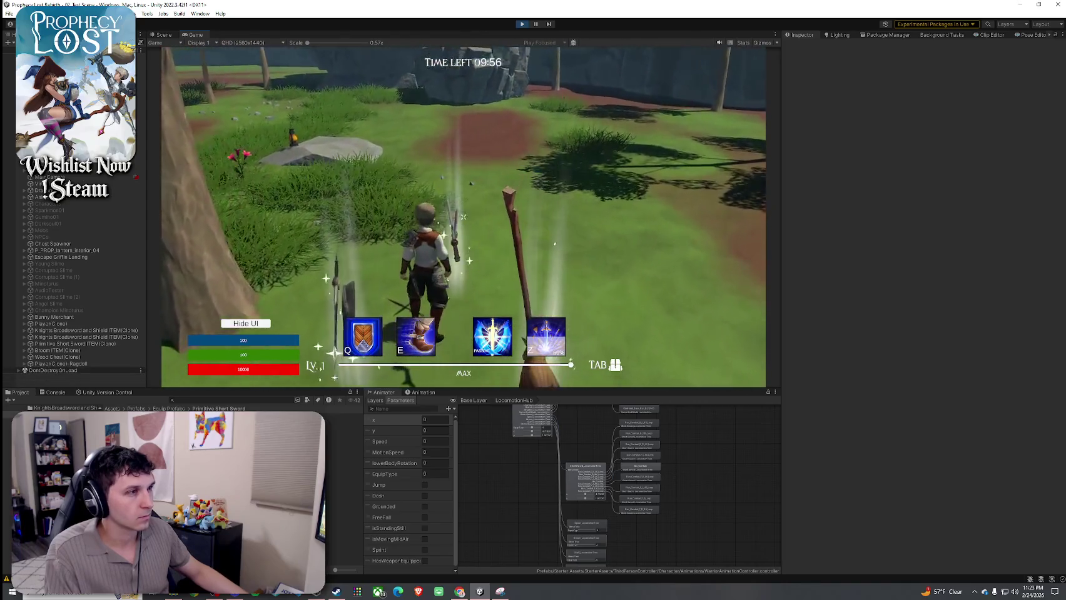
- Check the character's inventory with Tab, then run toward the rock
key(Tab)
key(Tab)
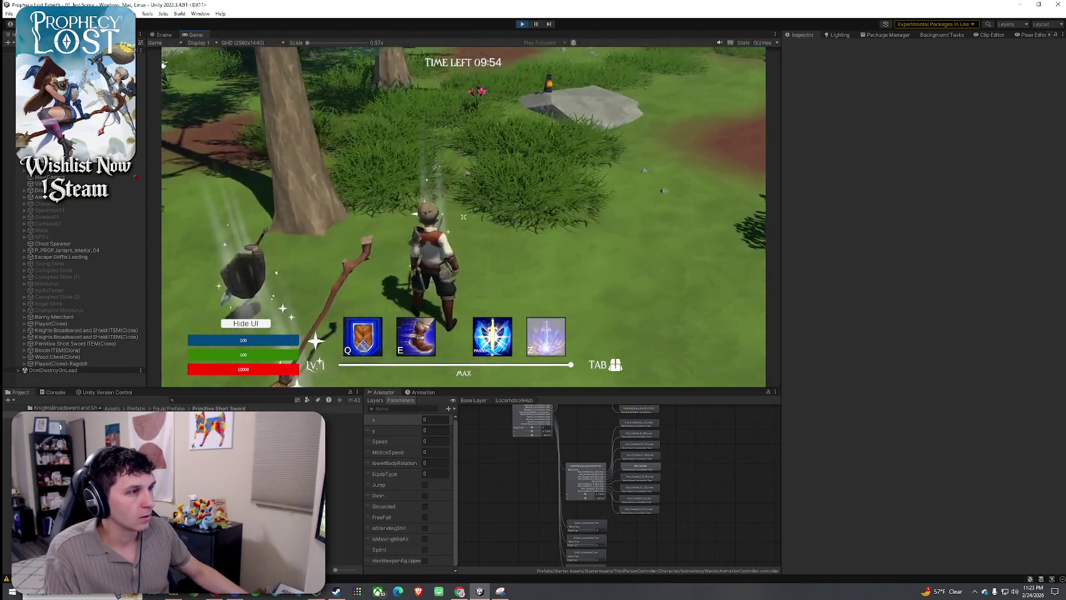
key(Tab)
key(Tab)
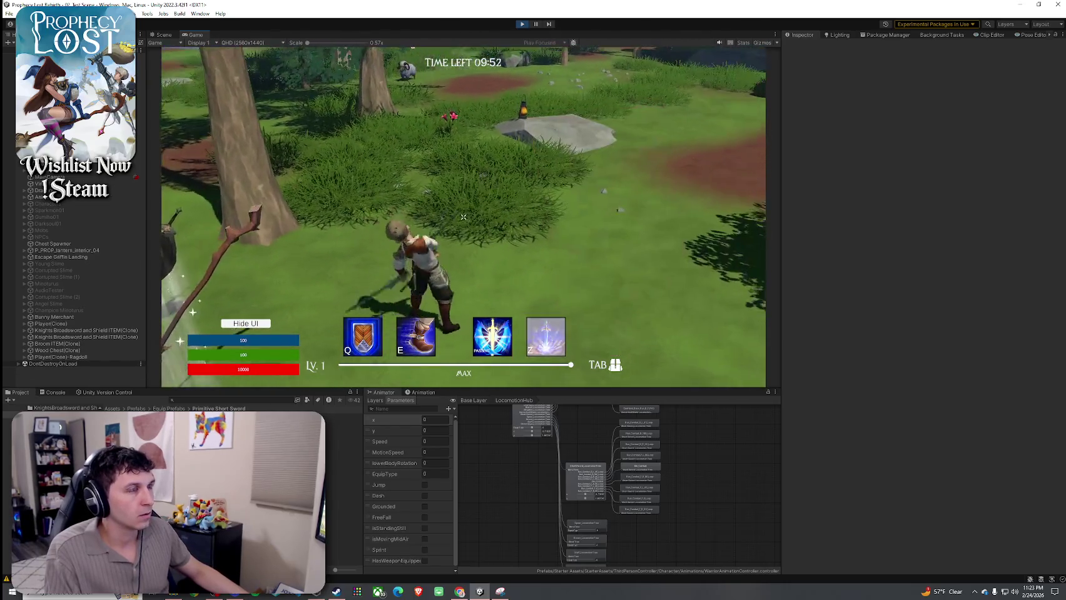
key(w)
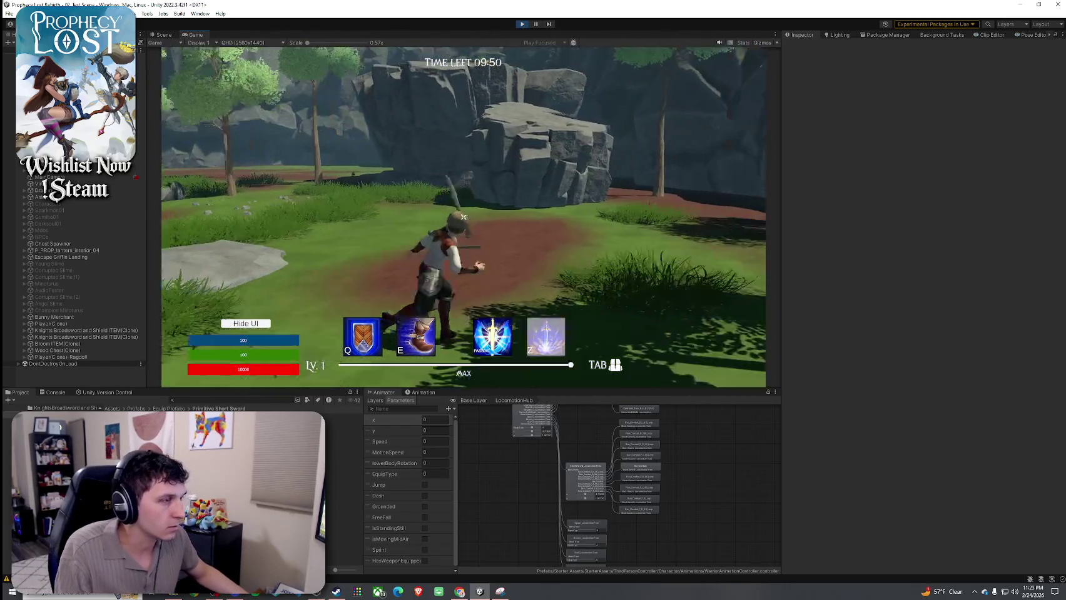
key(w)
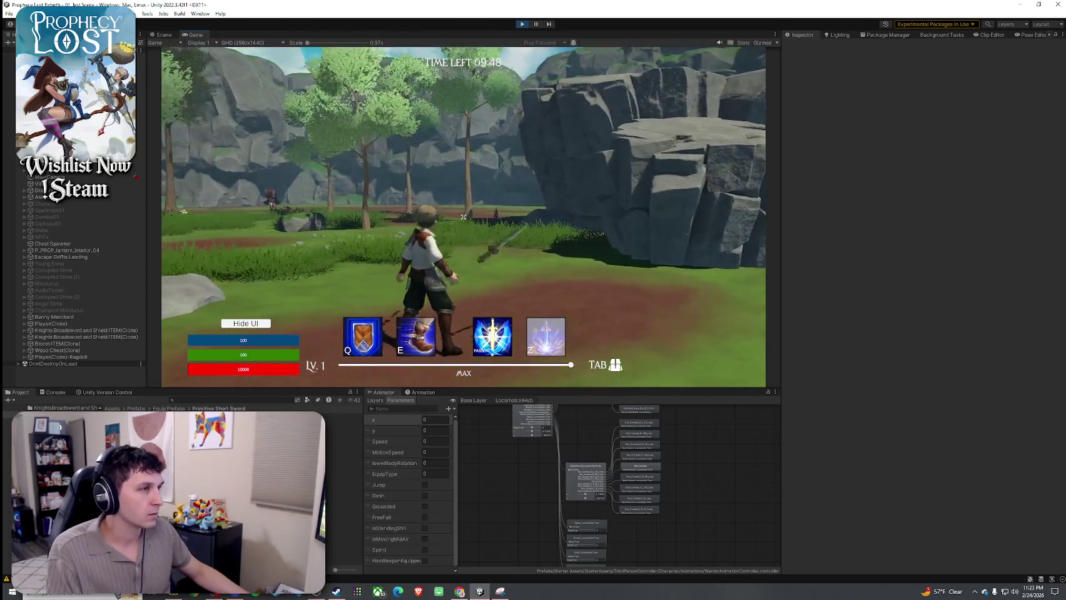
key(super)
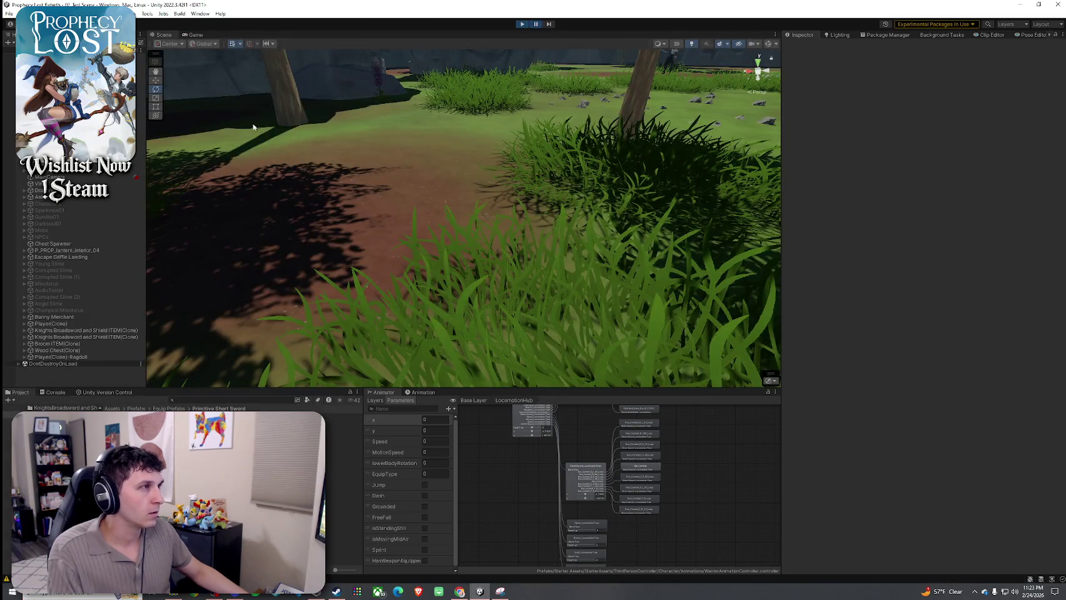
mouse_move(441, 180)
mouse_down()
mouse_move(475, 156)
mouse_move(545, 71)
mouse_move(516, 138)
mouse_move(527, 93)
mouse_move(581, 540)
mouse_move(571, 593)
mouse_up()
- Select the StoneSword, lower it into the character's grip and rotate it near-horizontal
click(516, 292)
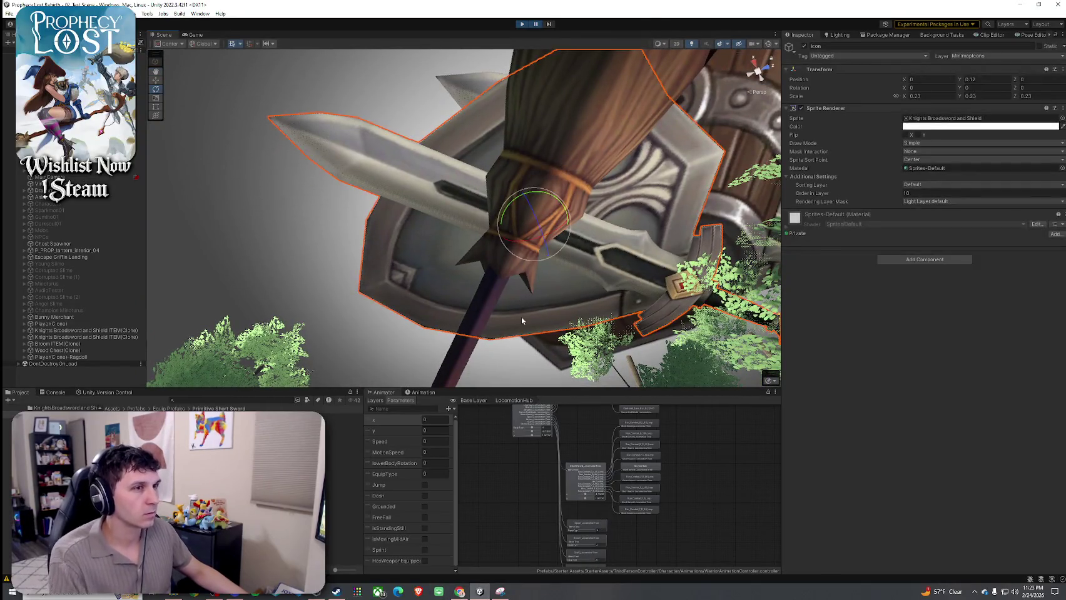
mouse_move(213, 320)
mouse_down()
mouse_move(273, 387)
mouse_move(349, 272)
mouse_move(337, 267)
mouse_move(514, 285)
mouse_move(443, 257)
mouse_move(354, 248)
mouse_up()
click(338, 289)
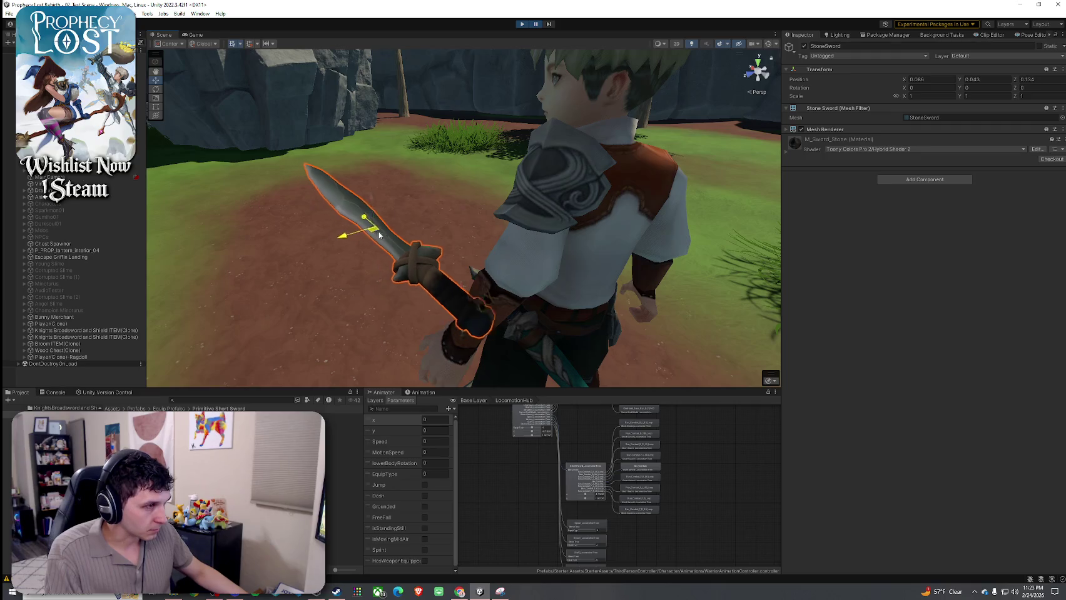
mouse_move(360, 211)
mouse_down()
mouse_move(355, 270)
mouse_move(381, 311)
mouse_move(307, 295)
mouse_move(496, 310)
mouse_move(427, 239)
mouse_move(425, 265)
mouse_move(437, 259)
mouse_move(413, 258)
mouse_move(403, 273)
mouse_up()
key(e)
key(w)
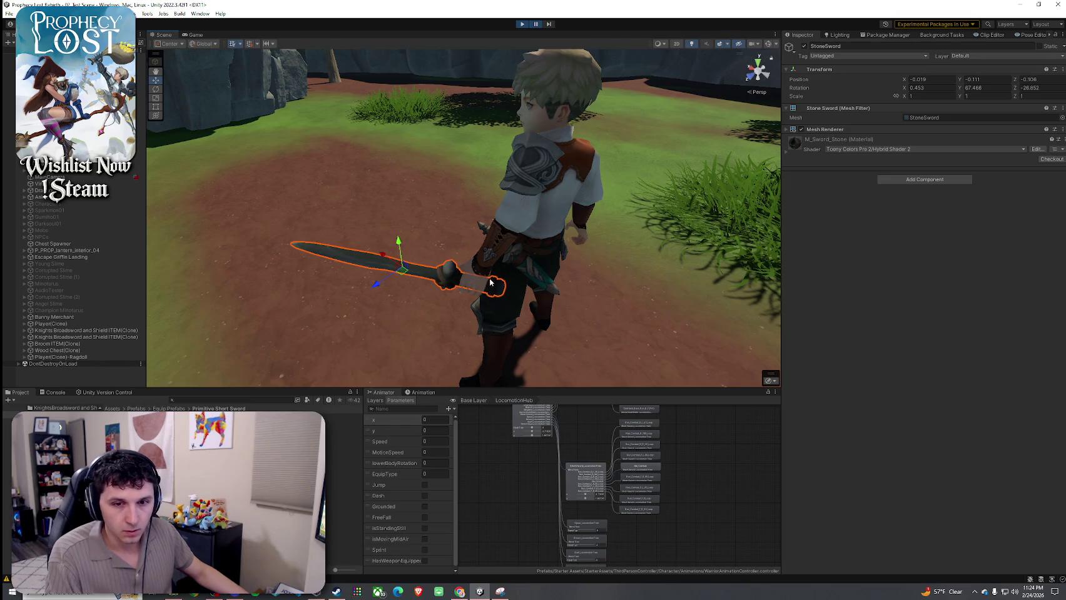
- Check the hand from other angles and fine-tune StoneSword's rotation to 0.588, 66.873, -21.903
scroll(487, 281, up, 3)
mouse_move(499, 272)
mouse_down()
mouse_move(397, 305)
mouse_move(284, 322)
mouse_move(269, 309)
mouse_move(257, 347)
mouse_move(624, 369)
mouse_move(675, 250)
mouse_move(731, 52)
mouse_move(714, 67)
mouse_move(732, 100)
mouse_move(336, 133)
mouse_up()
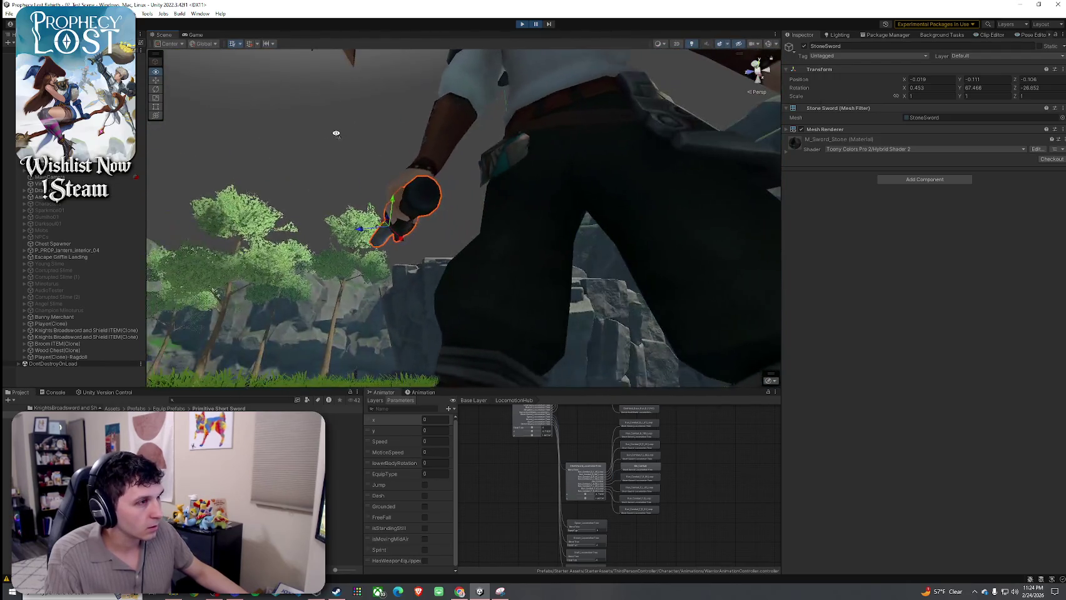
scroll(333, 138, up, 3)
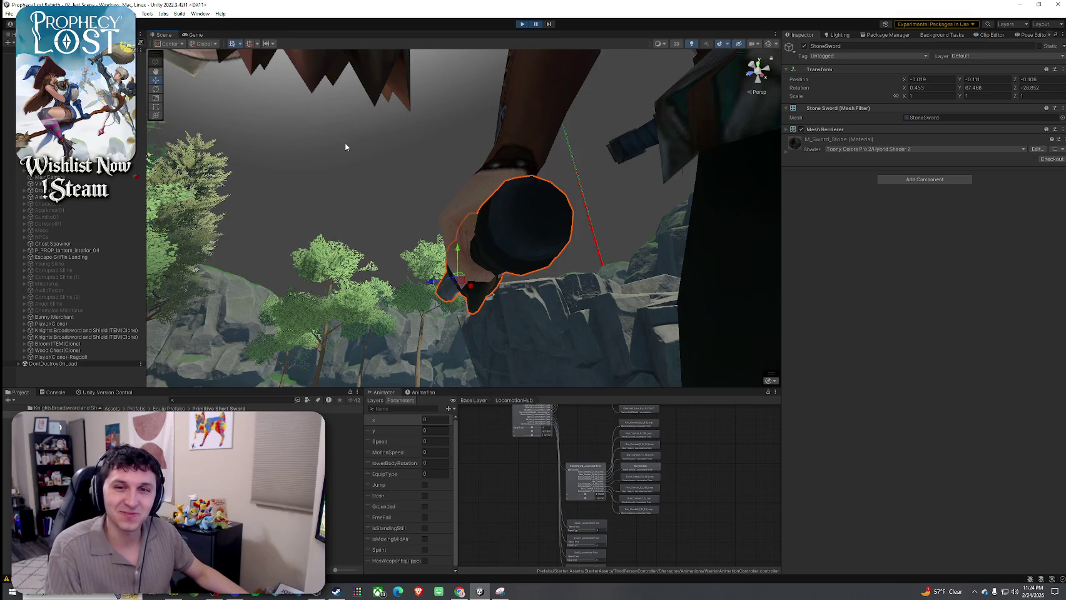
click(393, 152)
mouse_move(419, 205)
mouse_down()
mouse_move(536, 219)
mouse_move(566, 269)
mouse_move(610, 284)
mouse_move(571, 278)
mouse_move(562, 263)
mouse_up()
click(532, 217)
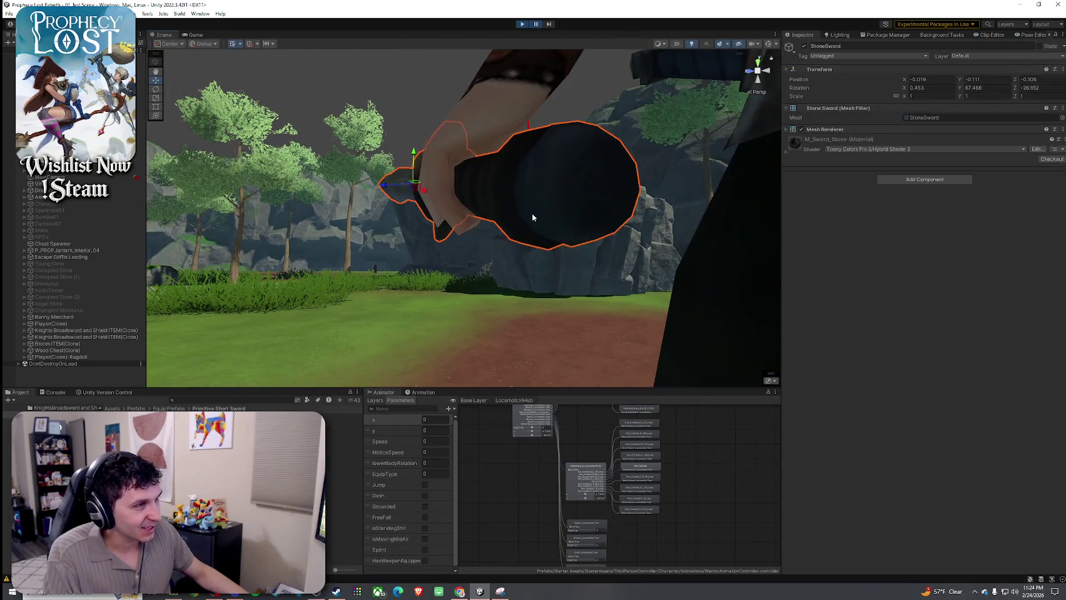
key(e)
mouse_move(444, 183)
mouse_down()
mouse_move(430, 181)
mouse_move(451, 172)
mouse_move(530, 196)
mouse_move(549, 187)
mouse_up()
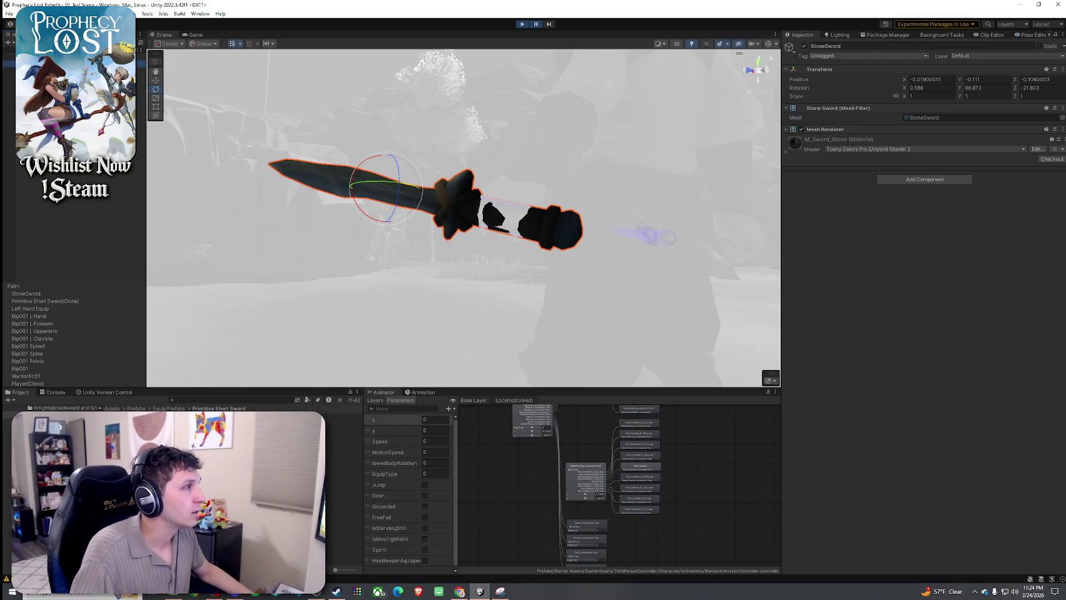
- Select Primitive Short Sword and its StoneSword child in the Hierarchy, then orbit around the held sword
click(45, 301)
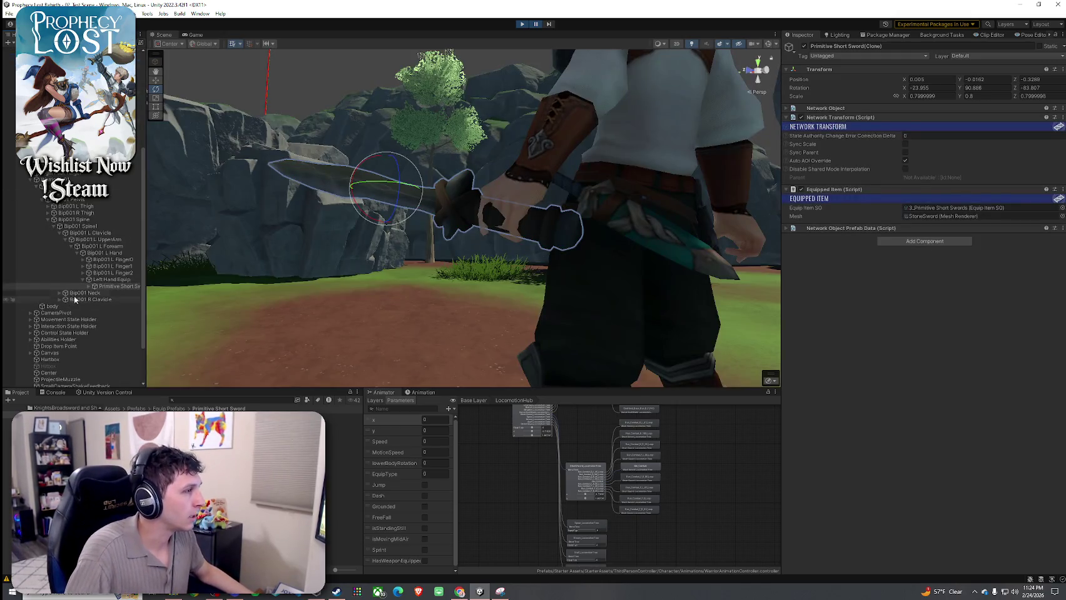
click(89, 286)
click(116, 293)
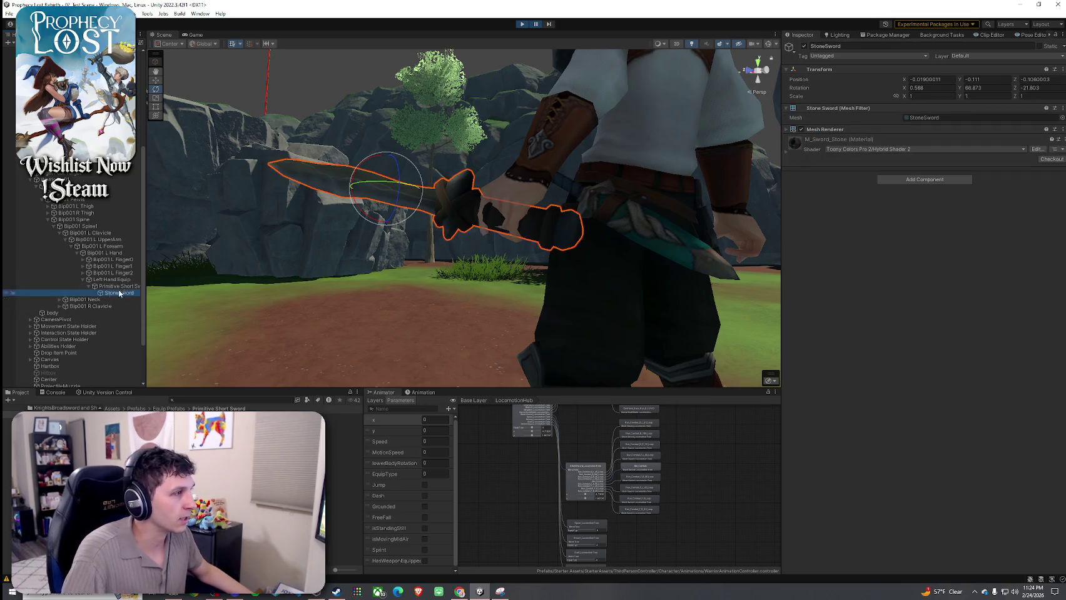
key(Up)
click(90, 287)
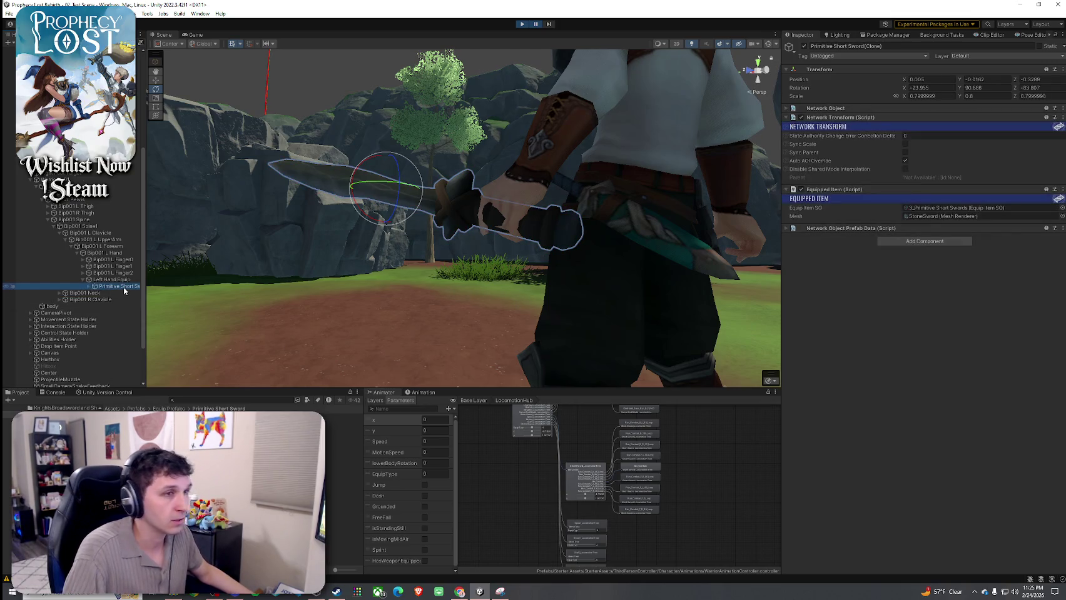
drag(451, 231, 519, 224)
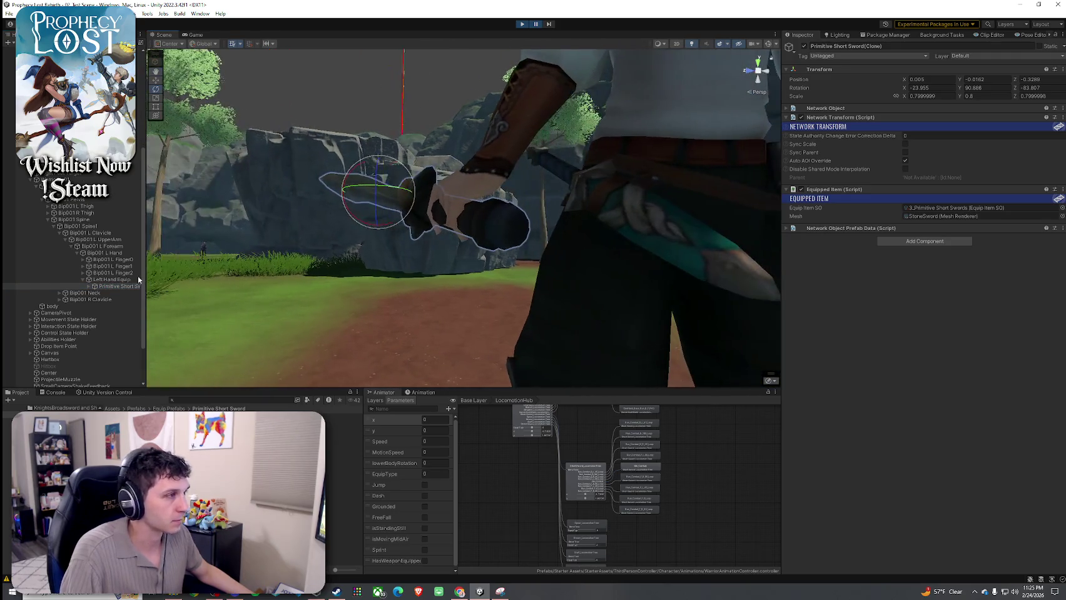
drag(369, 242, 404, 234)
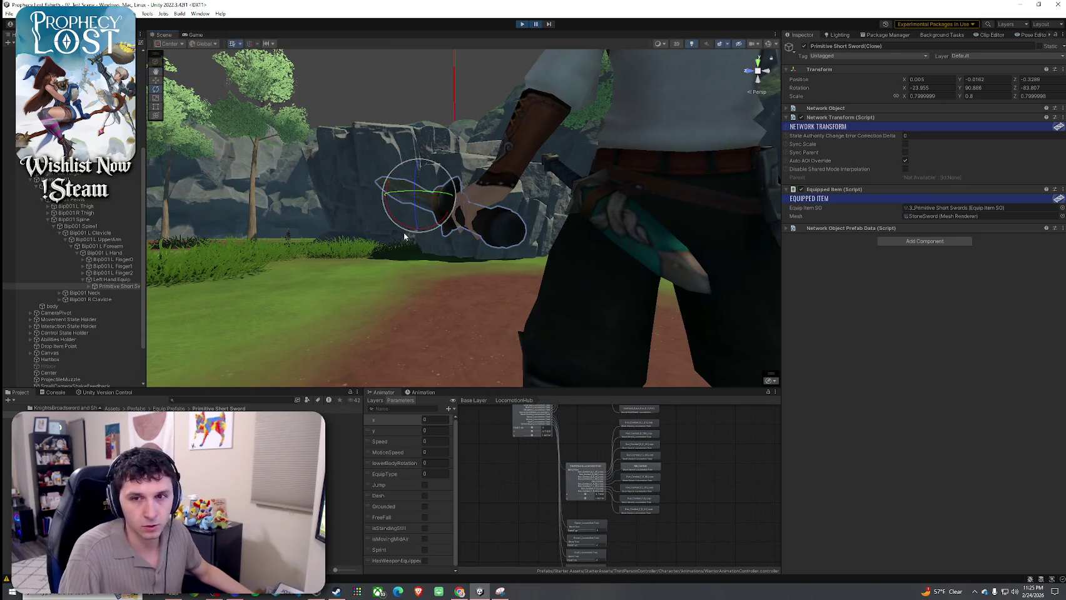
- Reset StoneSword's Transform to zero, then select Primitive Short Sword to inspect its components
click(90, 287)
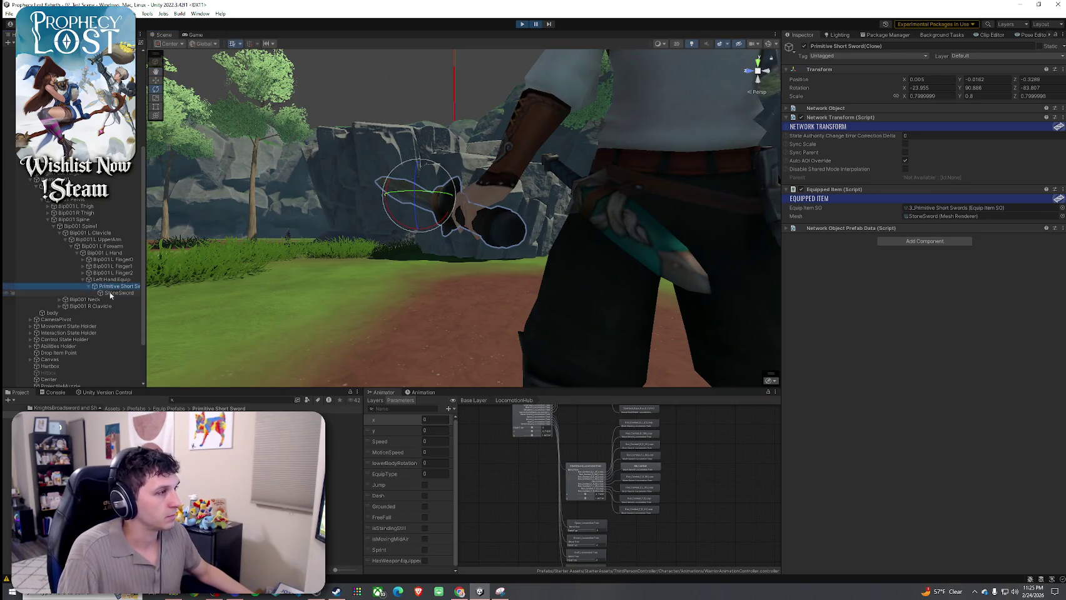
click(125, 293)
click(1054, 72)
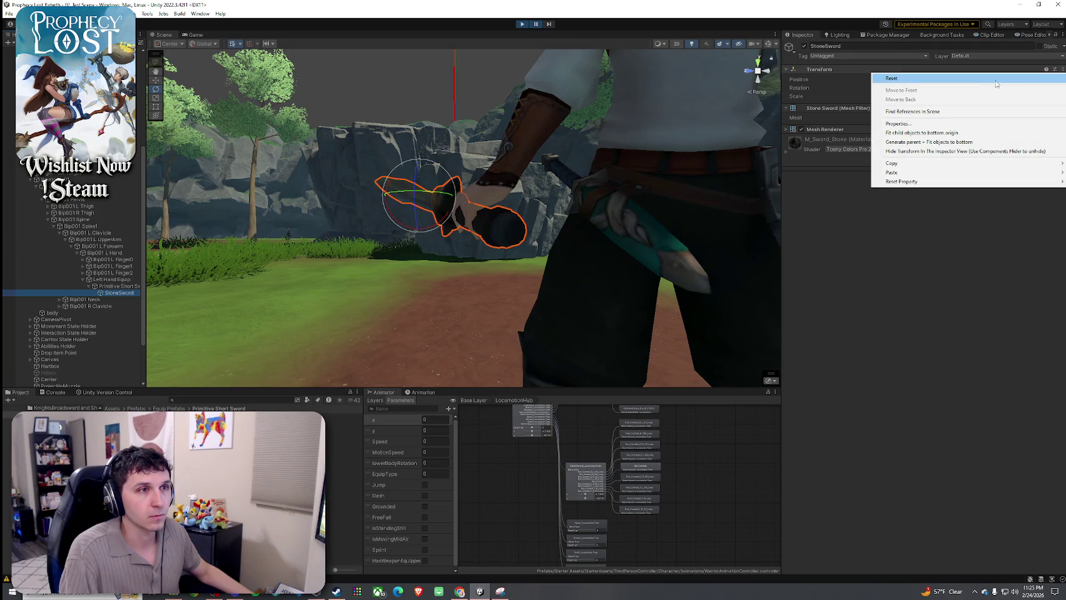
click(878, 87)
click(1056, 73)
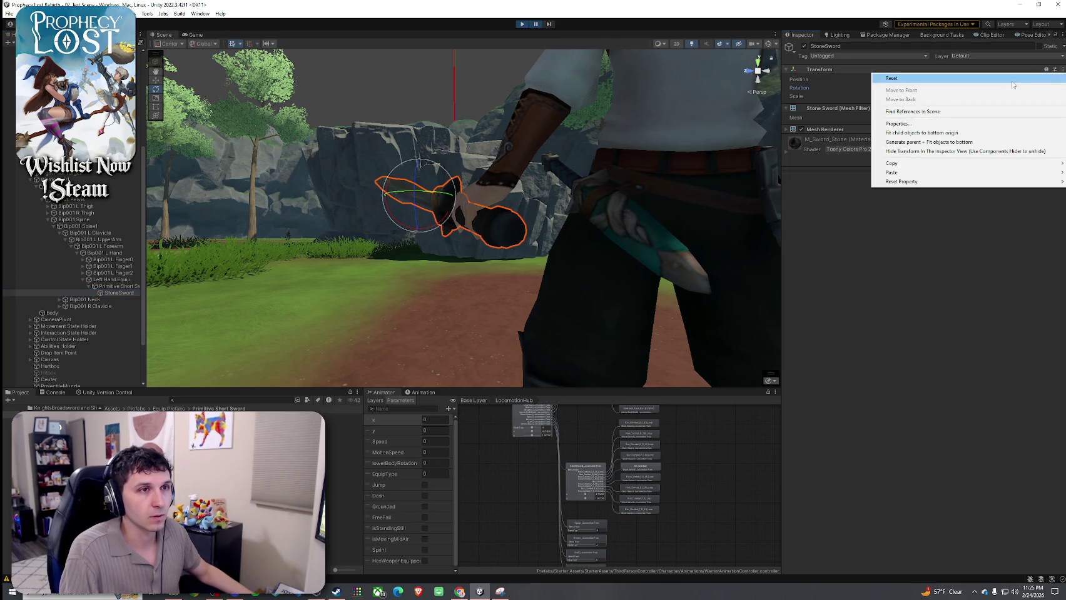
click(901, 79)
click(125, 287)
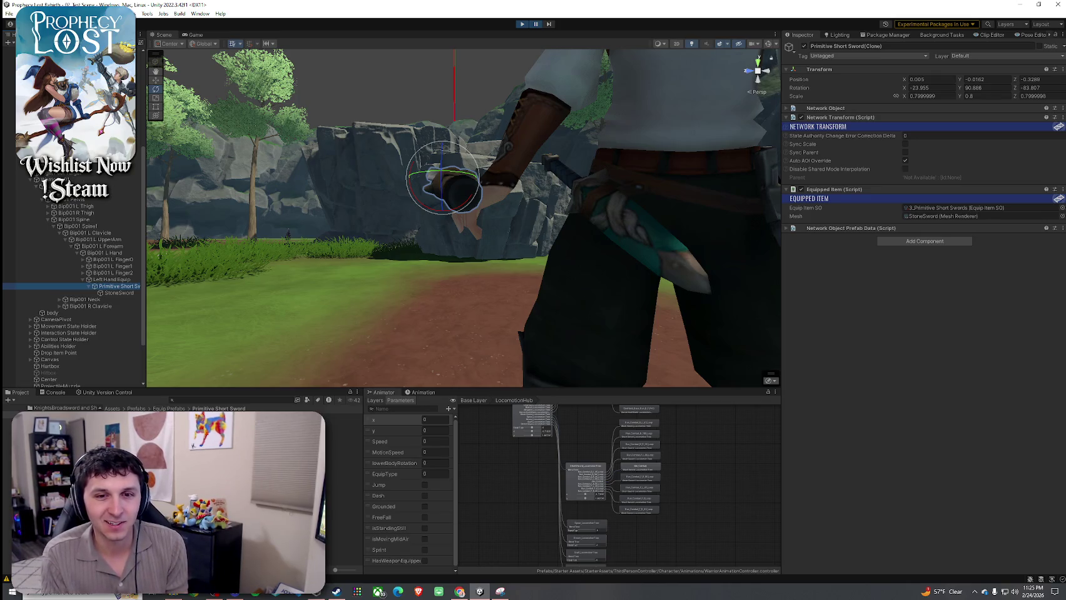
key(alt+Tab)
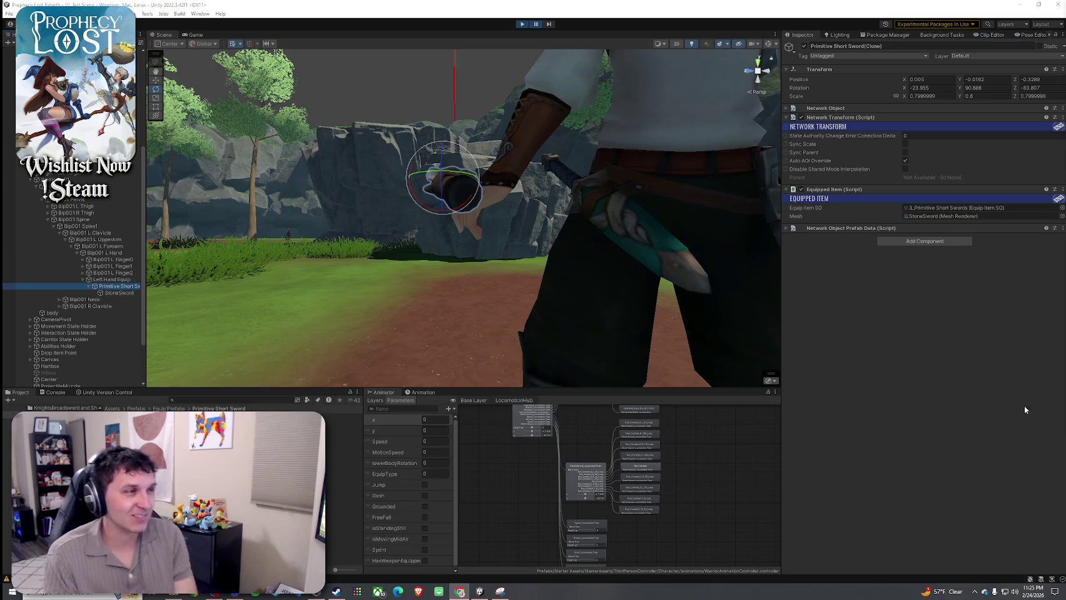
- Orbit the Scene view in close around the character and the held sword
click(459, 222)
mouse_move(459, 223)
mouse_down()
mouse_move(458, 188)
mouse_move(470, 242)
mouse_up()
key(w)
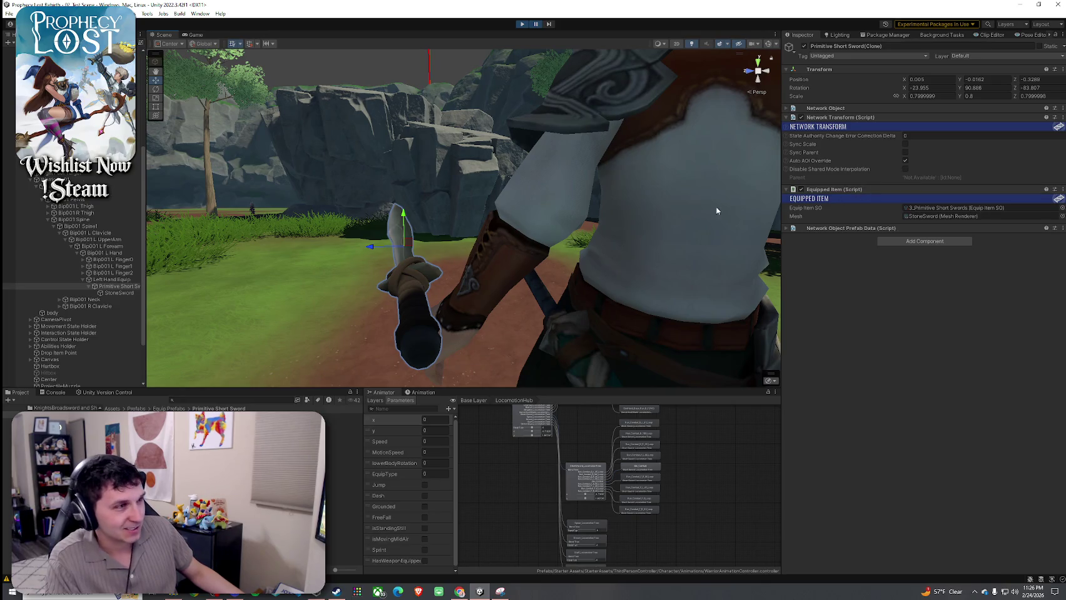
mouse_move(607, 216)
mouse_down()
mouse_move(686, 254)
mouse_move(585, 281)
mouse_up()
mouse_move(501, 234)
mouse_down()
mouse_move(495, 202)
mouse_move(577, 217)
mouse_move(877, 222)
mouse_move(918, 285)
mouse_move(487, 204)
mouse_move(494, 225)
mouse_move(475, 237)
mouse_move(316, 194)
mouse_move(551, 249)
mouse_move(499, 208)
mouse_move(495, 267)
mouse_up()
- Rotate and move the Primitive Short Sword to position -0.0828, 0.0337, -0.2471, rotation 24.258, 114.882, -84.88
key(w)
key(e)
mouse_move(507, 308)
mouse_down()
mouse_move(497, 269)
mouse_move(554, 294)
mouse_up()
key(w)
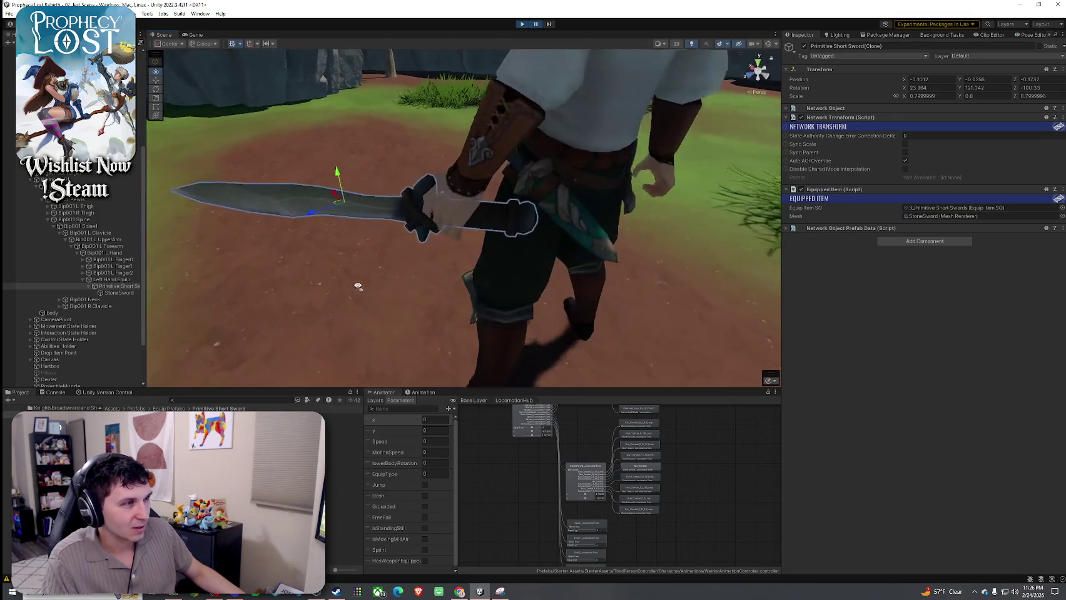
key(e)
mouse_move(306, 188)
mouse_down()
mouse_move(269, 164)
mouse_move(274, 122)
mouse_move(528, 195)
mouse_move(627, 183)
mouse_move(581, 194)
mouse_move(550, 219)
mouse_up()
key(w)
mouse_move(333, 293)
mouse_down()
mouse_move(533, 98)
mouse_move(309, 124)
mouse_move(363, 150)
mouse_move(376, 100)
mouse_move(387, 188)
mouse_up()
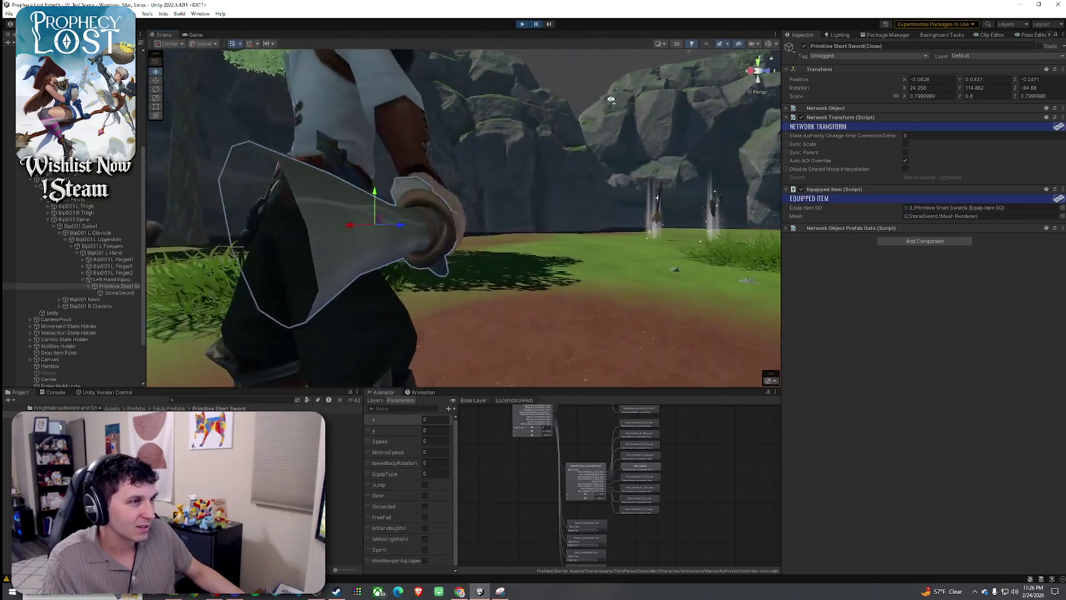
mouse_move(584, 117)
mouse_down()
mouse_move(169, 126)
mouse_move(428, 179)
mouse_move(521, 174)
mouse_move(493, 174)
mouse_up()
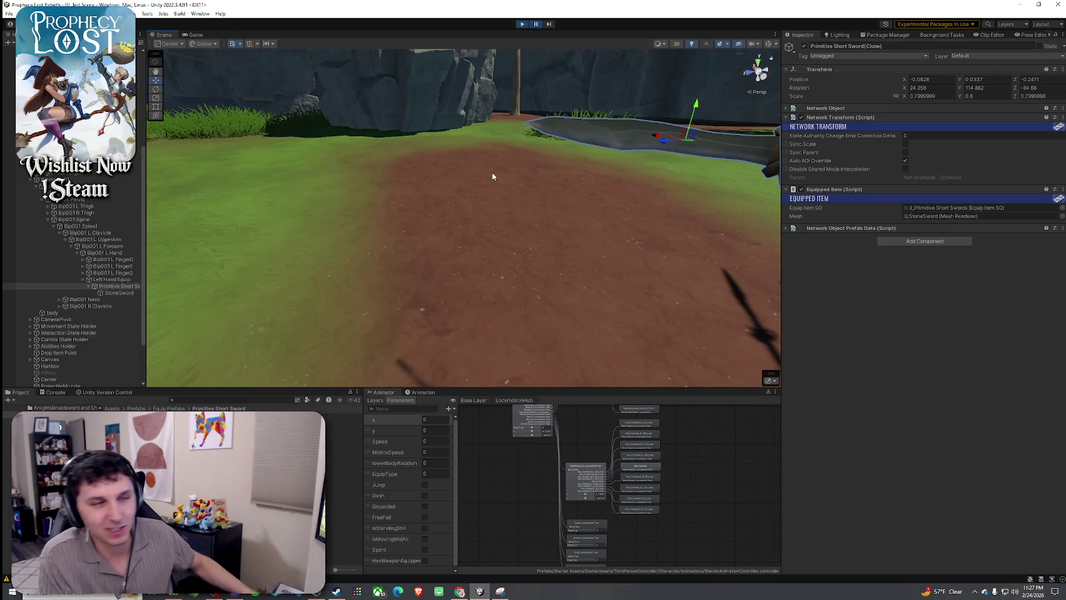
mouse_move(492, 176)
mouse_down()
mouse_move(401, 143)
mouse_move(381, 238)
mouse_move(392, 231)
mouse_up()
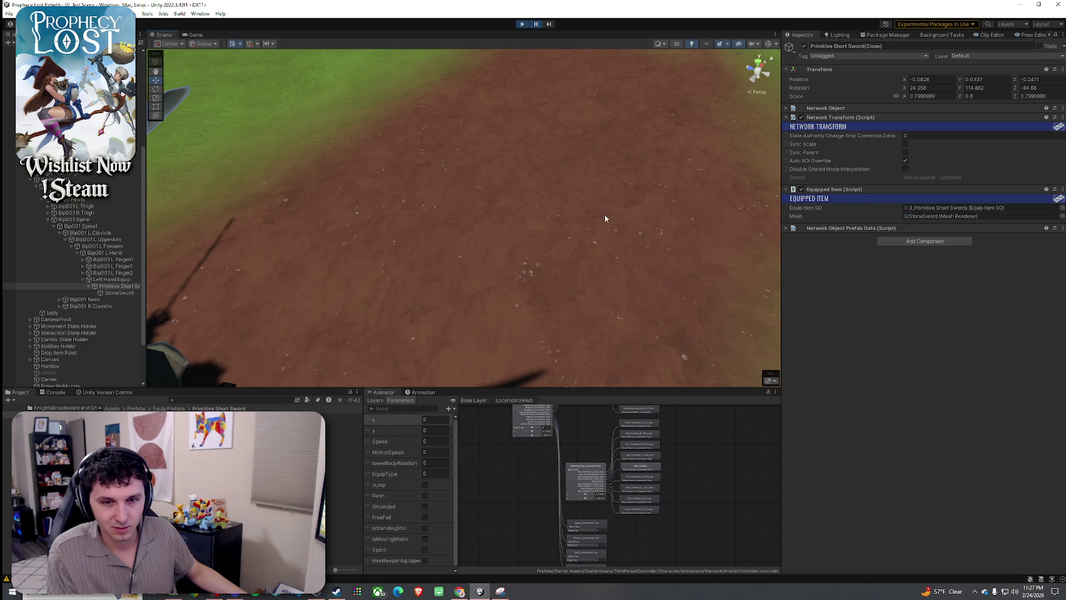
mouse_move(611, 232)
mouse_down()
mouse_move(538, 236)
mouse_move(348, 209)
mouse_move(566, 190)
mouse_move(655, 141)
mouse_move(1009, 72)
mouse_move(618, 165)
mouse_move(623, 121)
mouse_up()
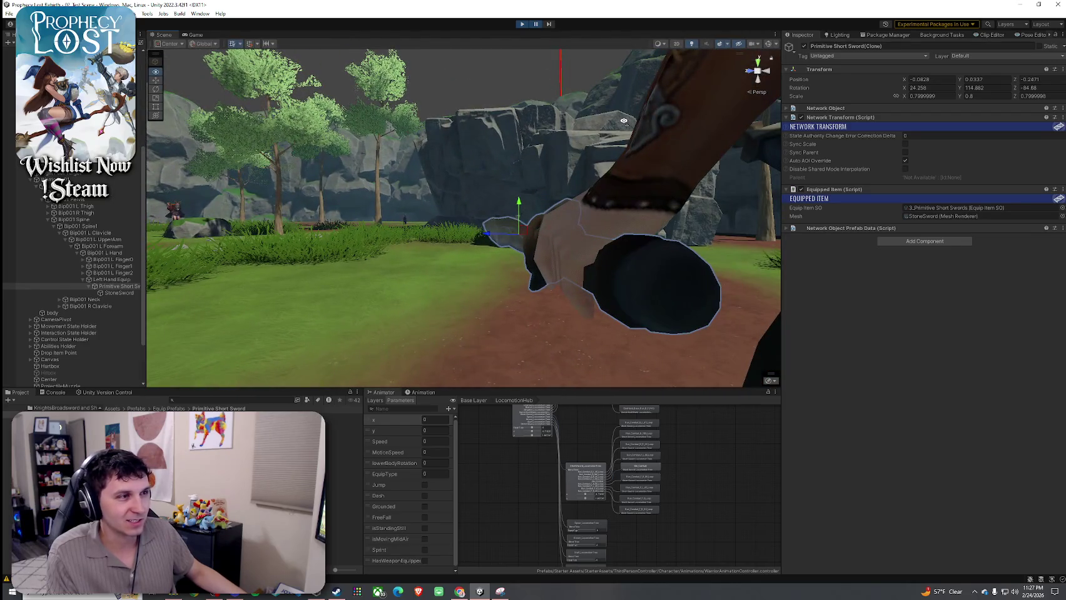
mouse_move(622, 143)
mouse_down()
mouse_move(409, 183)
mouse_move(196, 128)
mouse_move(384, 188)
mouse_move(294, 56)
mouse_up()
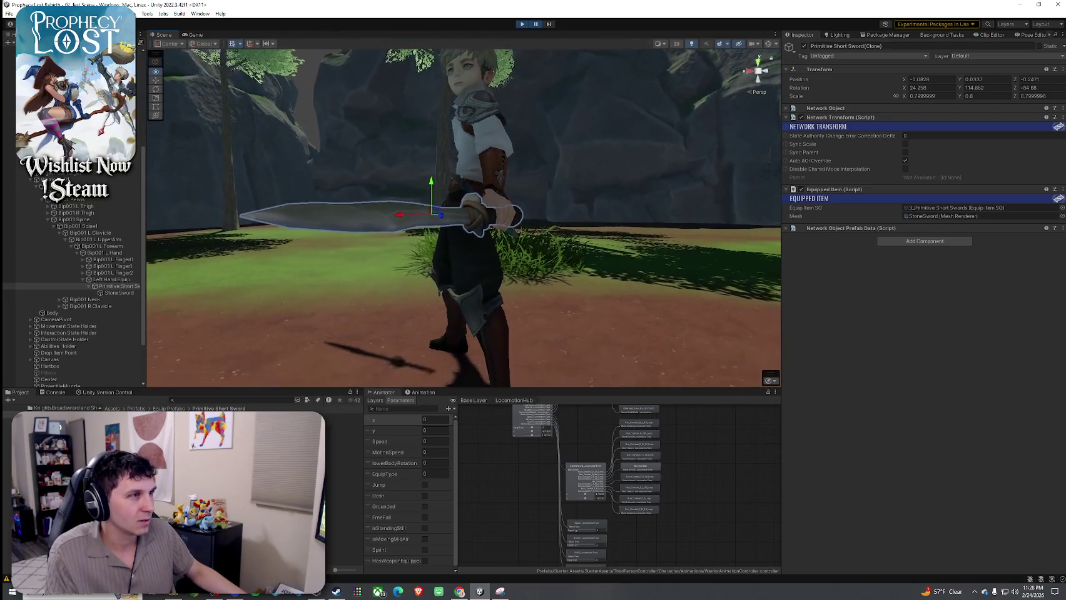
scroll(294, 56, up, 6)
scroll(475, 380, down, 5)
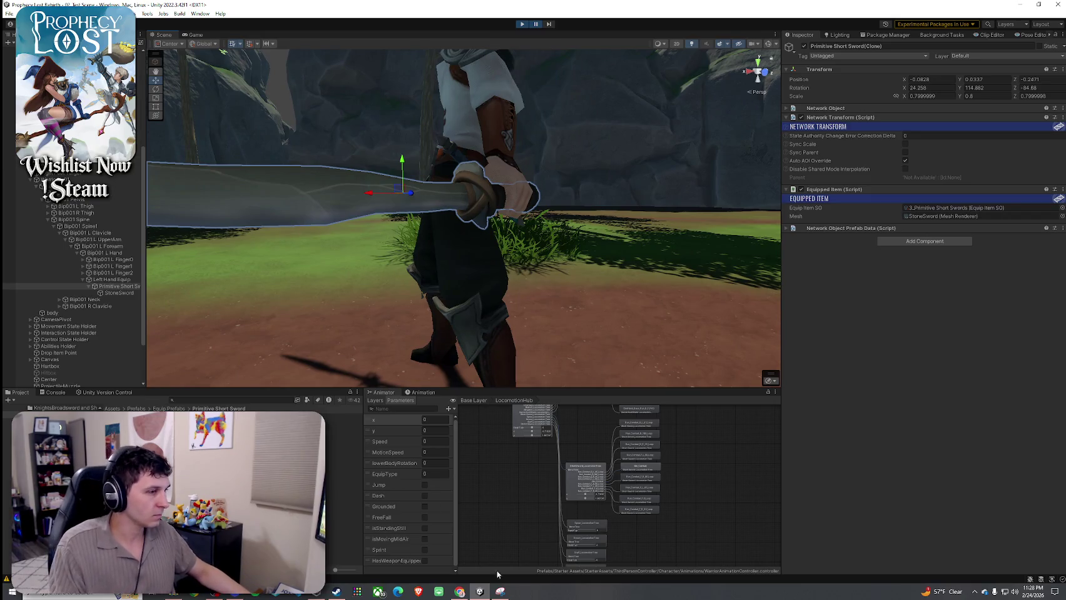
- Screenshot the sword's Transform position, rotation and scale rows and close the Snipping Tool preview
click(500, 592)
drag(850, 85, 1065, 114)
key(alt+Tab)
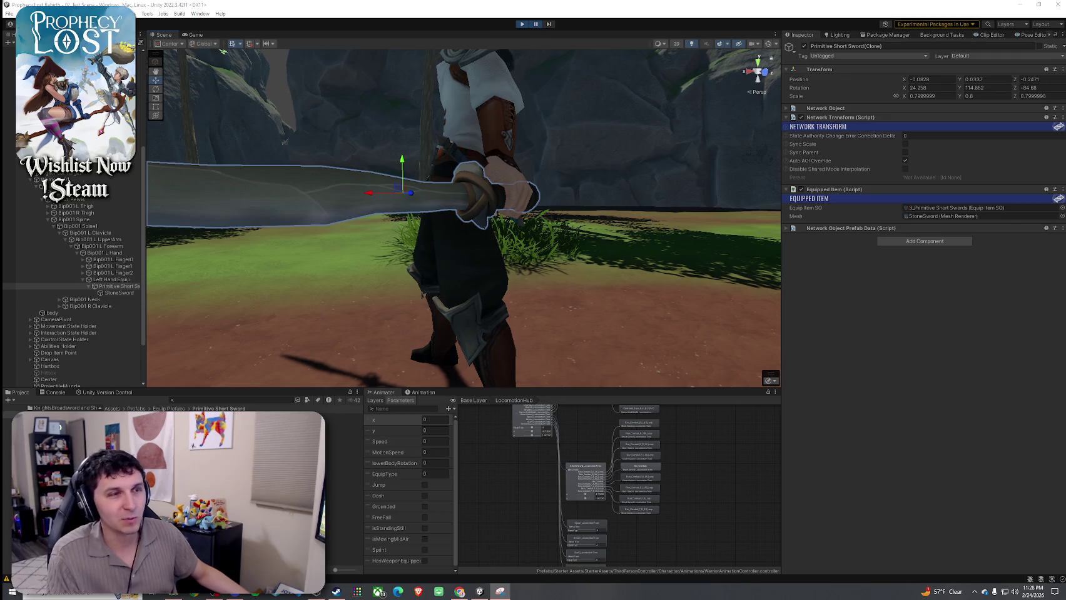
key(alt+Tab)
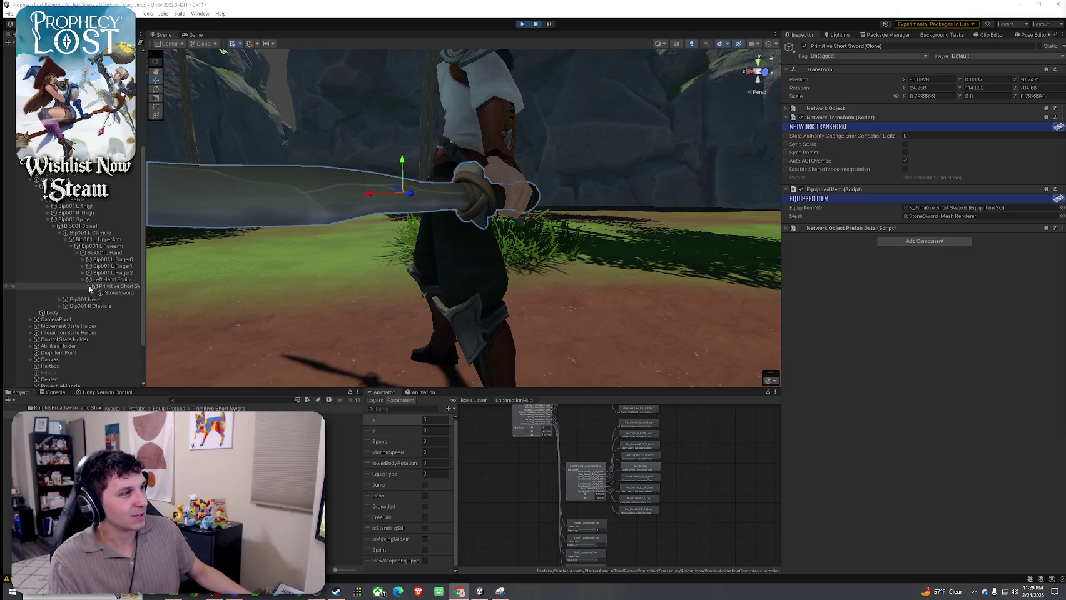
- Collapse the Primitive Short Sword's children in the Hierarchy
click(88, 286)
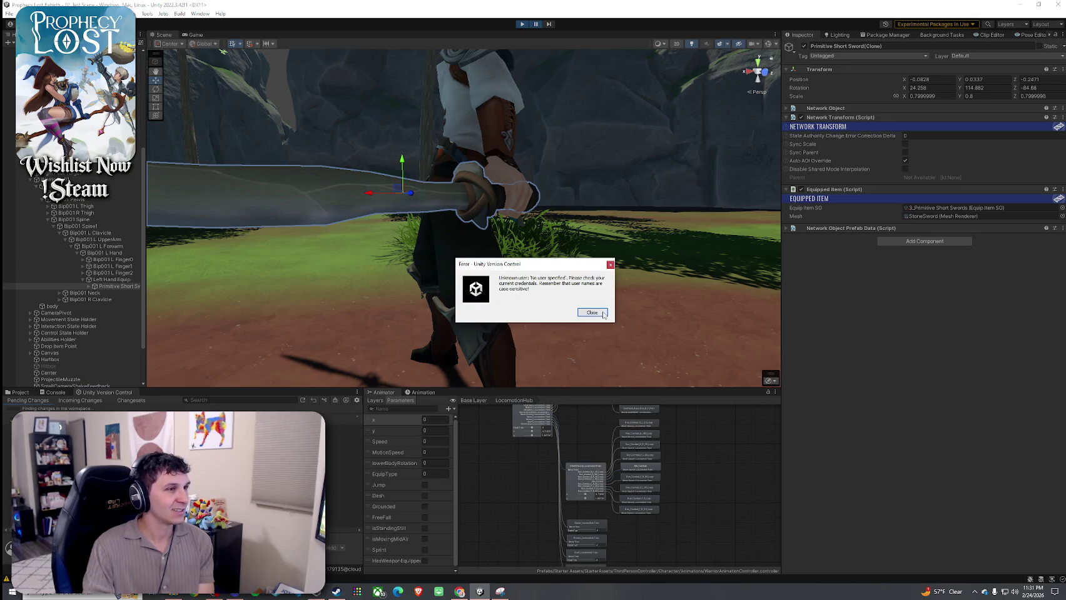
- Close the Unity Version Control unknown-user error and return to the Unity editor
click(601, 313)
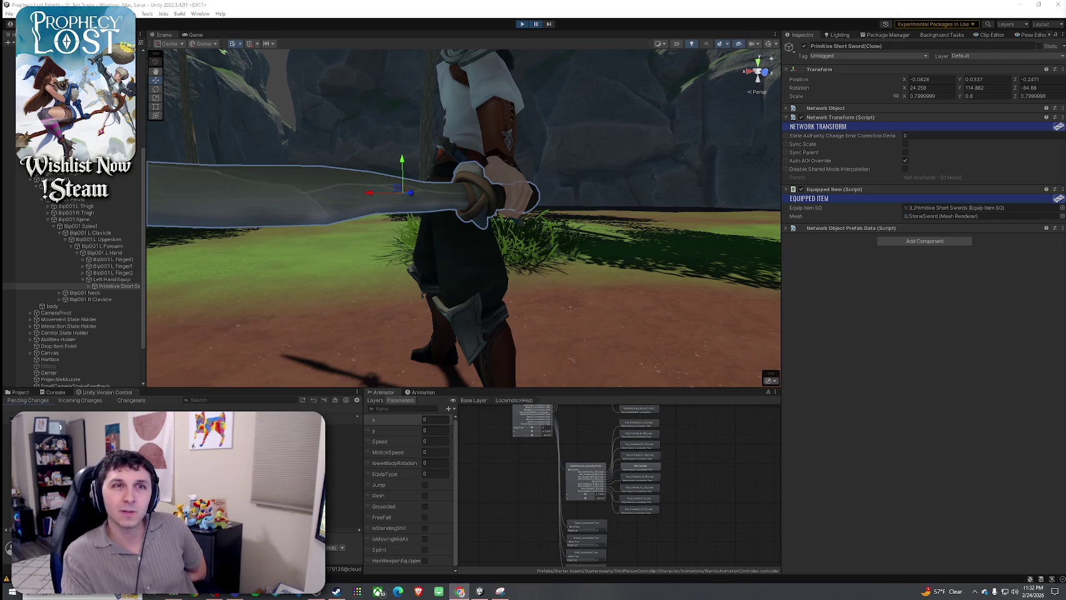
key(alt+Tab)
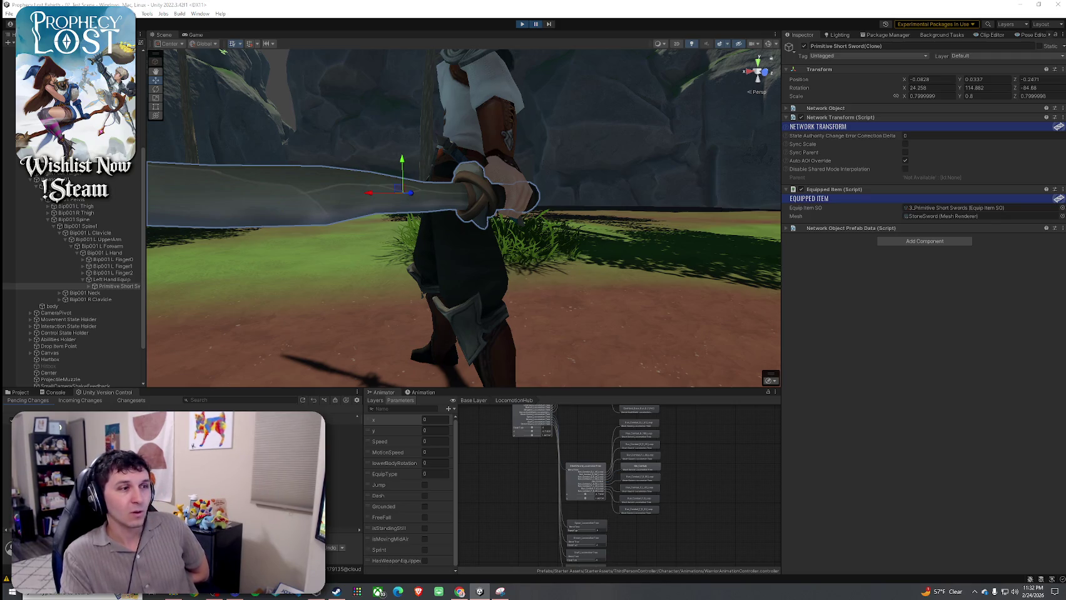
- Open Burglin' Gnomes from the Steam Next Fest charts and expand its trailer into the viewer
click(338, 592)
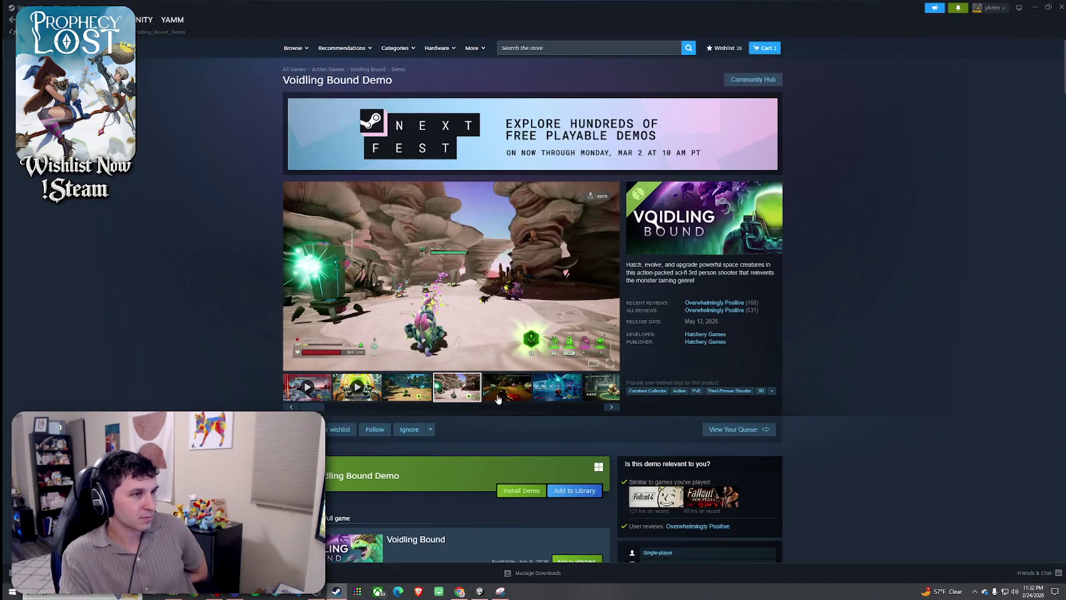
click(534, 155)
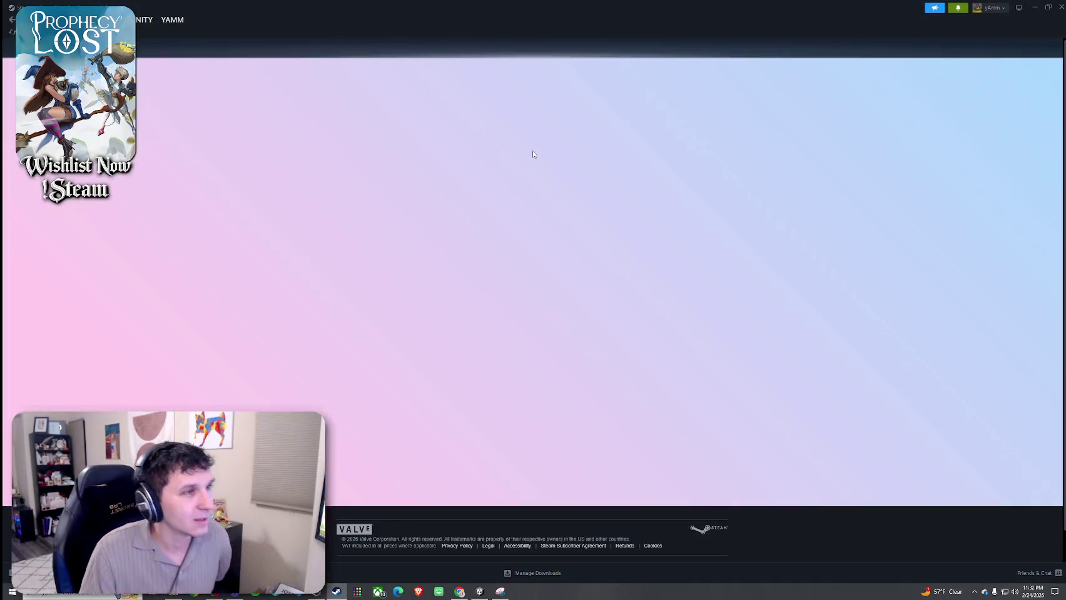
click(614, 300)
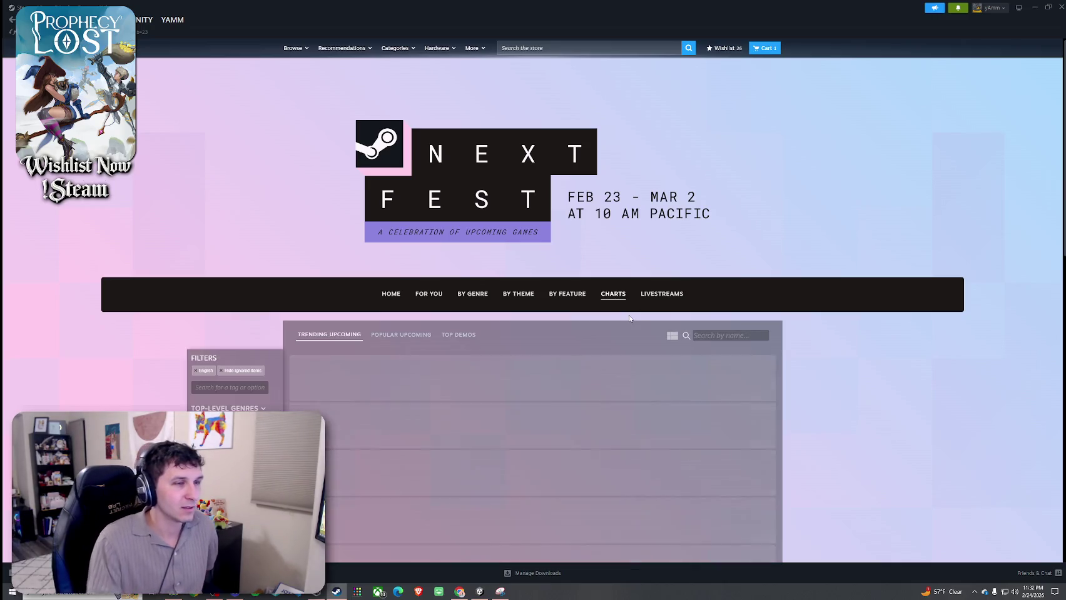
scroll(629, 303, down, 2)
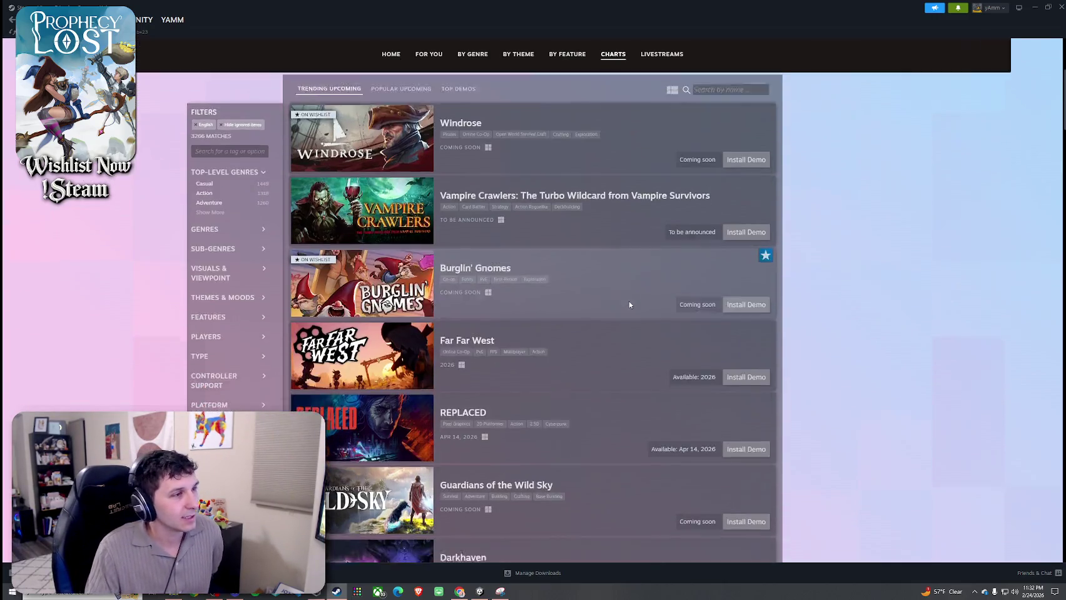
click(491, 228)
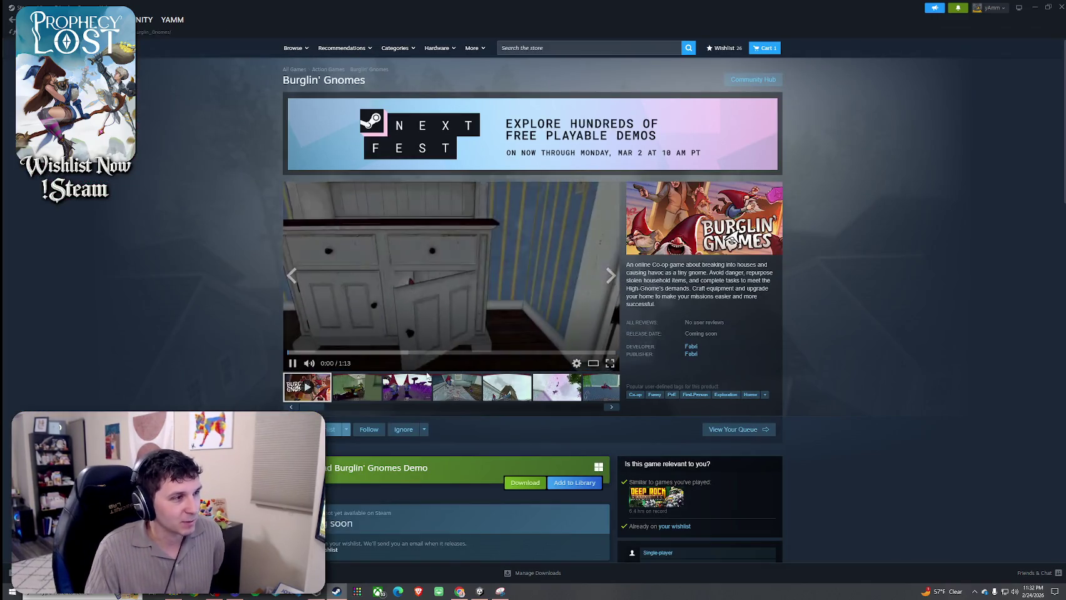
click(595, 365)
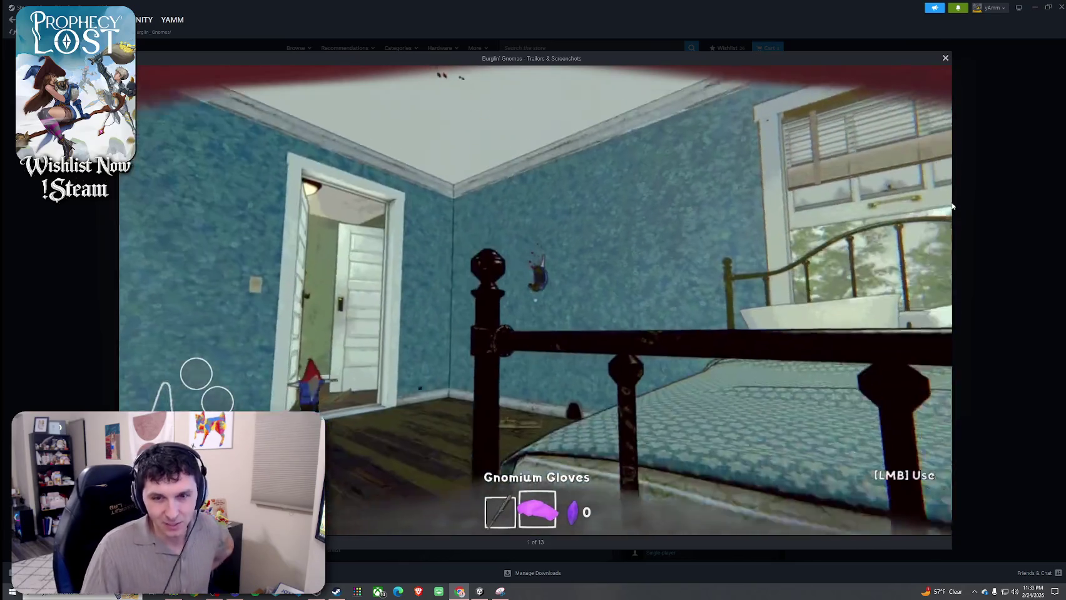
- Replay the Burglin' Gnomes trailer from about 0:32, then close the viewer
key(alt+Tab)
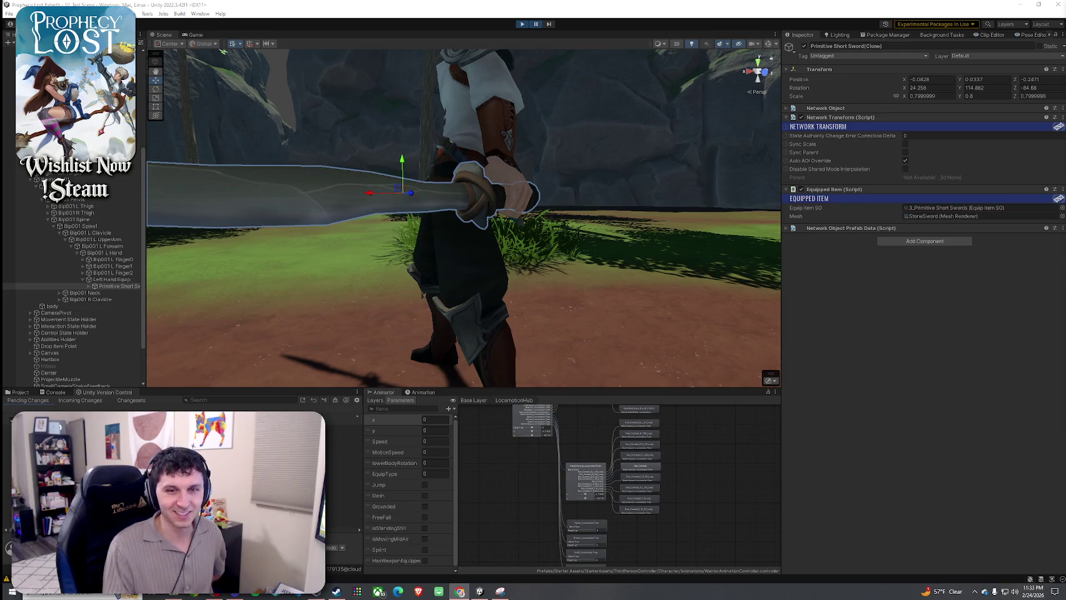
click(337, 591)
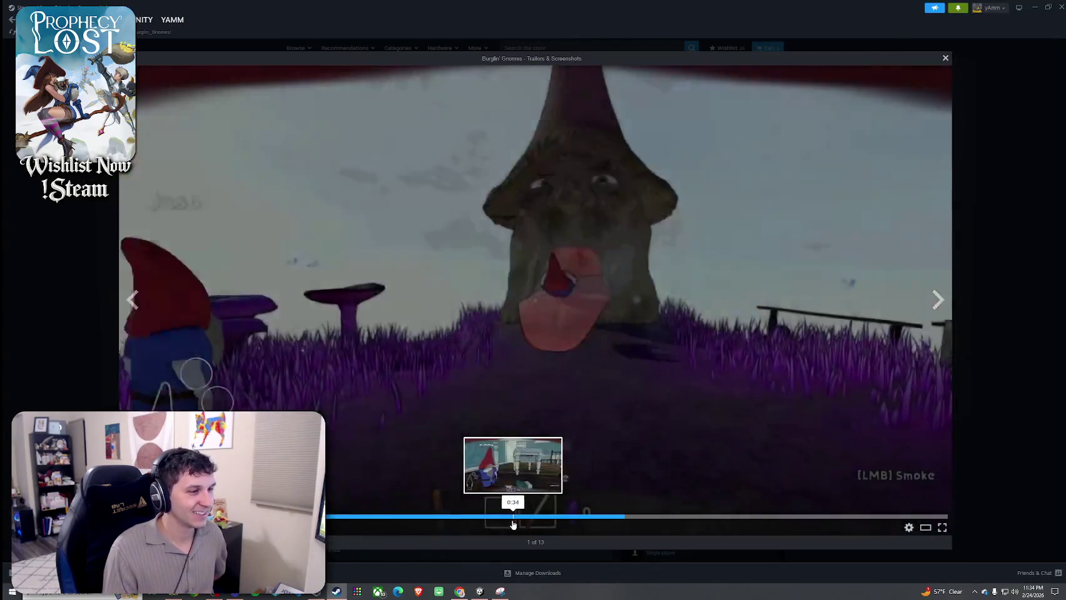
click(492, 524)
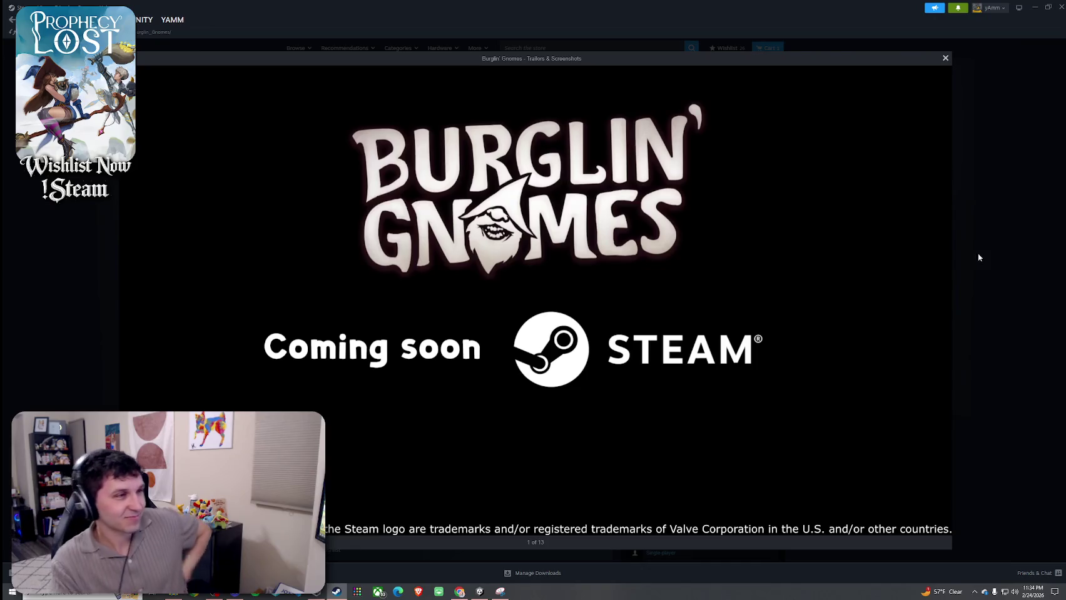
click(945, 58)
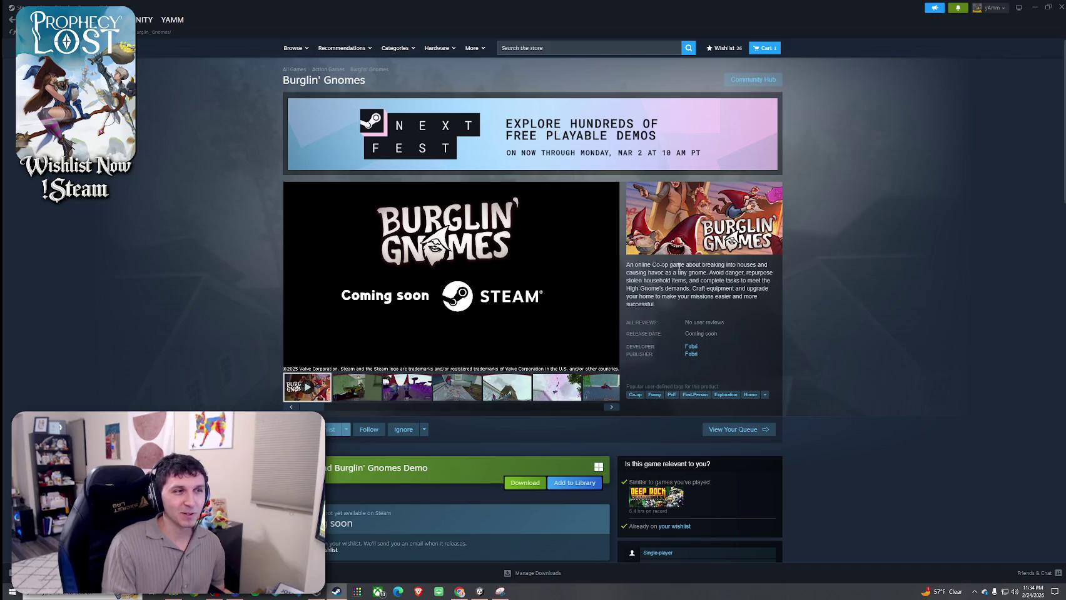
- Go from the Burglin' Gnomes page to the Steam Next Fest event page
drag(669, 265, 721, 275)
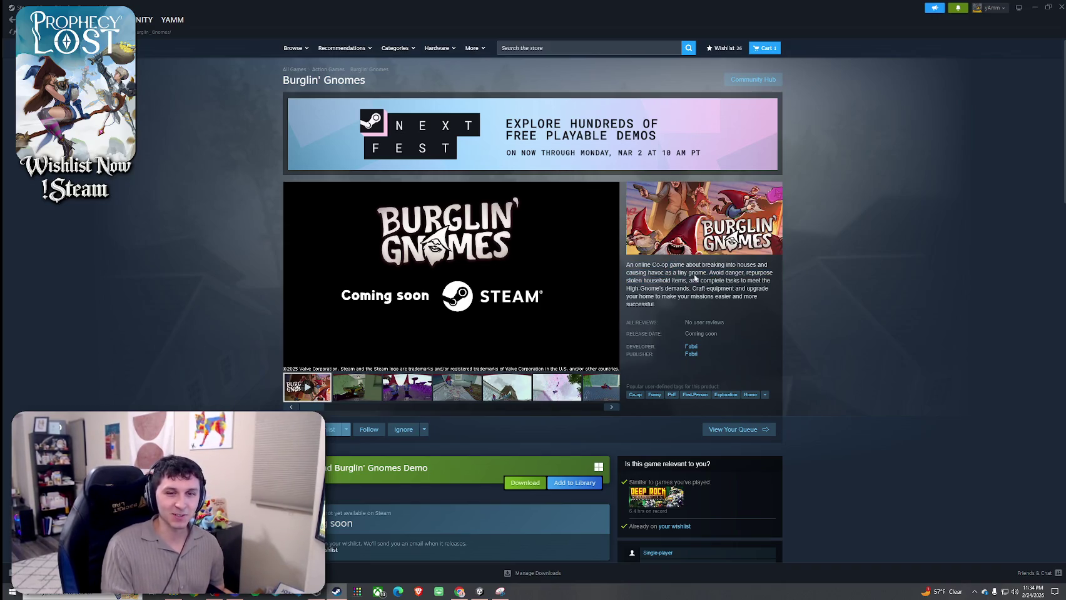
scroll(698, 333, down, 1)
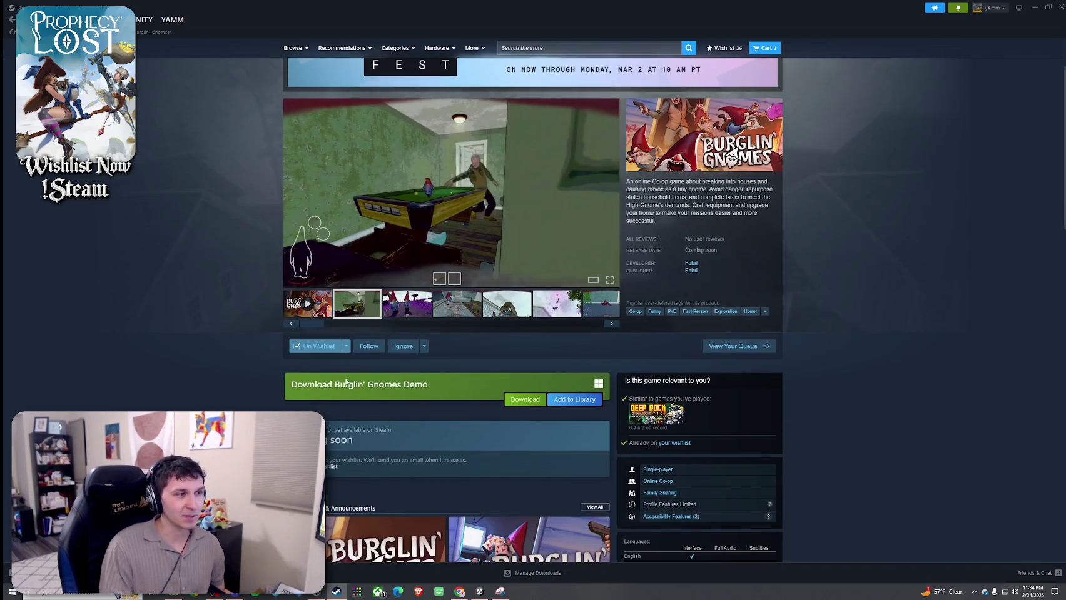
scroll(480, 391, up, 1)
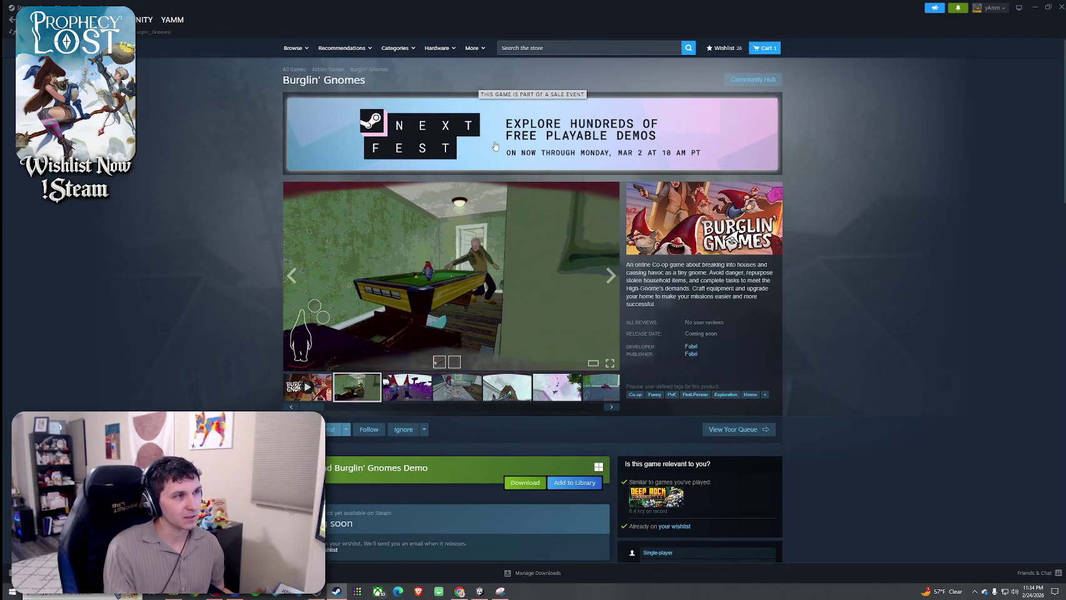
click(576, 168)
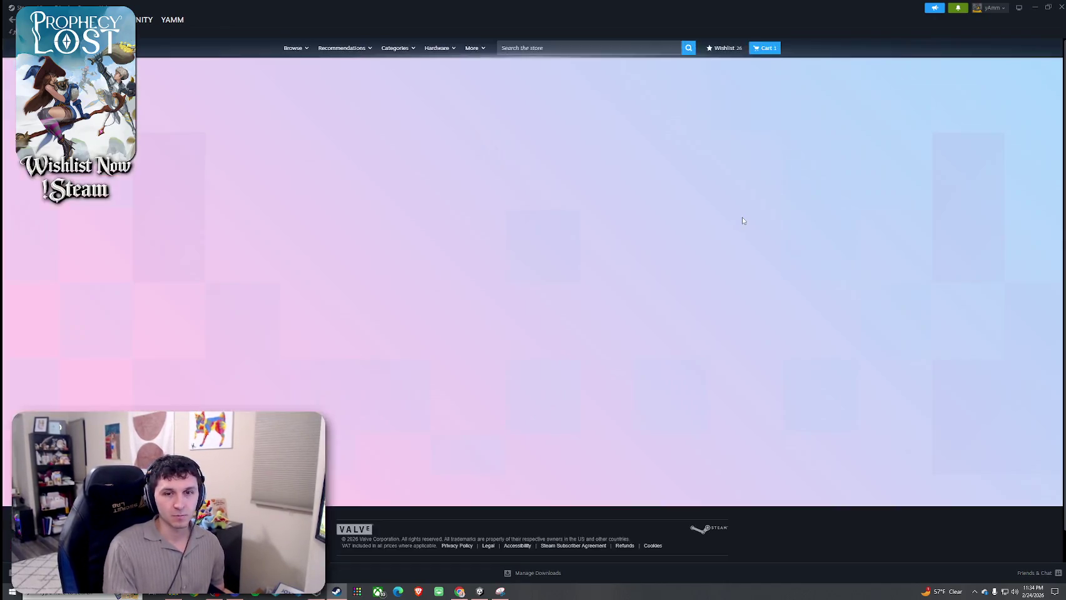
scroll(625, 250, down, 3)
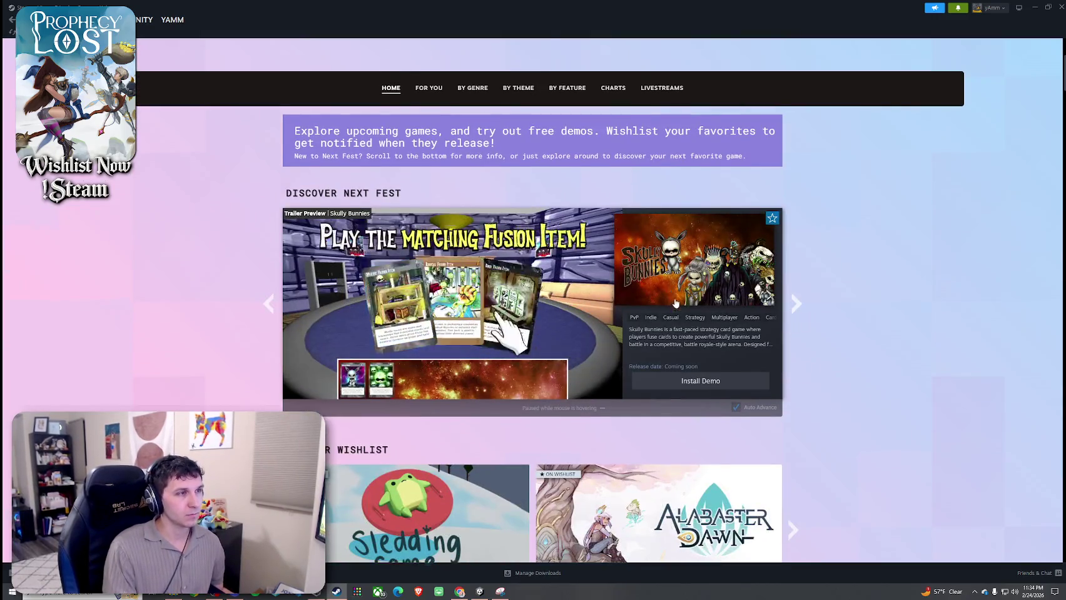
scroll(623, 256, up, 3)
- Show and scroll the Next Fest chart of trending upcoming games
click(623, 256)
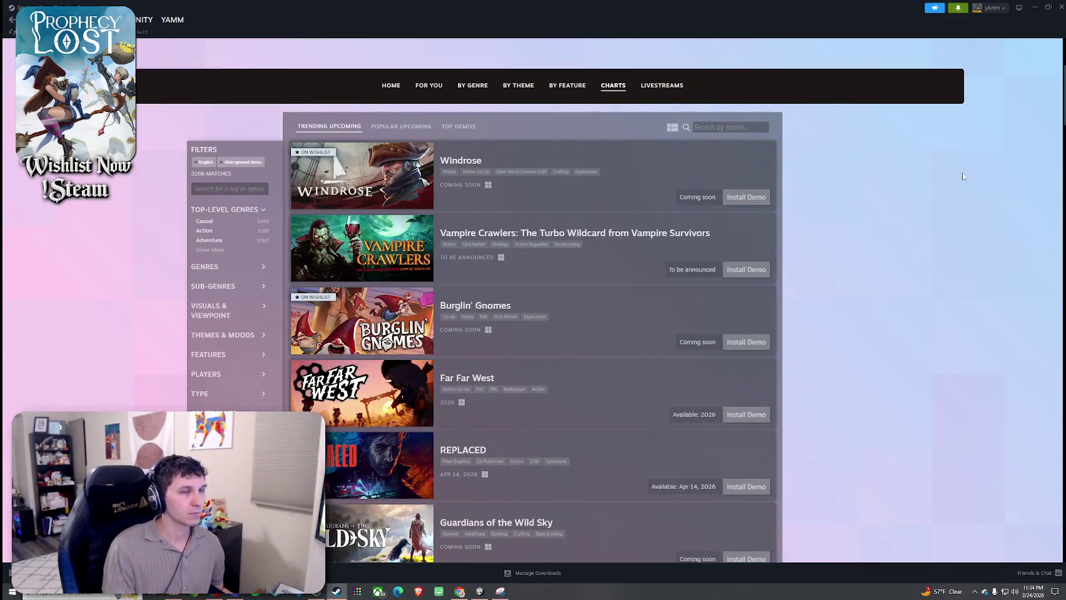
scroll(537, 297, down, 5)
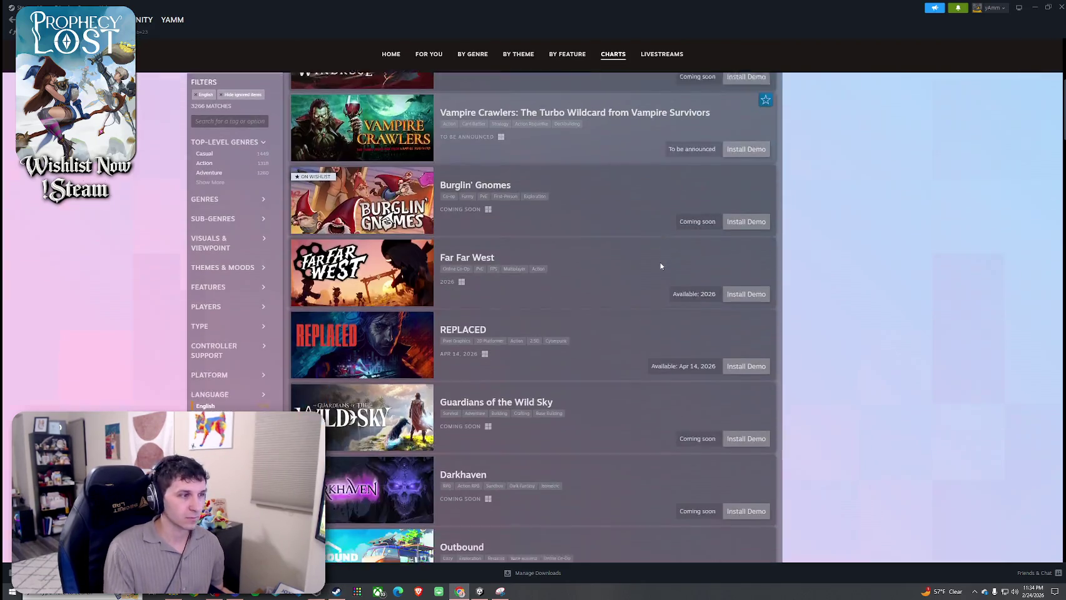
scroll(525, 326, down, 1)
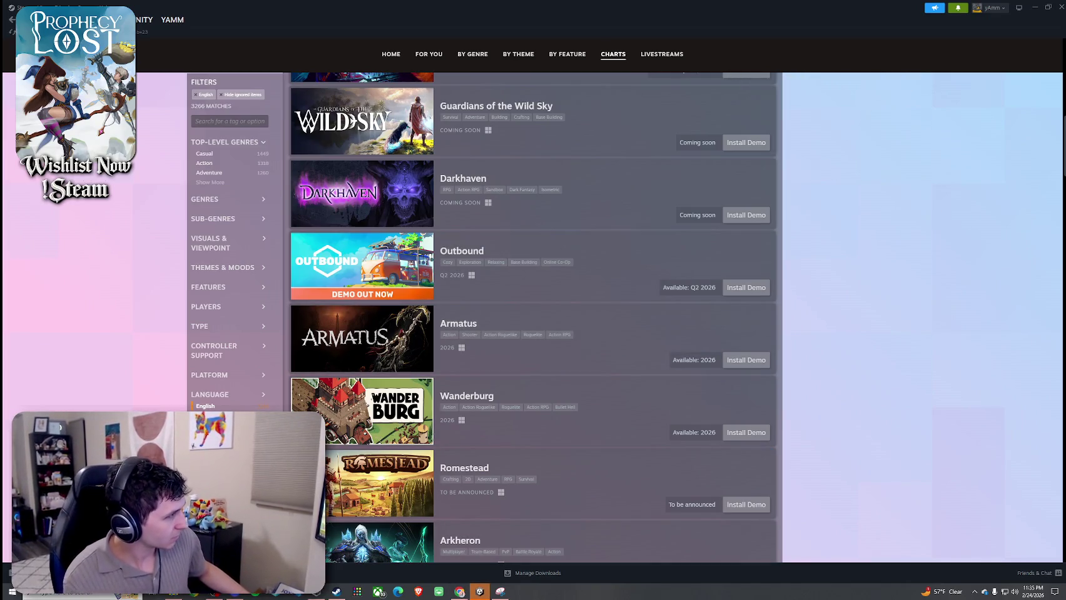
- Switch between Steam and the Unity editor, ending with Unity in front
key(alt+Tab)
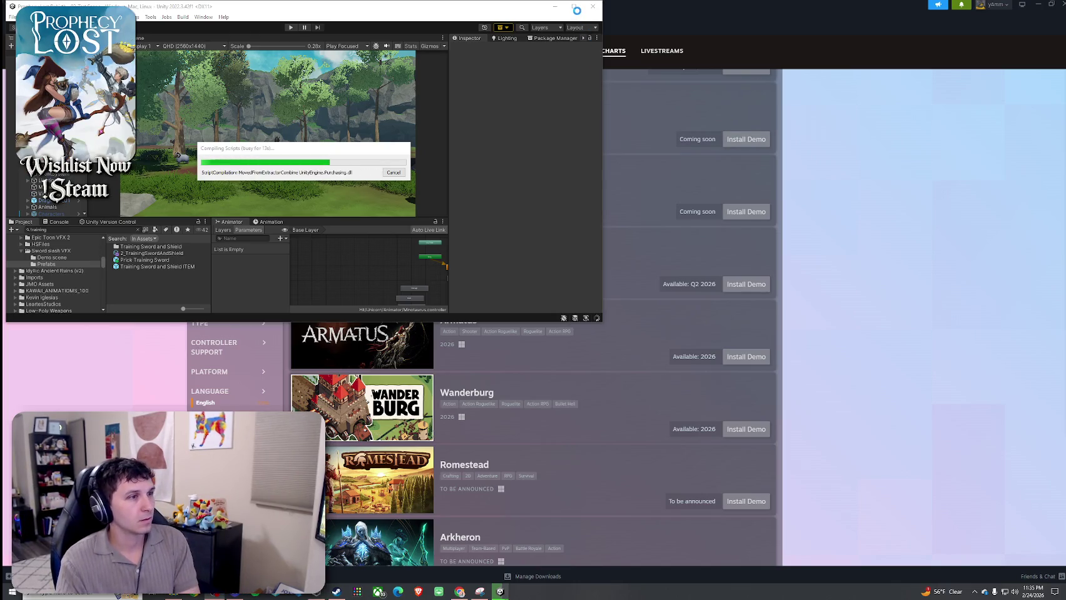
click(955, 213)
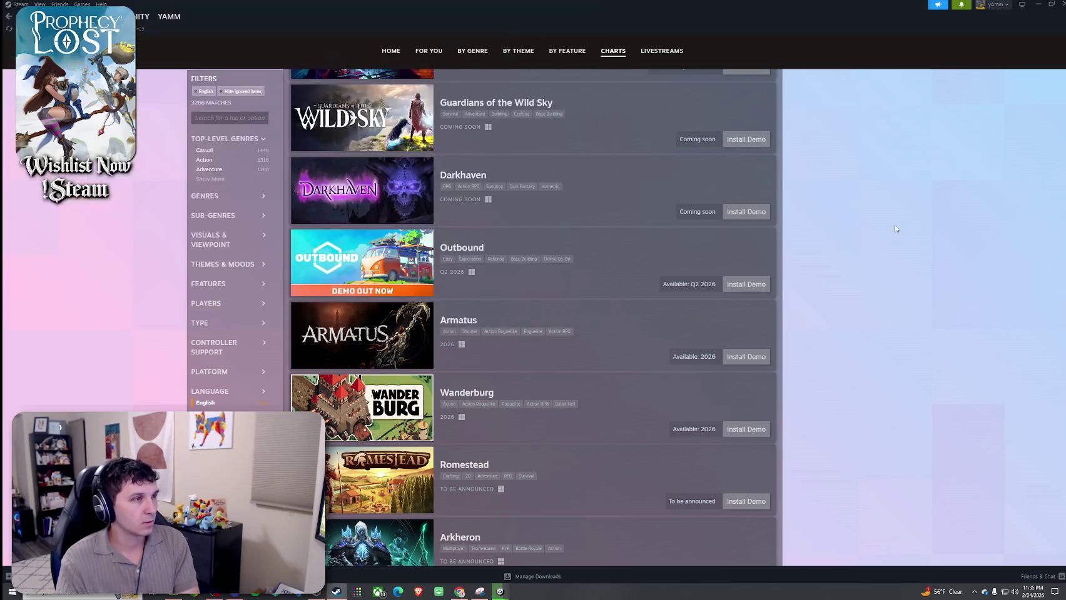
mouse_move(415, 398)
mouse_move(413, 421)
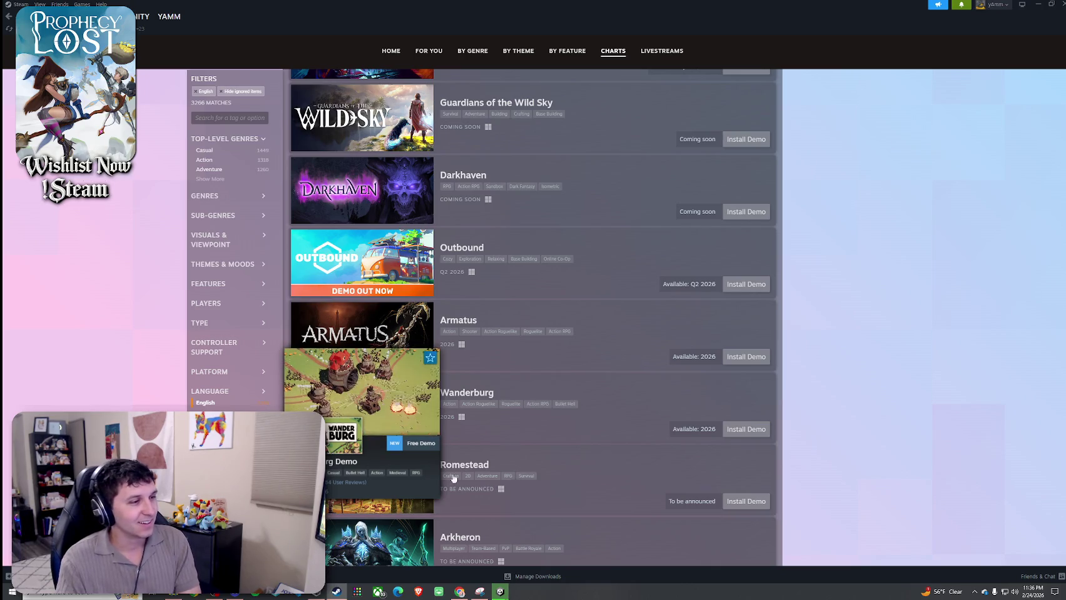
mouse_move(500, 592)
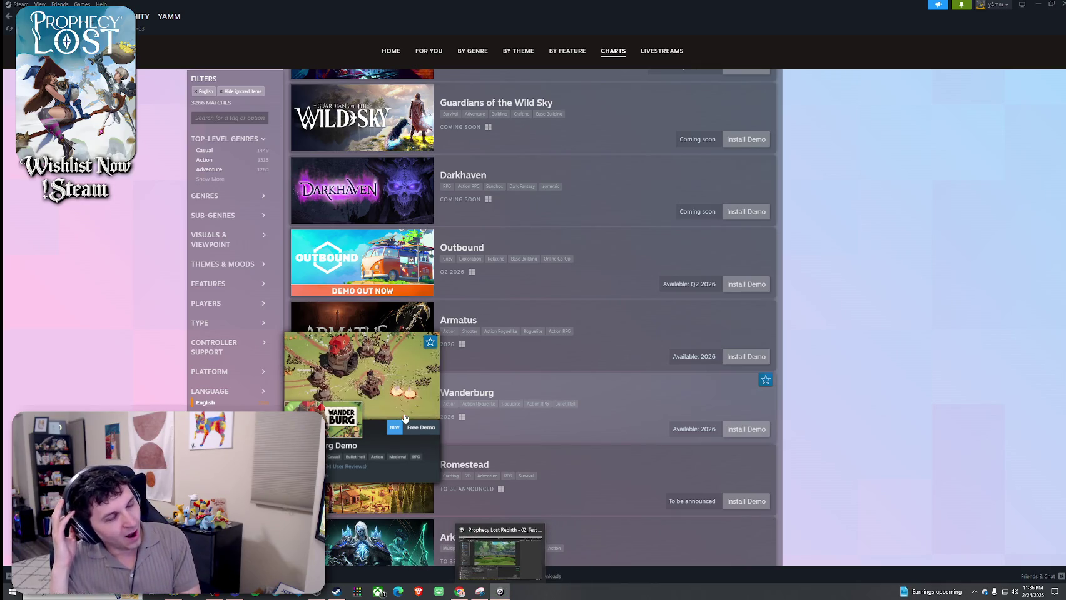
click(499, 552)
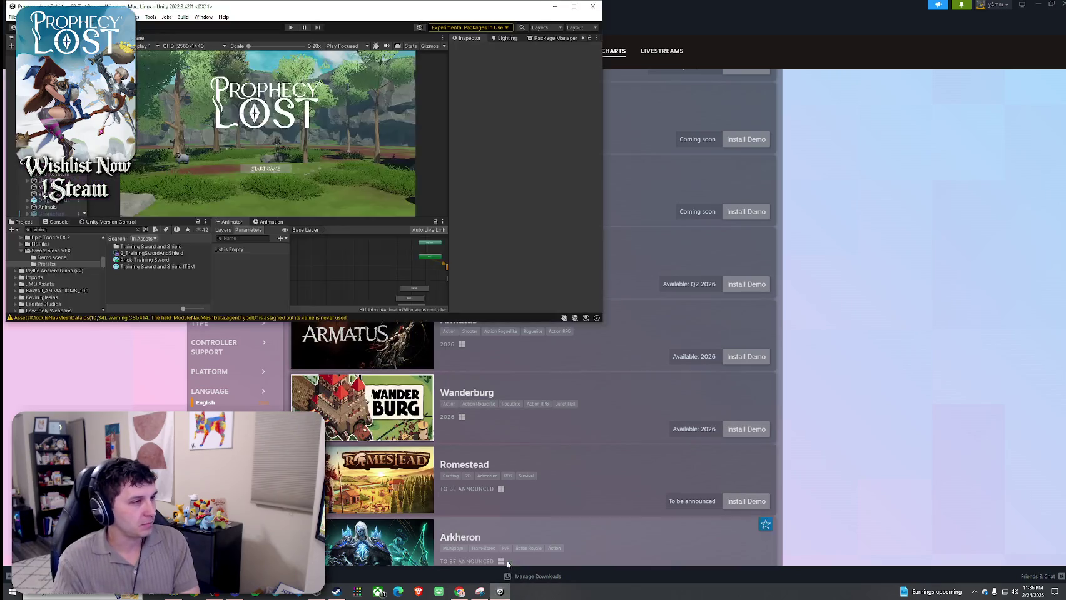
- Maximize Unity, enter Play mode and start a new match from the Prophecy Lost title screen
click(574, 6)
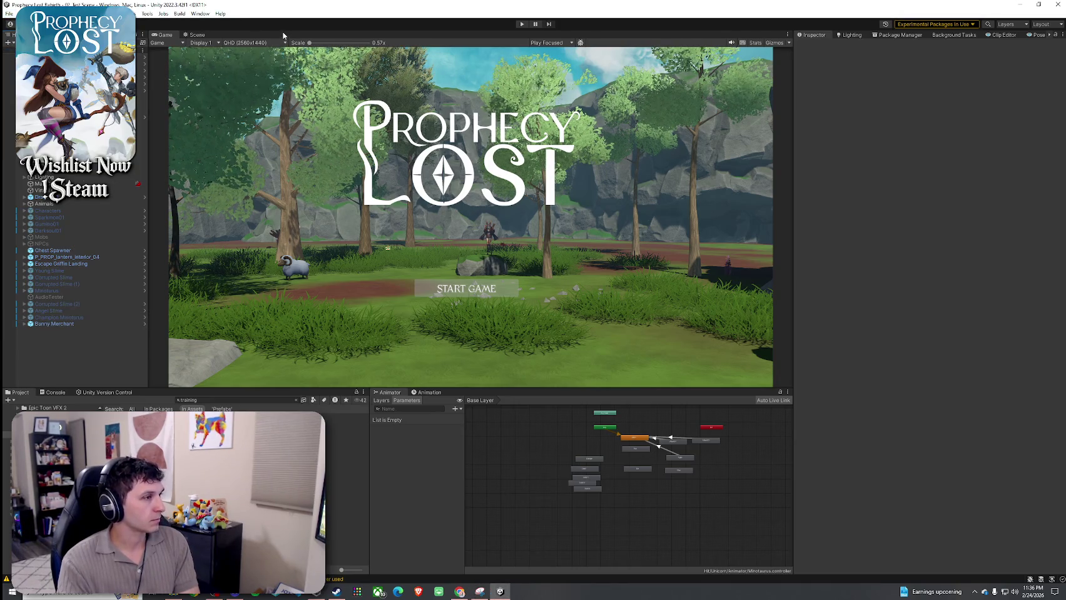
key(ctrl+p)
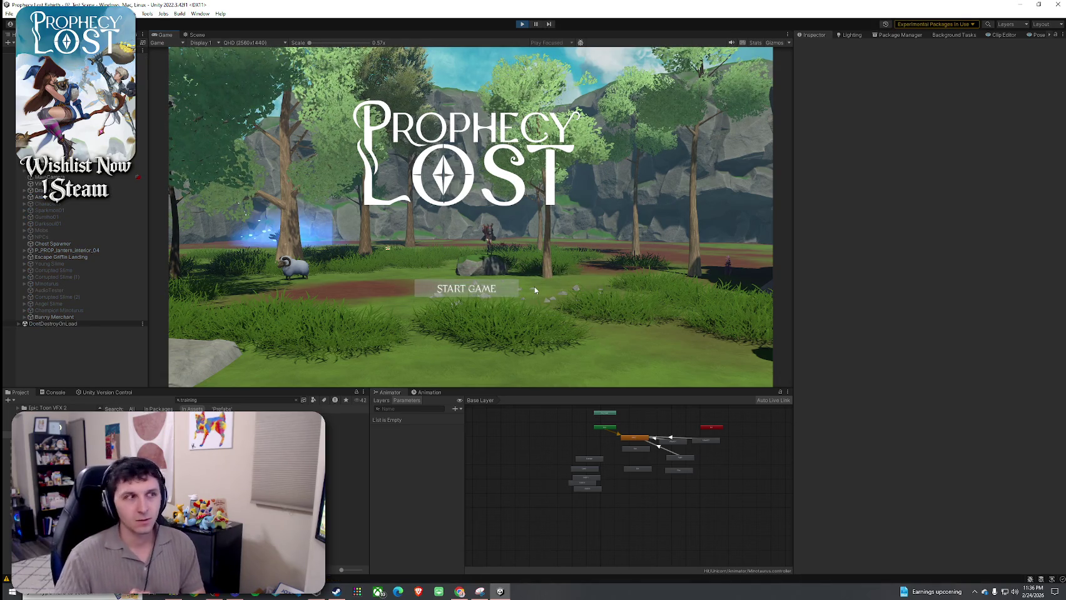
click(503, 289)
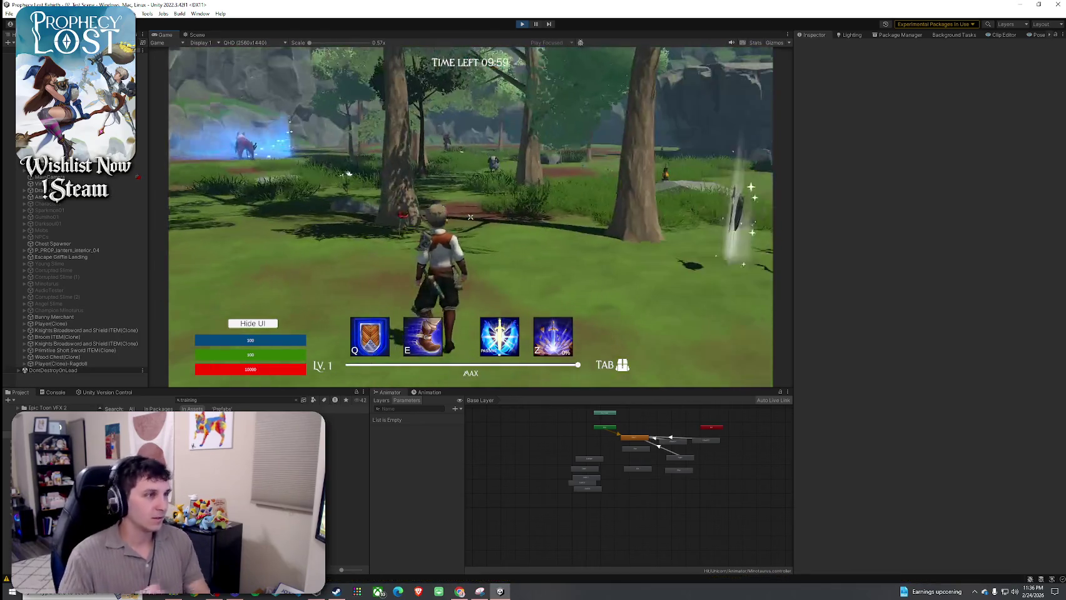
- Walk the player over the short sword pickup and swing it three times to test it
key(w)
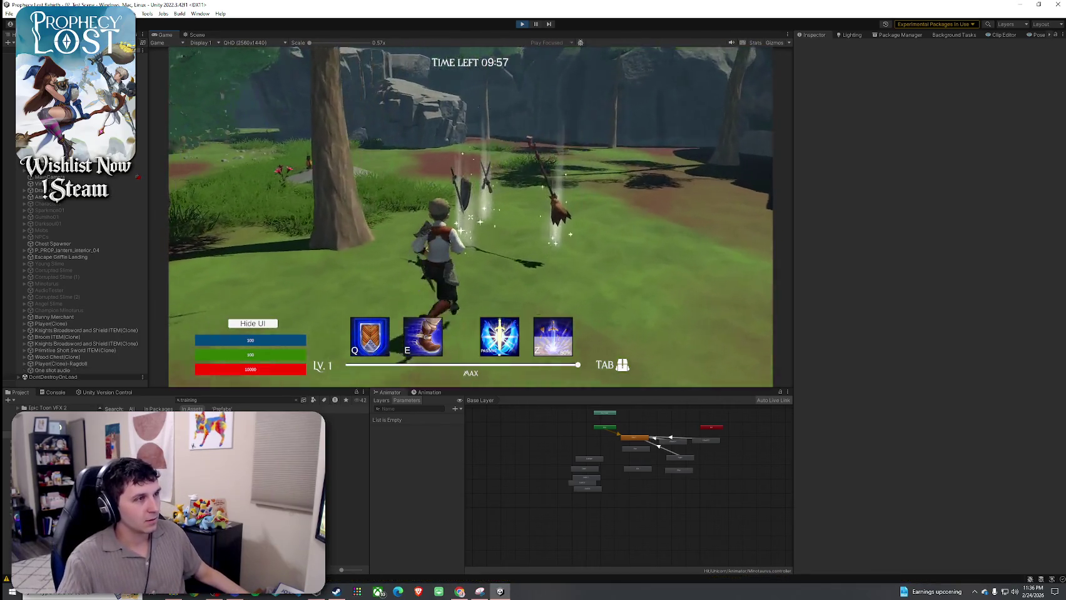
key(w)
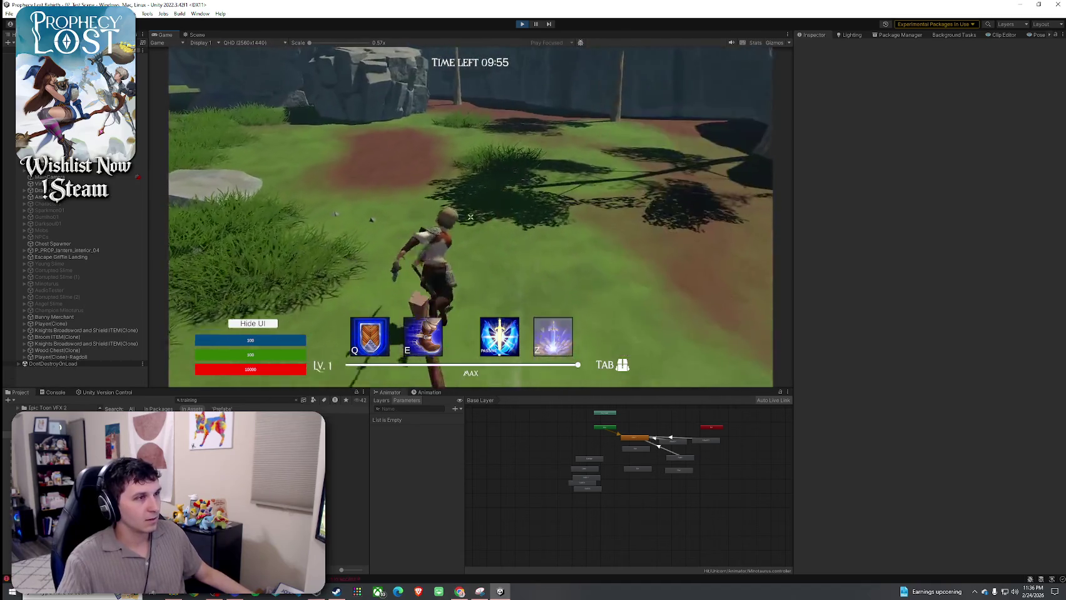
click(471, 217)
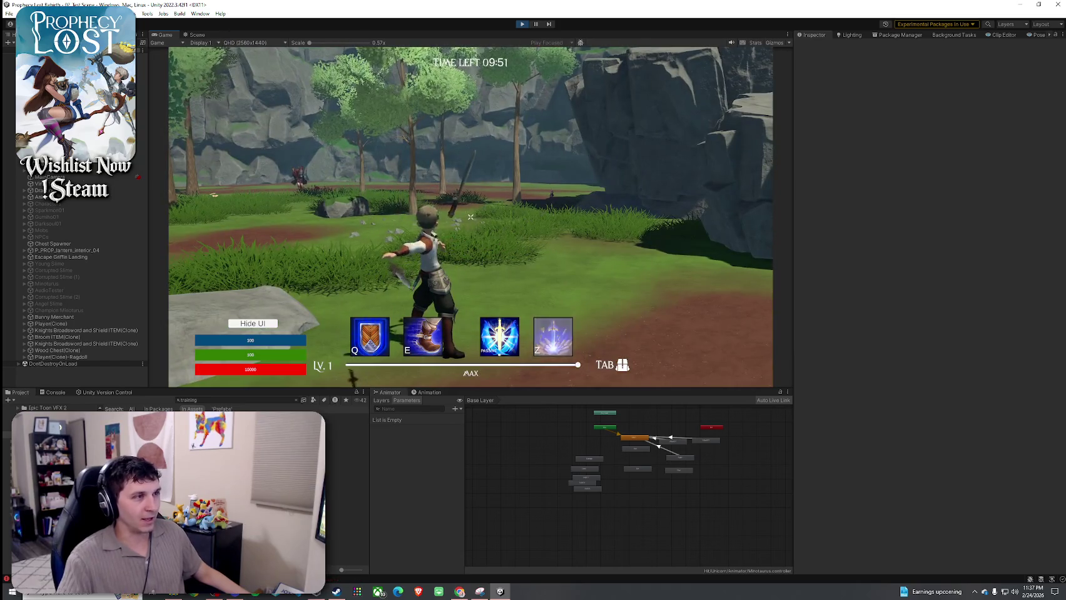
key(w)
key(w)
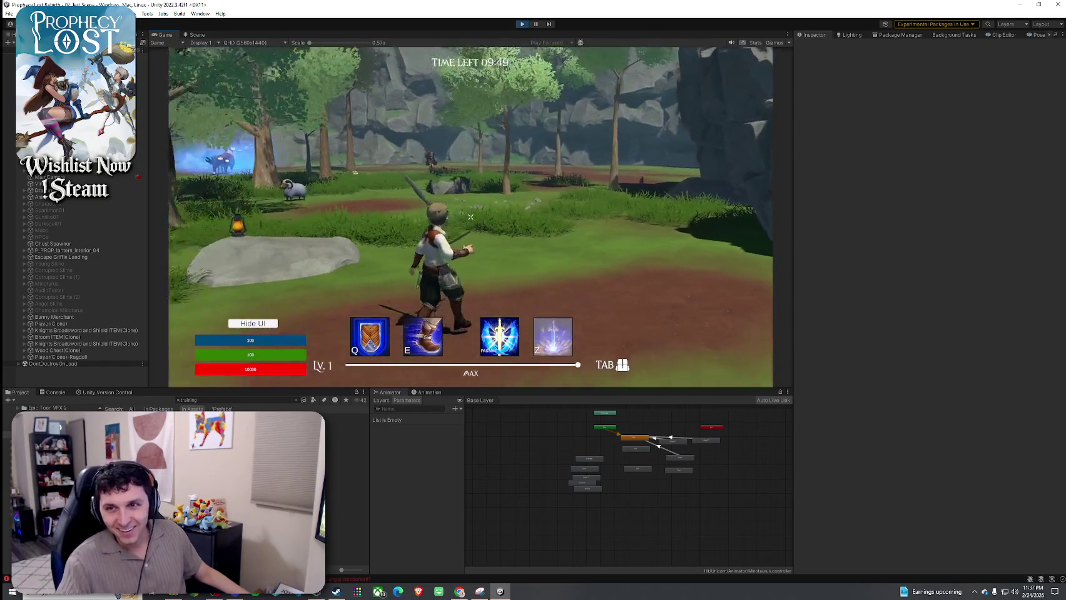
click(471, 217)
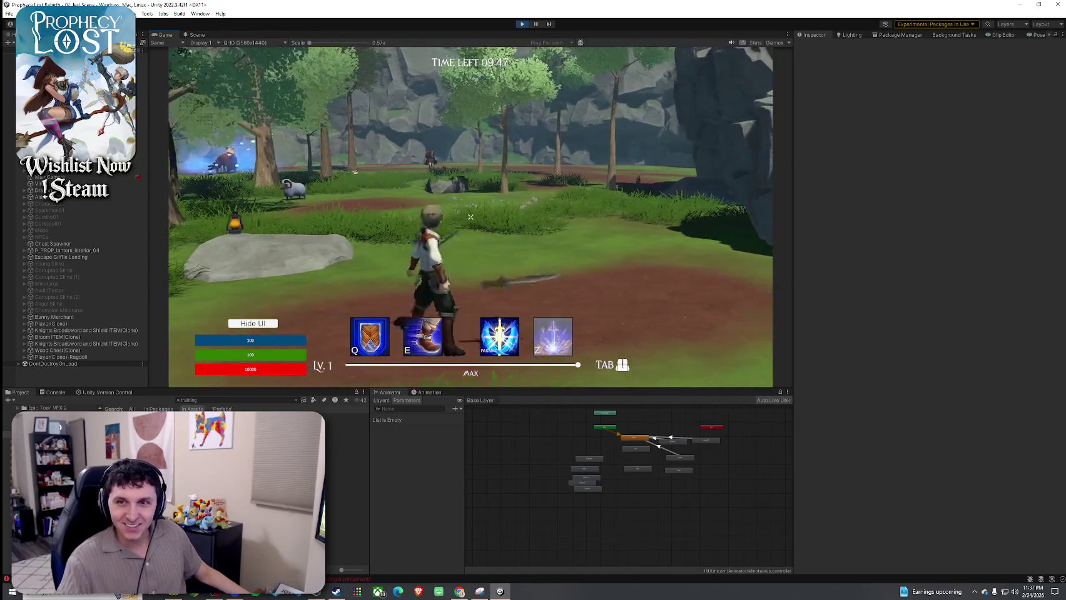
click(470, 218)
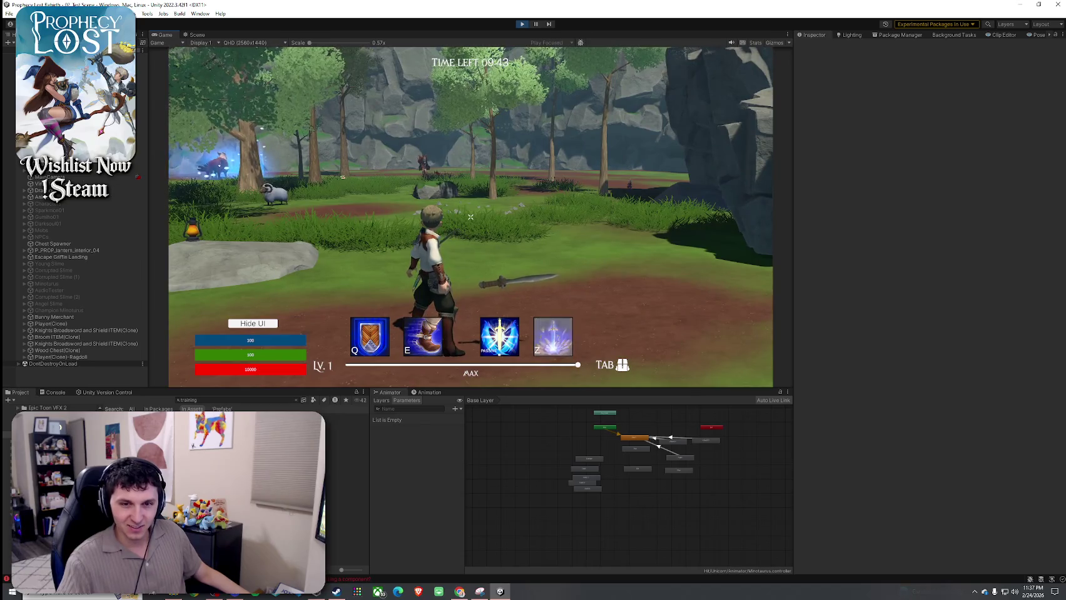
- Switch from the Game view to the Scene view
key(super)
click(226, 69)
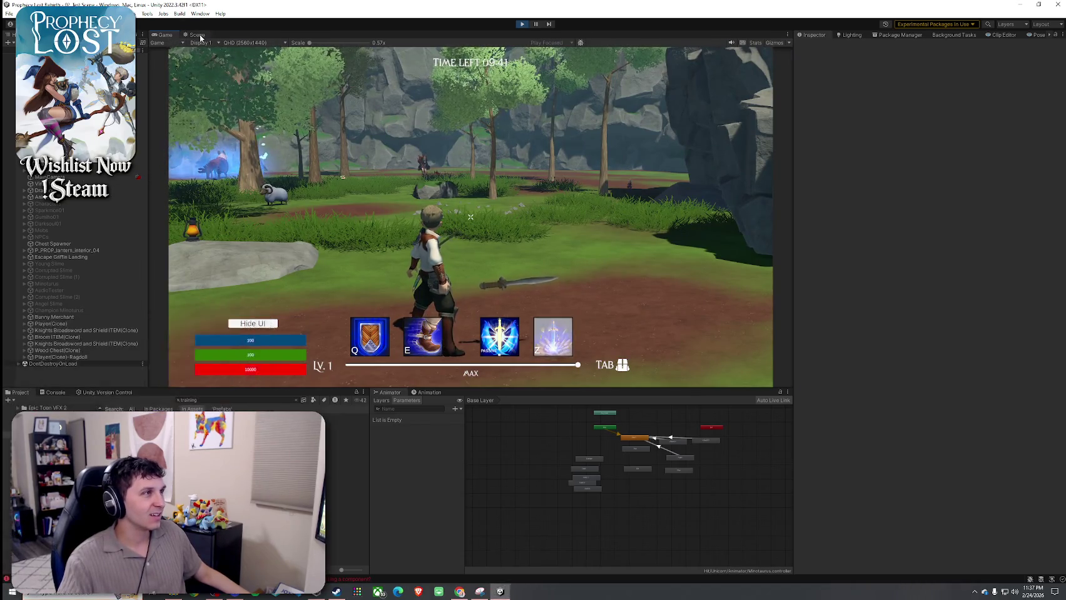
click(197, 34)
- Frame the player and select the equipped Primitive Short Sword clone, expanding it to its mesh
drag(326, 198, 407, 144)
scroll(408, 146, up, 5)
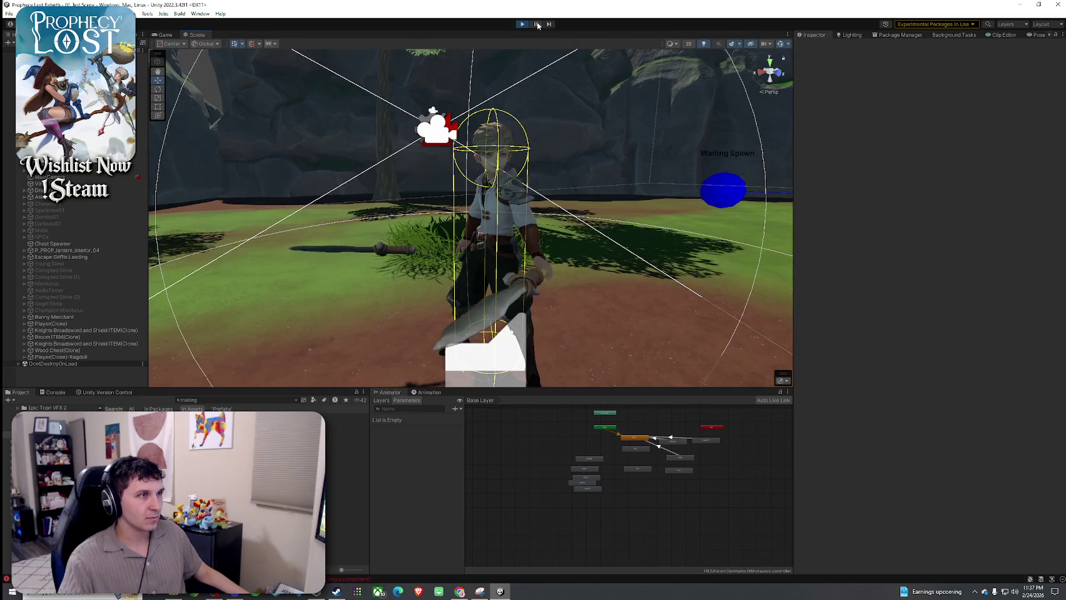
key(ctrl+2)
click(203, 34)
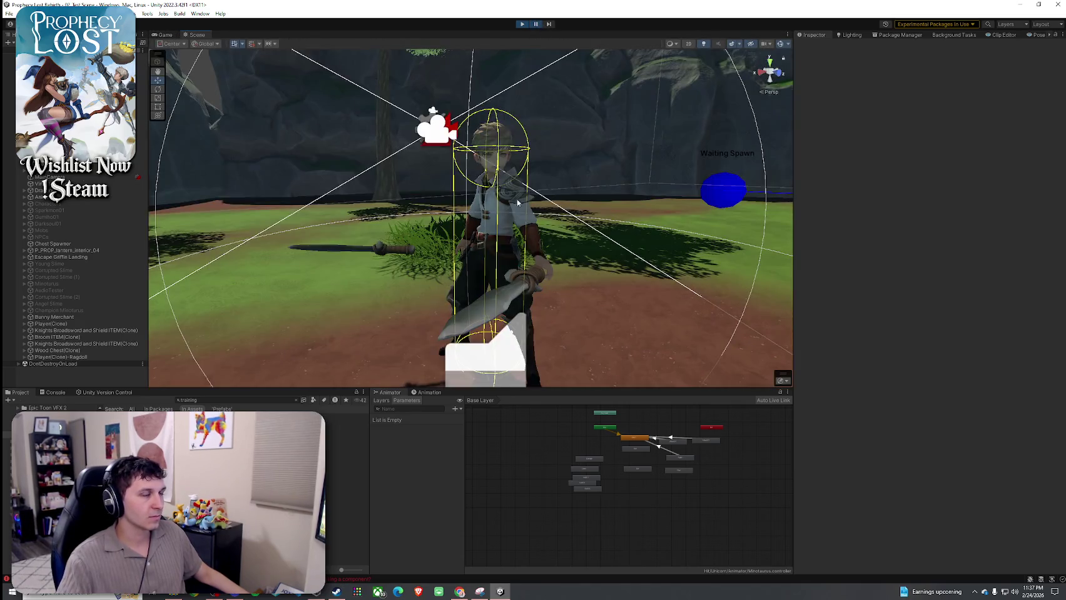
click(780, 44)
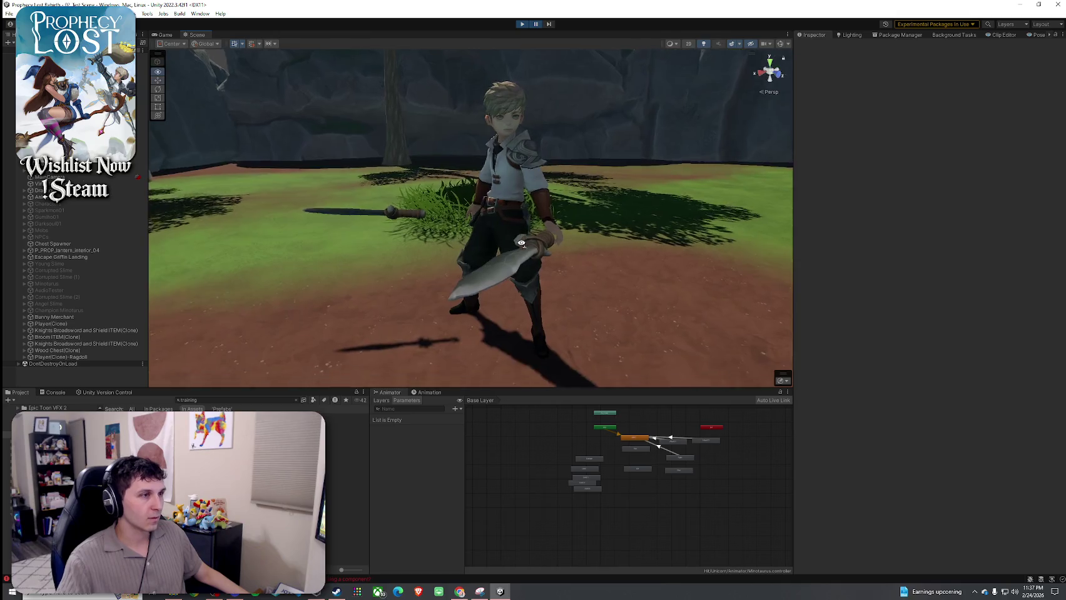
click(290, 235)
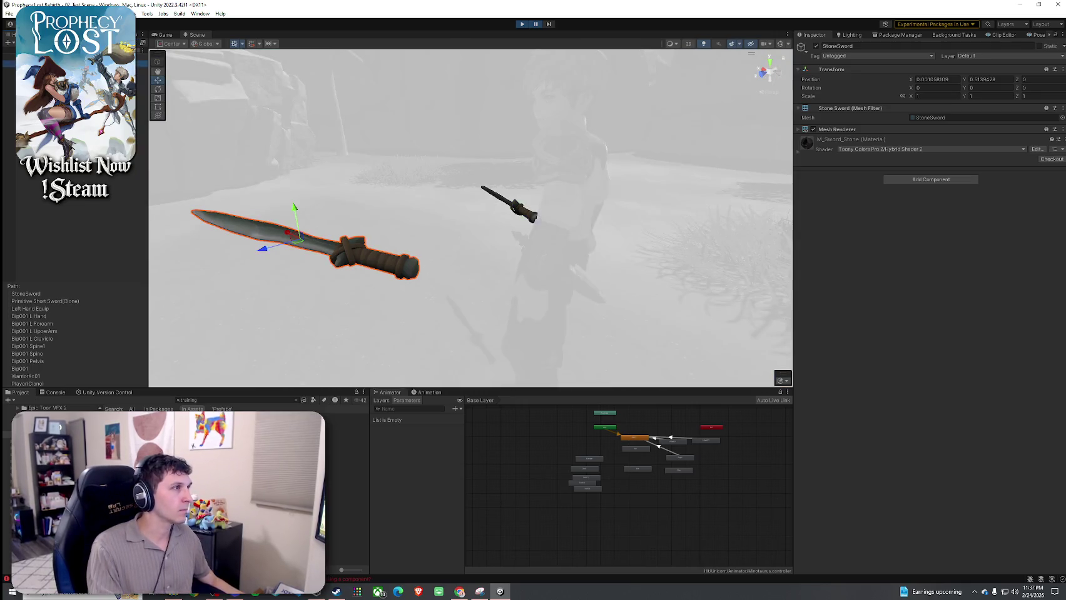
click(45, 302)
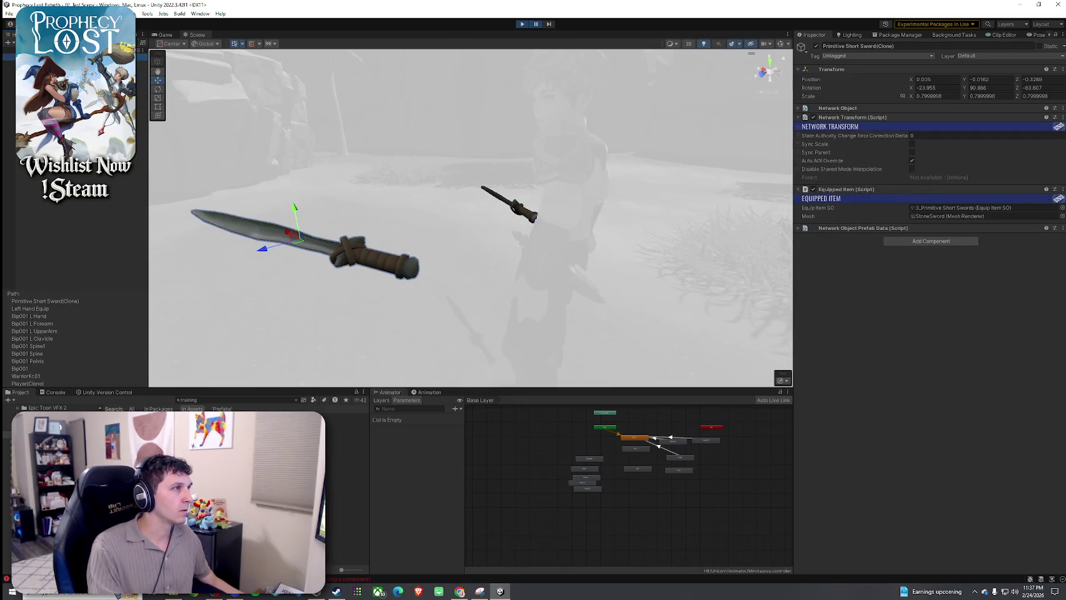
click(137, 44)
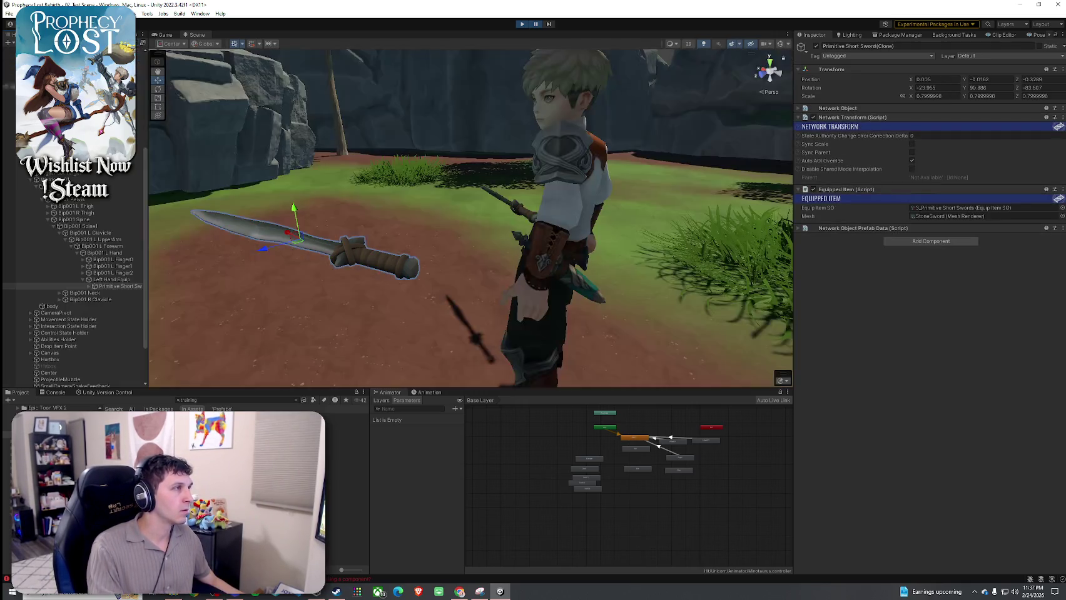
click(94, 286)
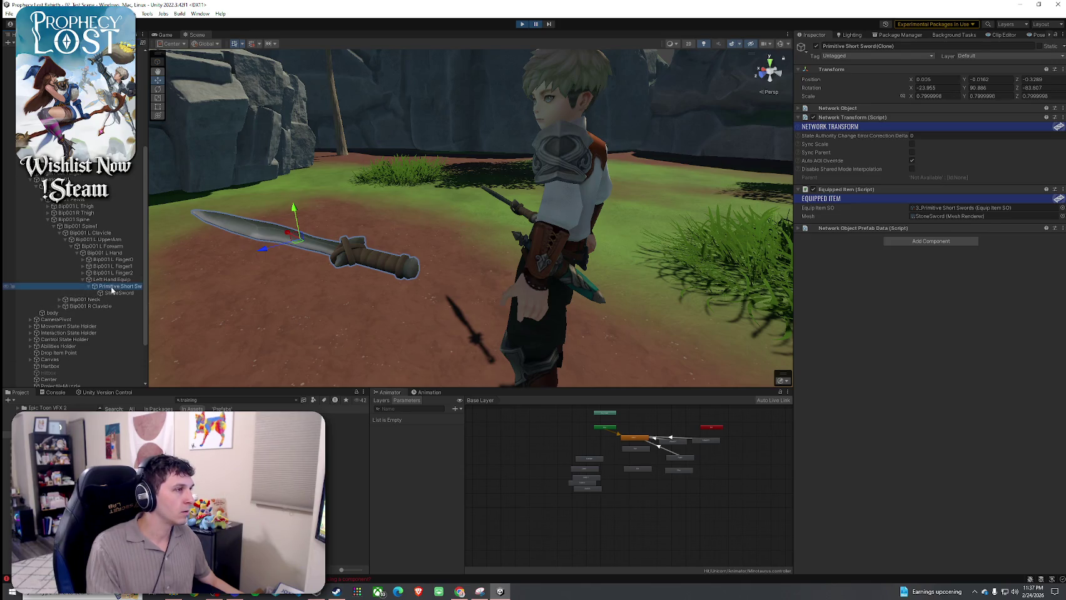
scroll(269, 281, down, 5)
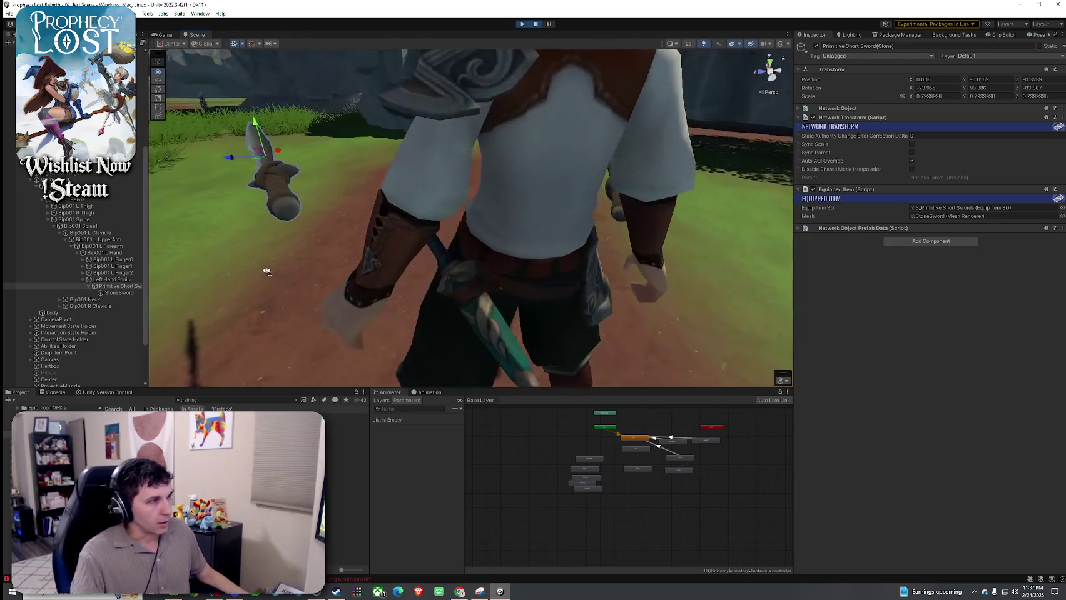
- Set the StoneSword mesh's position offset to 0, then stop Play mode
key(e)
mouse_move(338, 141)
mouse_down()
mouse_move(542, 231)
mouse_move(642, 240)
mouse_up()
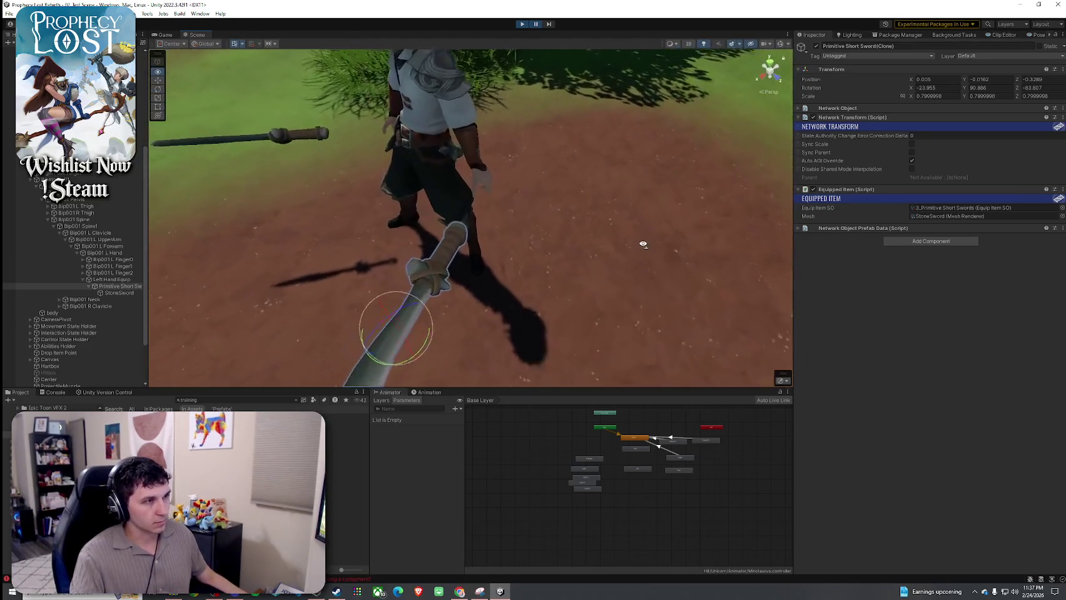
scroll(447, 297, up, 2)
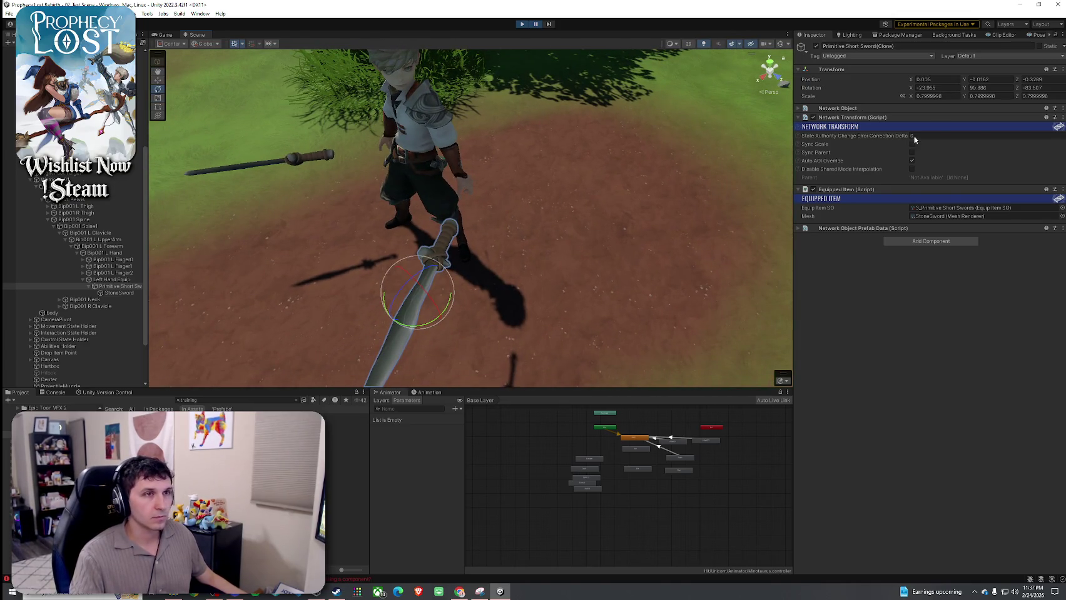
click(119, 293)
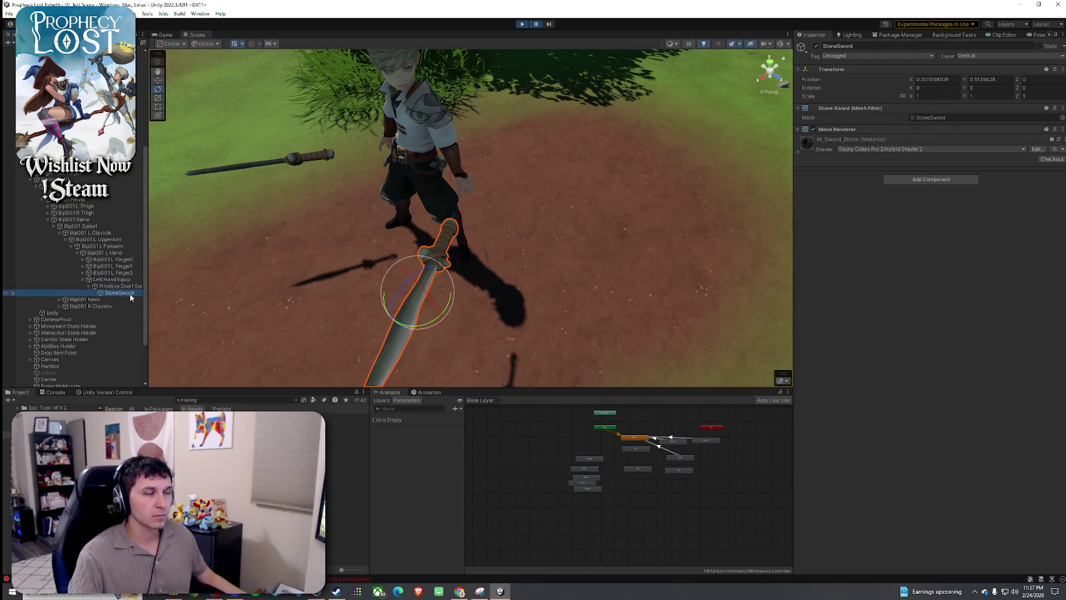
text(0)
click(1008, 81)
text(0)
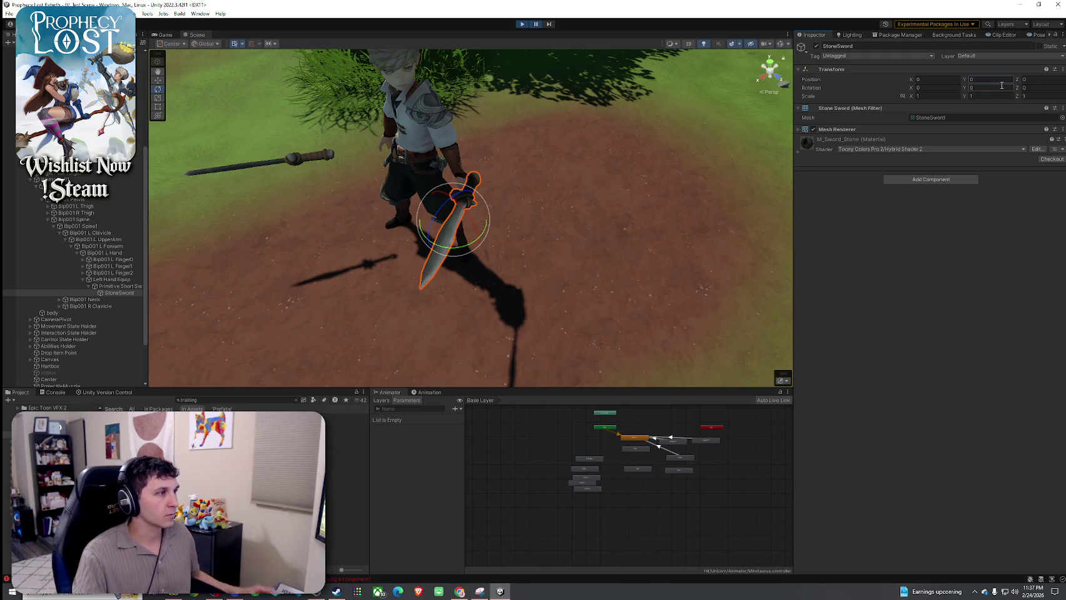
click(119, 286)
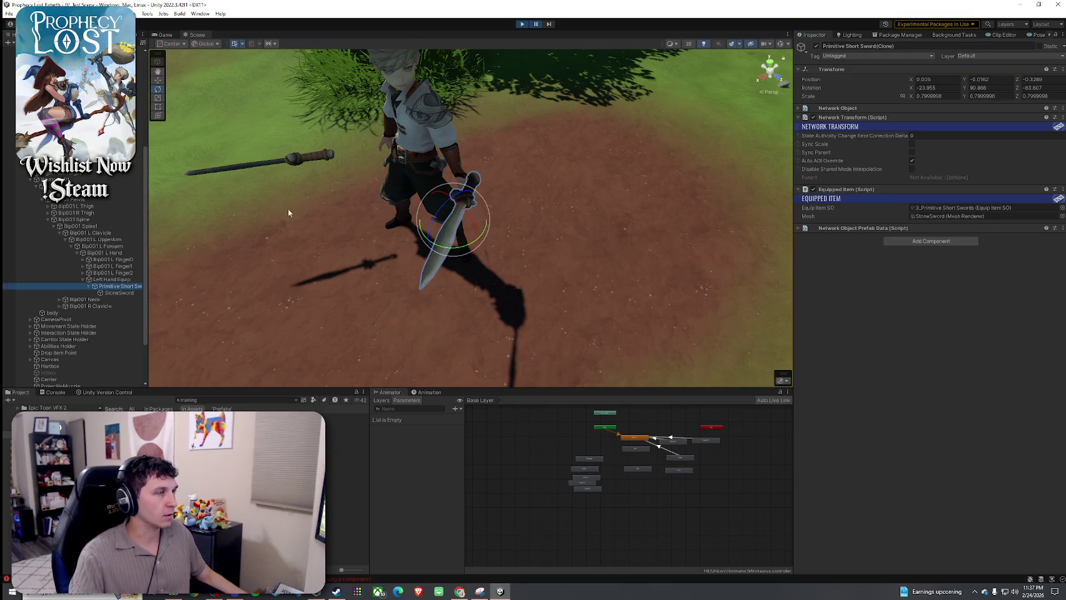
click(522, 24)
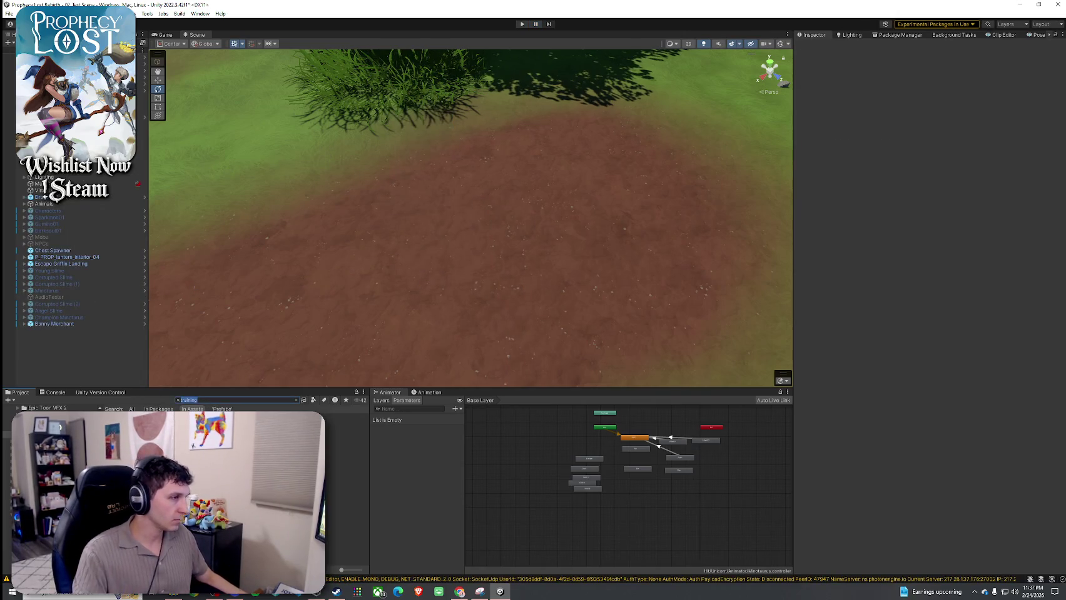
- Find the Primitive Short Sword prefab via 'primitive', zero StoneSword's position, then open the ITEM prefab
text(primitive)
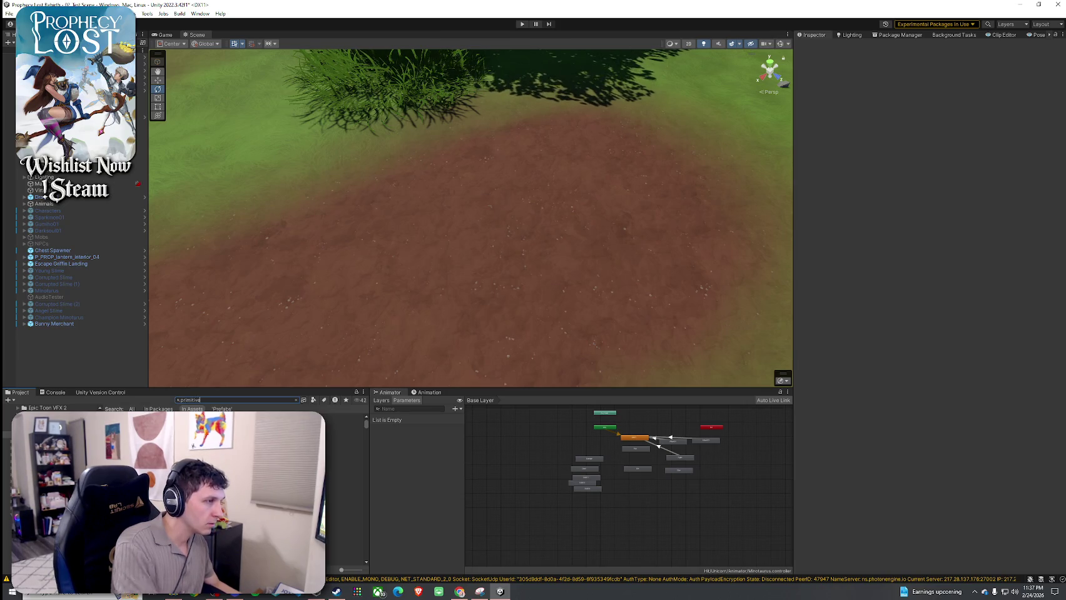
double_click(94, 430)
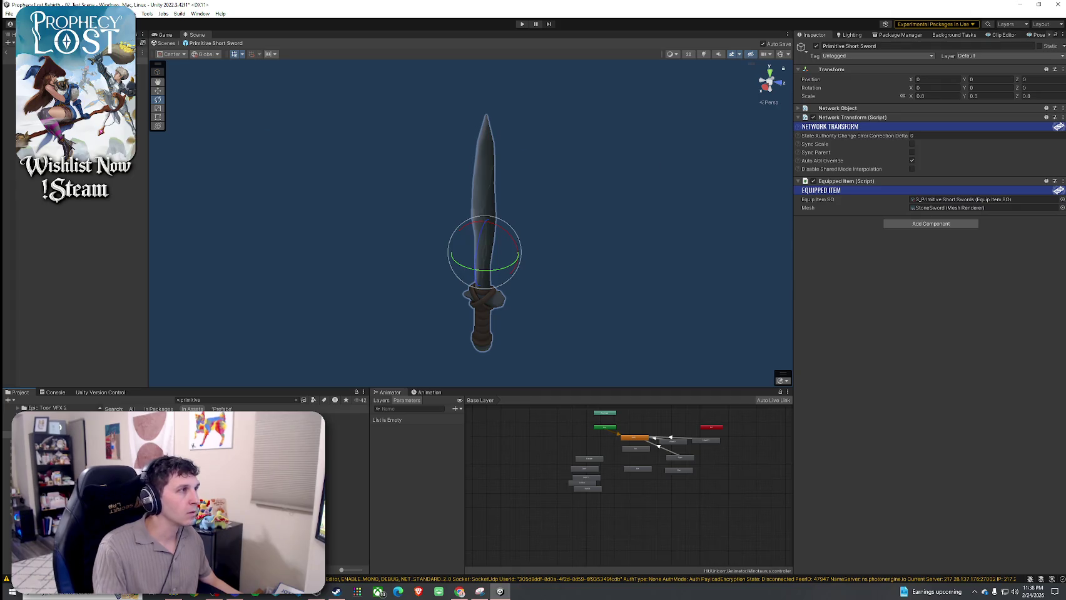
click(63, 65)
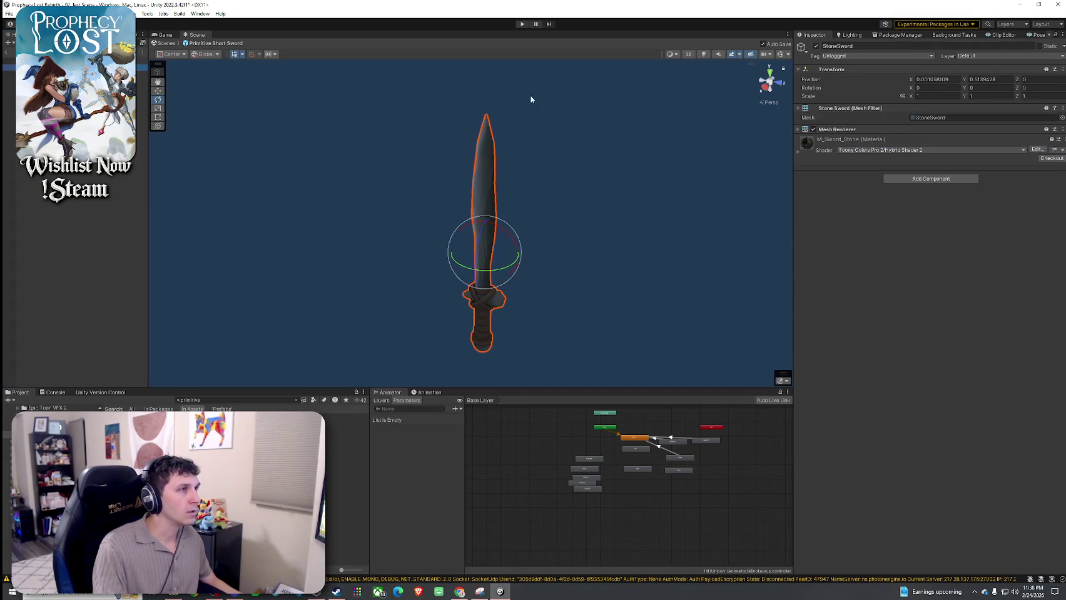
double_click(1001, 82)
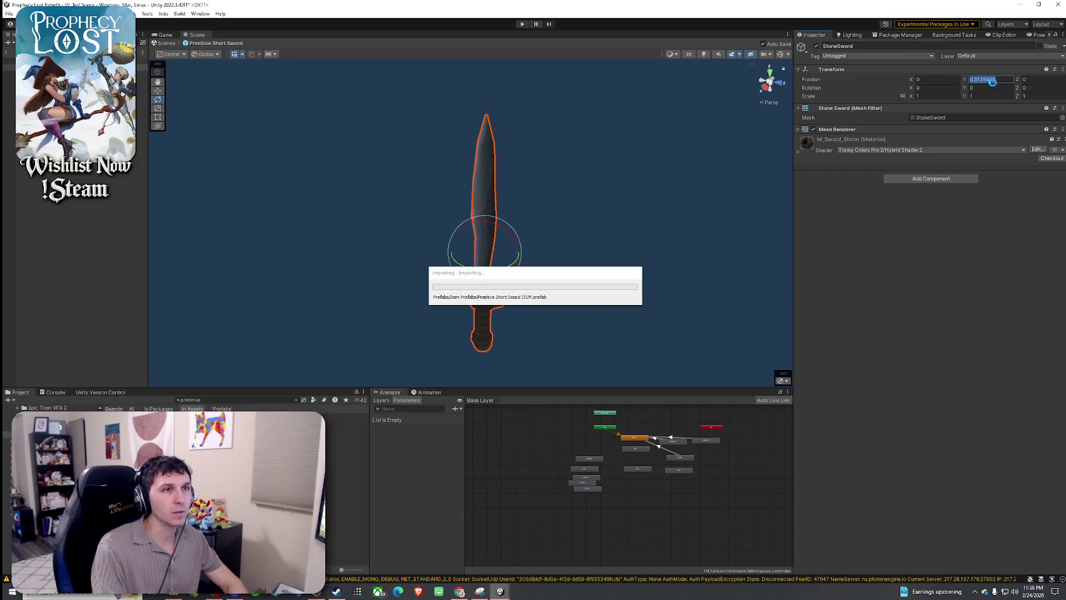
text(0)
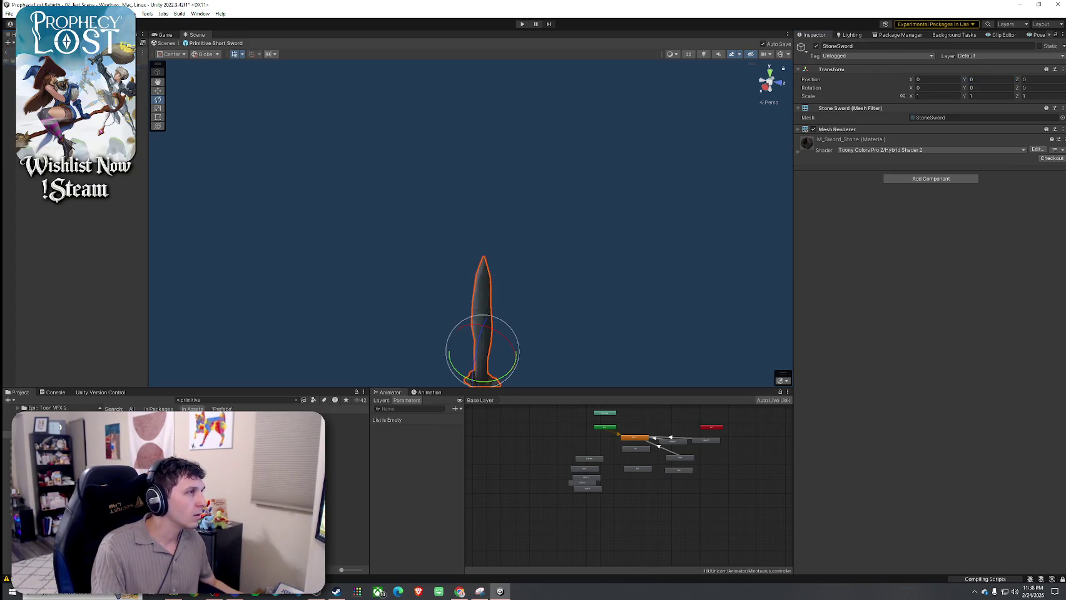
click(143, 61)
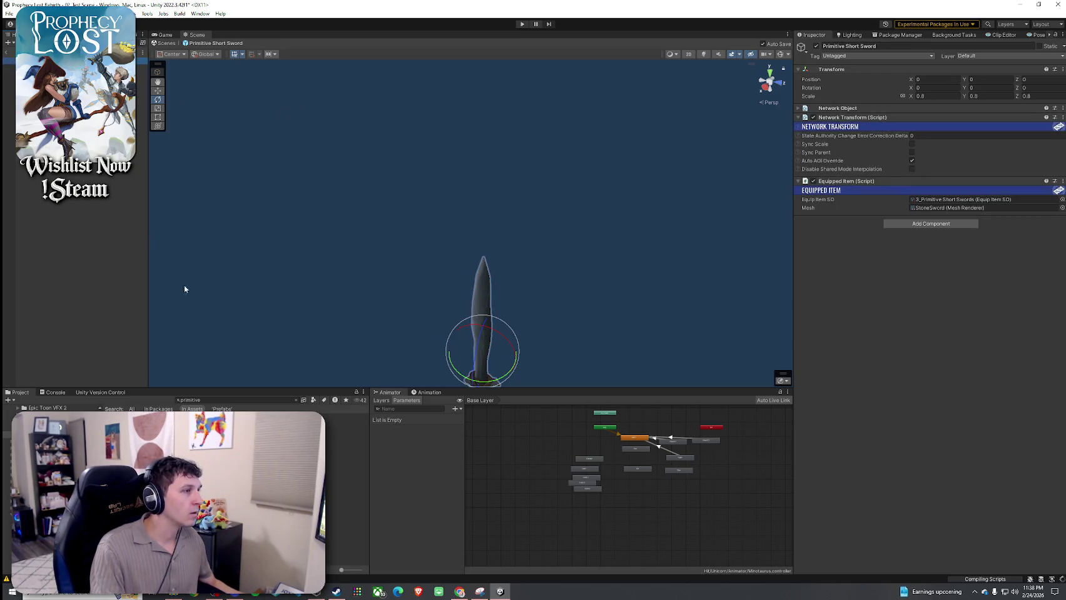
double_click(347, 445)
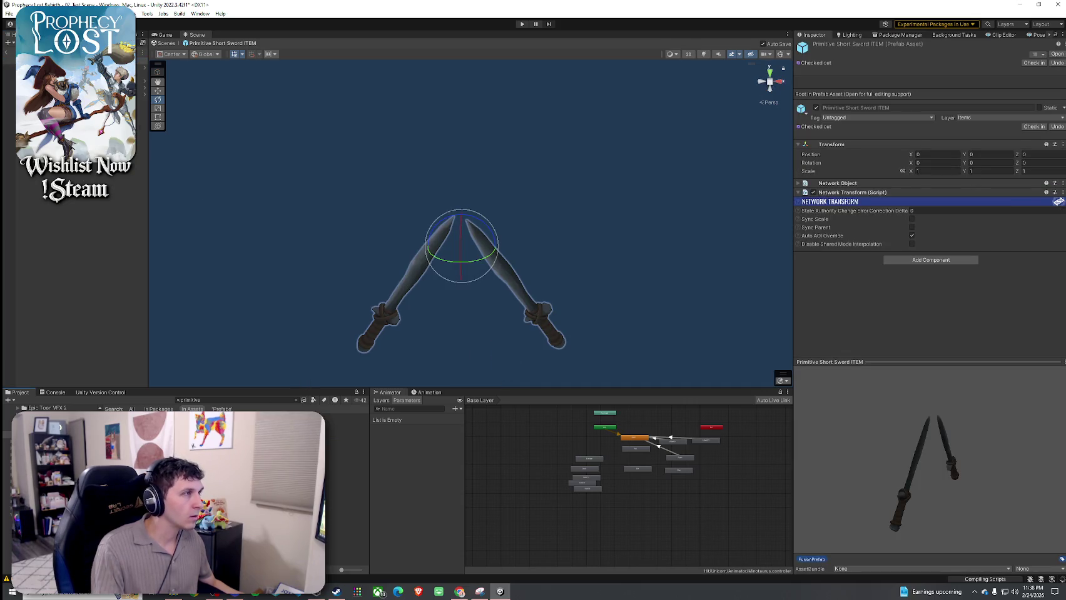
- Orbit toward the two swords in the ITEM prefab and frame the selected object
mouse_move(257, 179)
mouse_down()
mouse_move(357, 255)
mouse_move(495, 260)
mouse_move(565, 252)
mouse_move(664, 208)
mouse_move(785, 207)
mouse_move(763, 192)
mouse_up()
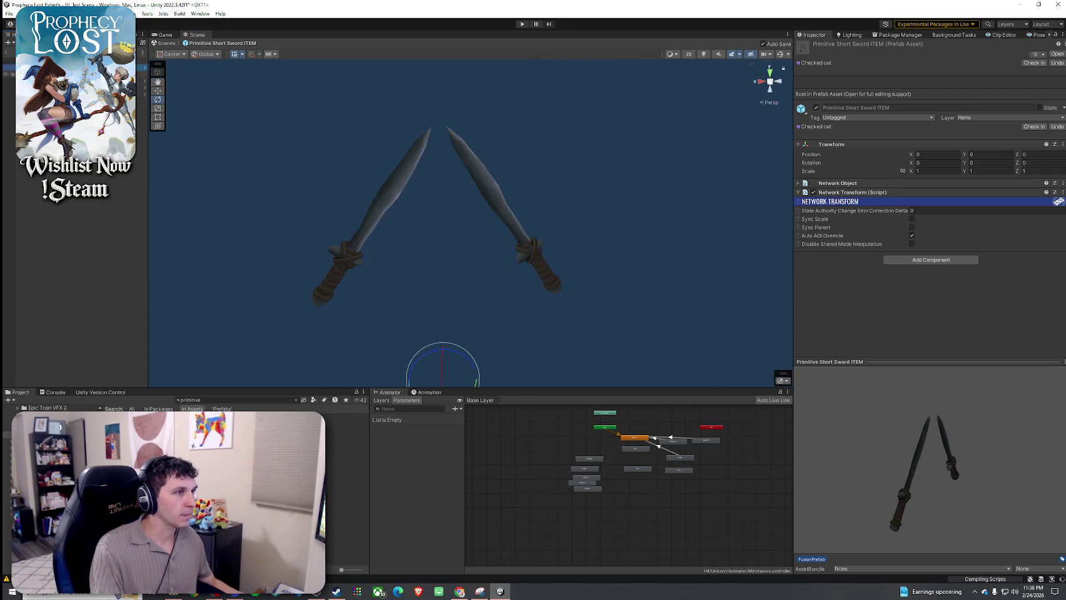
click(63, 67)
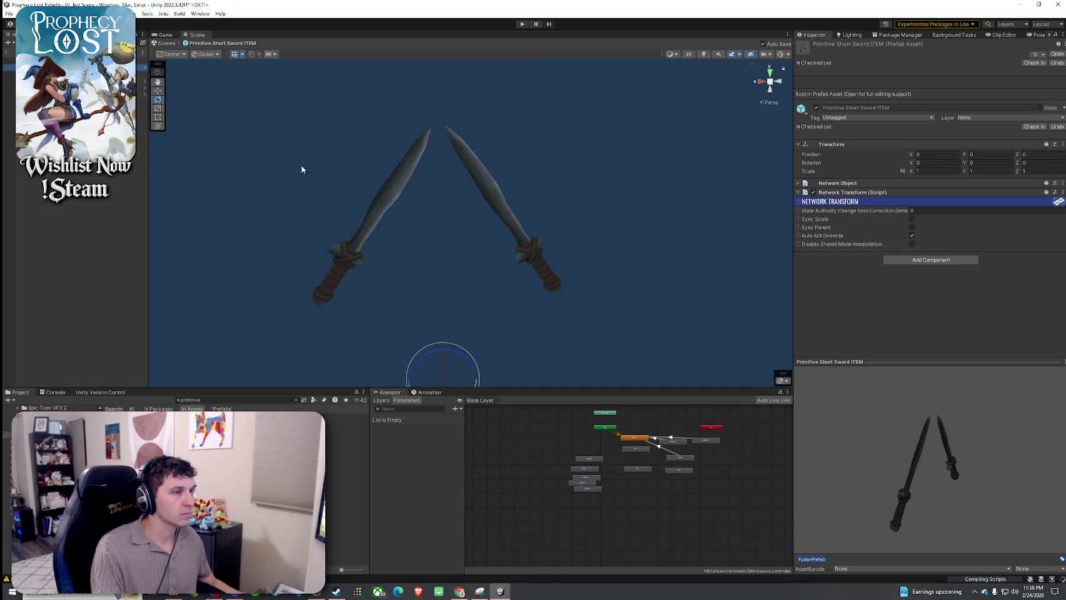
key(f)
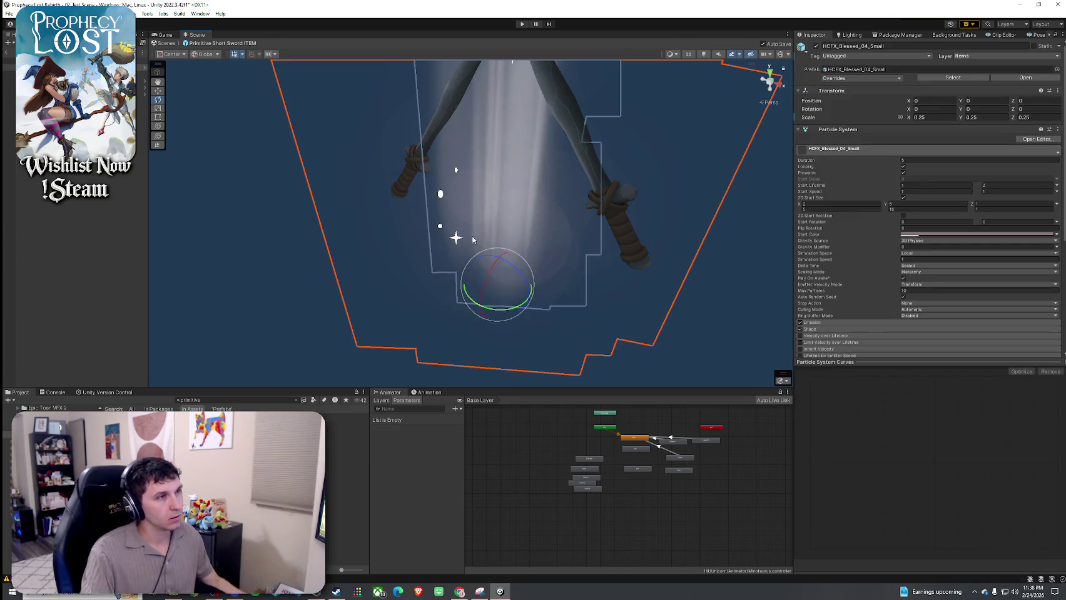
- Select the left sword and set up an orthographic side view of both swords
mouse_move(516, 274)
mouse_down()
mouse_move(498, 232)
mouse_move(529, 223)
mouse_move(257, 149)
mouse_up()
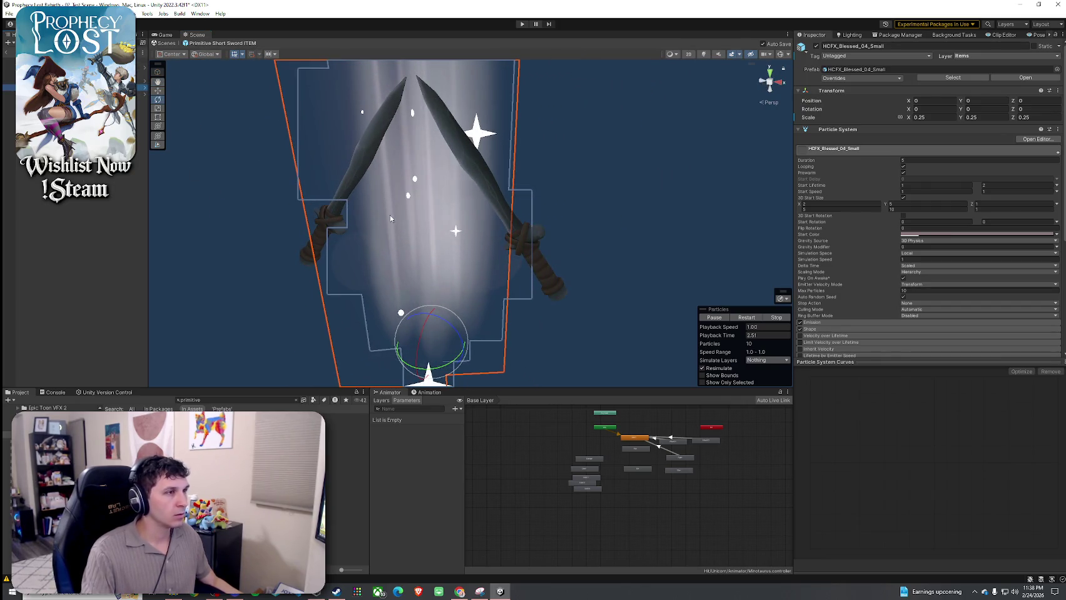
click(350, 175)
drag(351, 175, 595, 170)
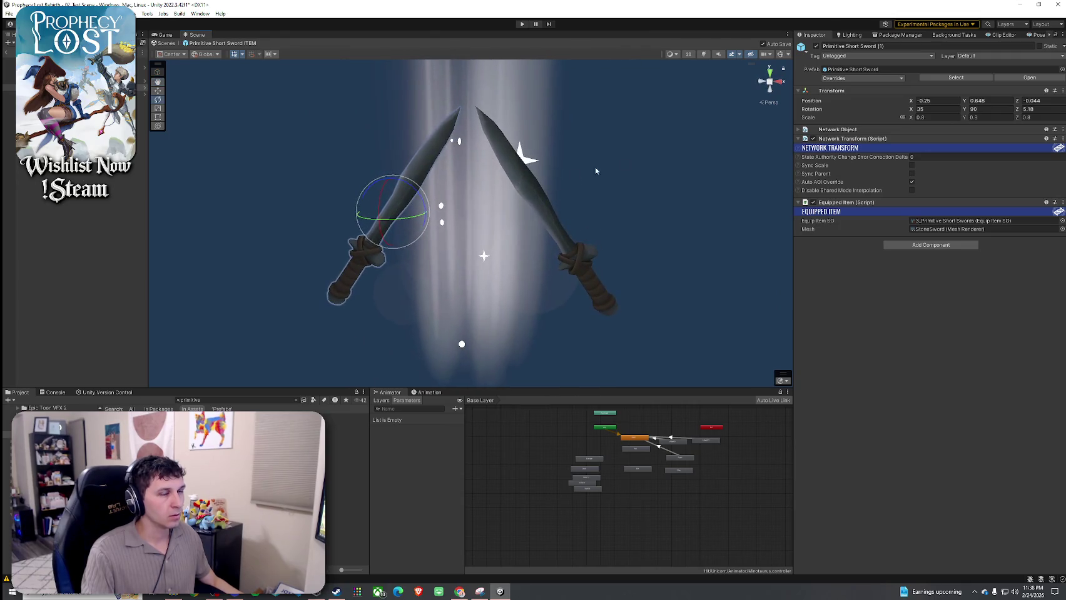
click(765, 104)
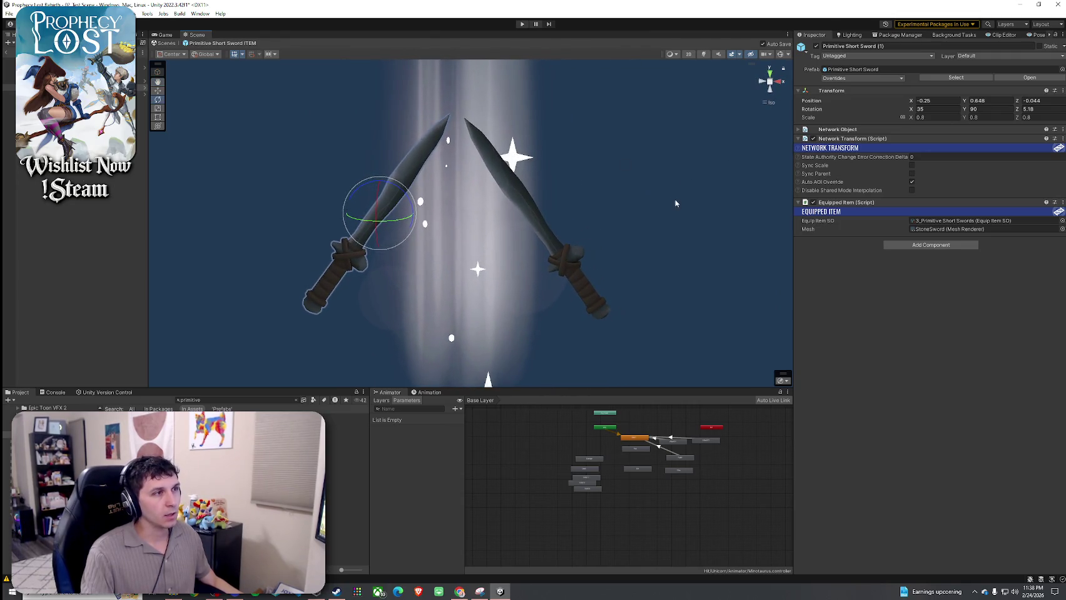
click(780, 82)
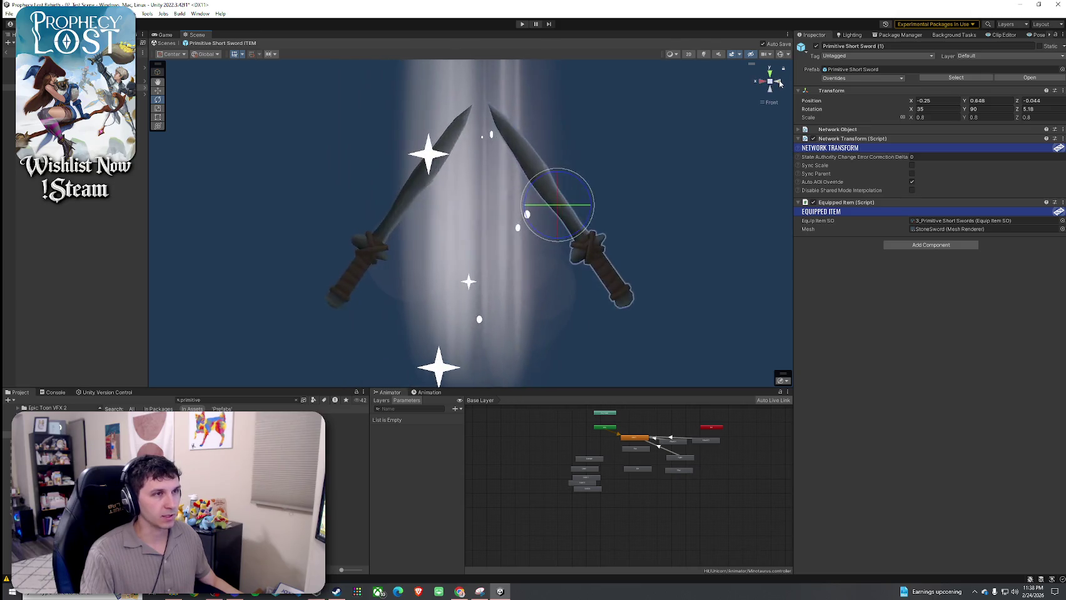
click(779, 82)
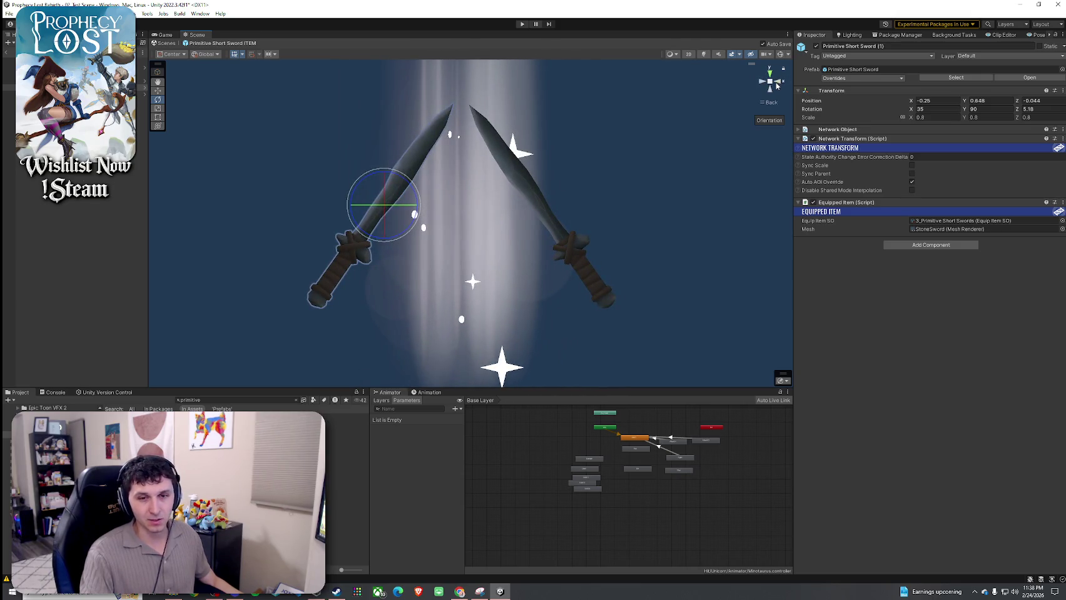
drag(652, 161, 673, 160)
- Slide both swords toward the centre so the blades cross, nudging the right one along Z
key(w)
drag(437, 210, 522, 208)
click(559, 199)
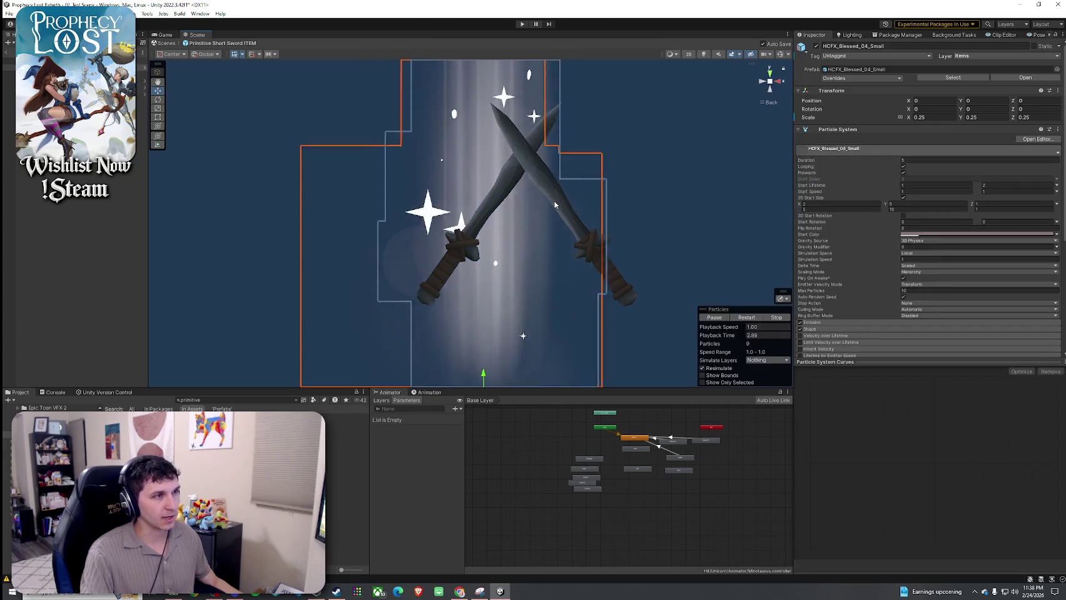
click(559, 199)
drag(591, 203, 526, 202)
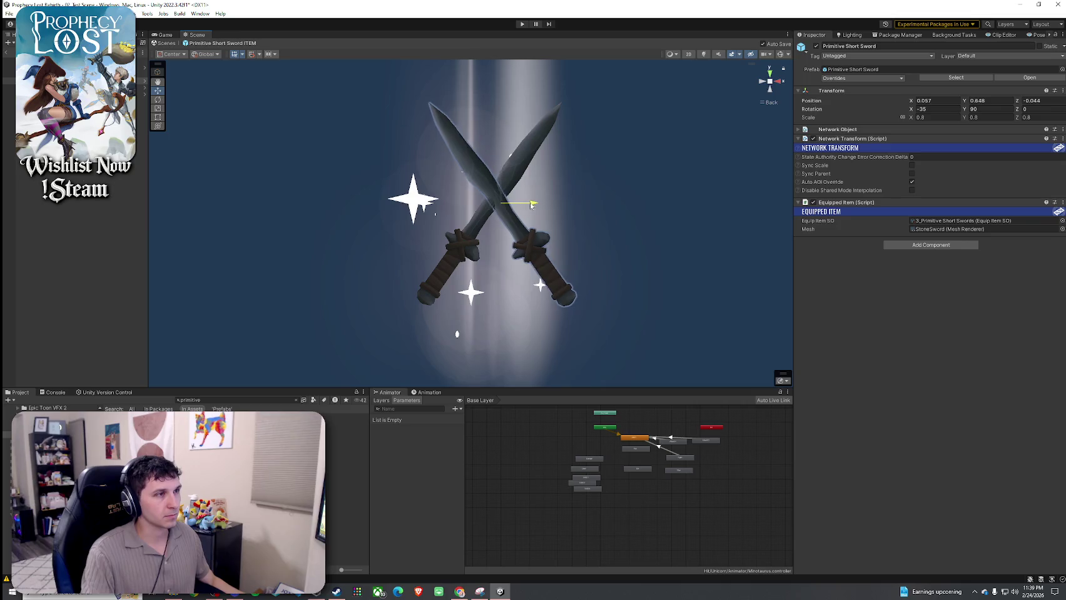
mouse_move(307, 193)
alt+mouse_down()
mouse_move(735, 217)
mouse_move(562, 250)
mouse_move(563, 203)
alt+mouse_up()
drag(497, 201, 487, 199)
mouse_move(575, 199)
alt+mouse_down()
mouse_move(200, 203)
mouse_move(952, 138)
alt+mouse_up()
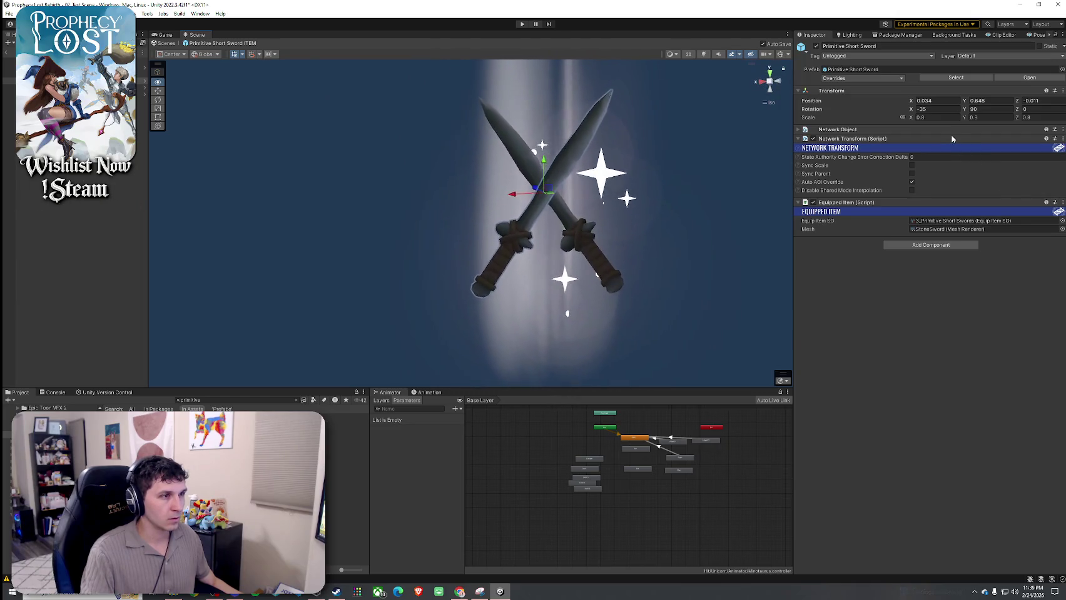